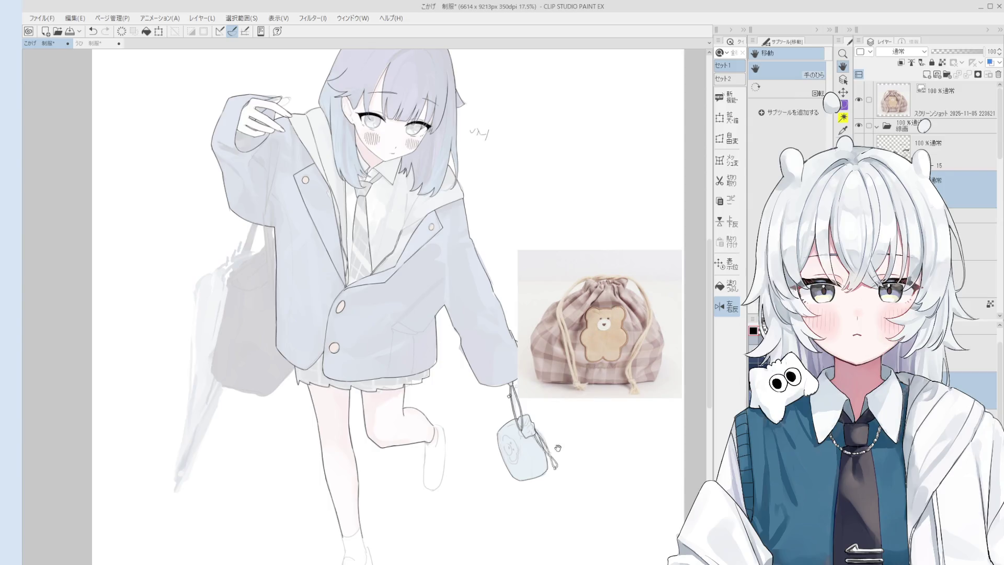
Ink the first drawstring cord line along the bag strap, redoing failed strokes
scroll(562, 445, up, 8)
key(e)
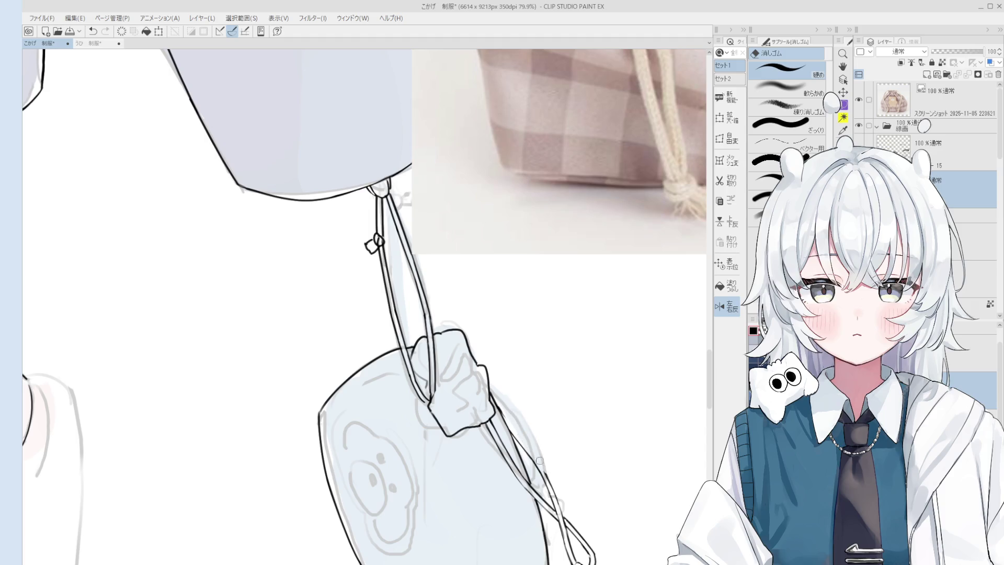
key(p)
scroll(515, 427, up, 1)
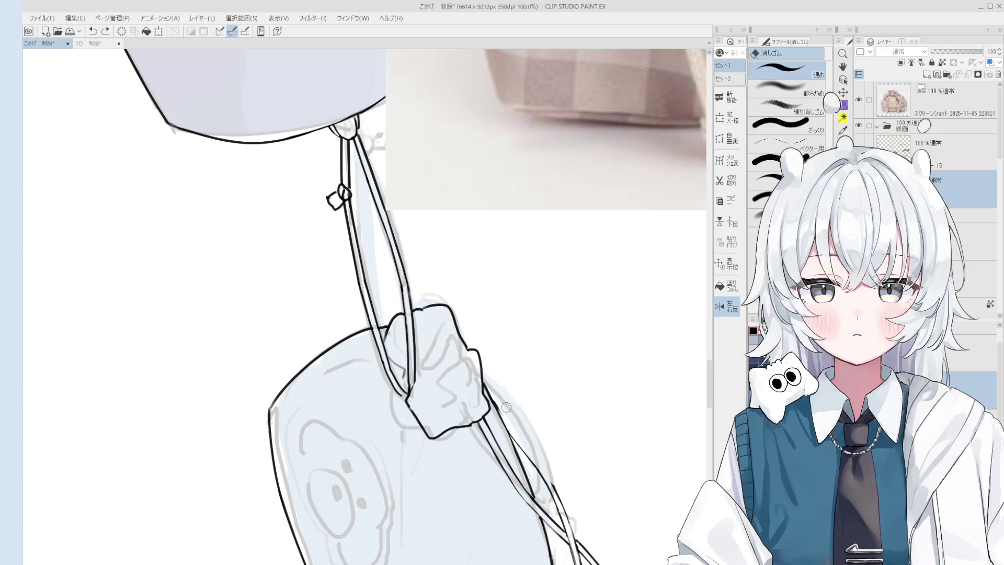
drag(499, 412, 524, 448)
key(ctrl+z)
drag(499, 412, 542, 478)
key(ctrl+z)
scroll(523, 447, up, 1)
key(ctrl+z)
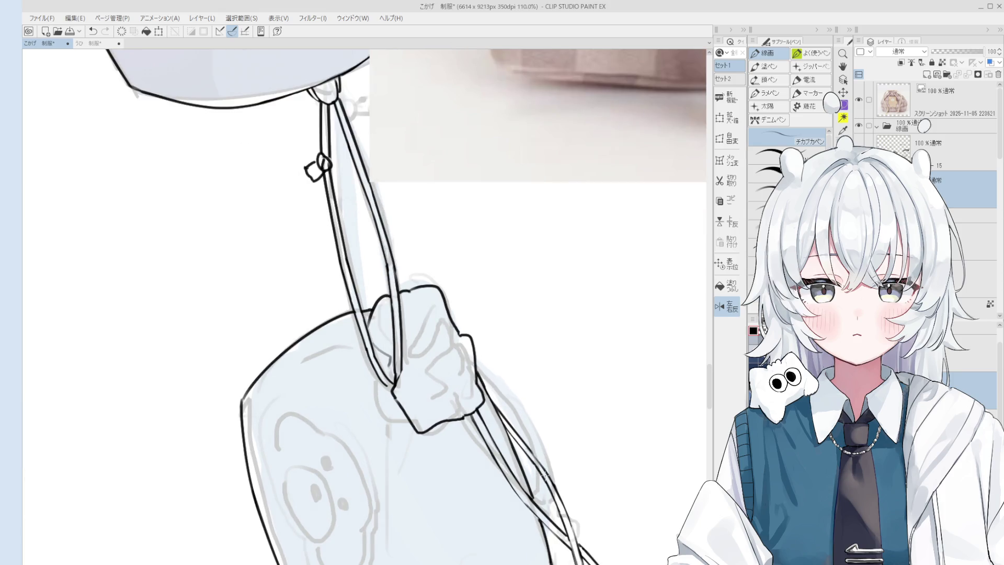
Erase and touch up the drawstring cord lines with the lineart pen
scroll(554, 487, up, 1)
scroll(555, 460, up, 2)
key(e)
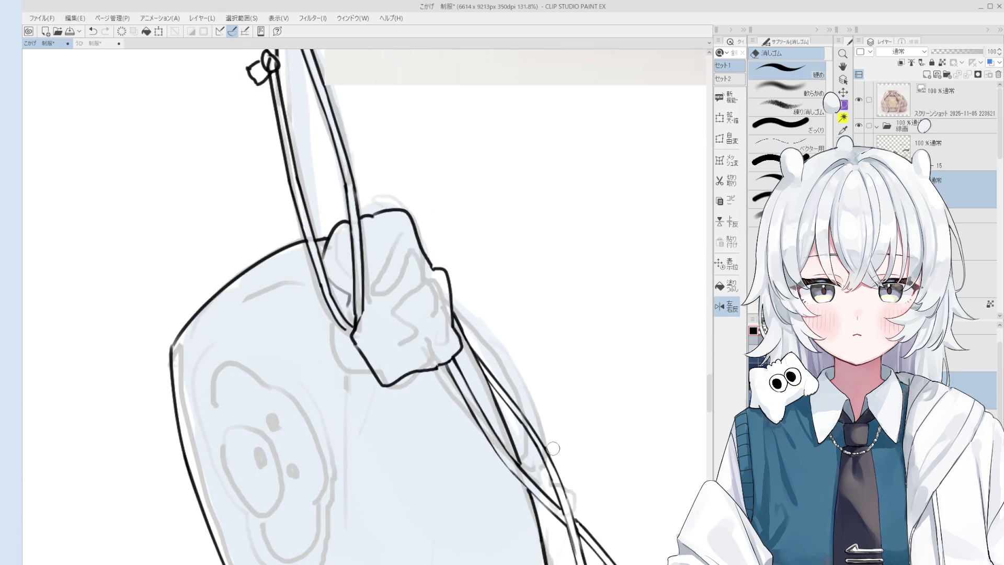
key(p)
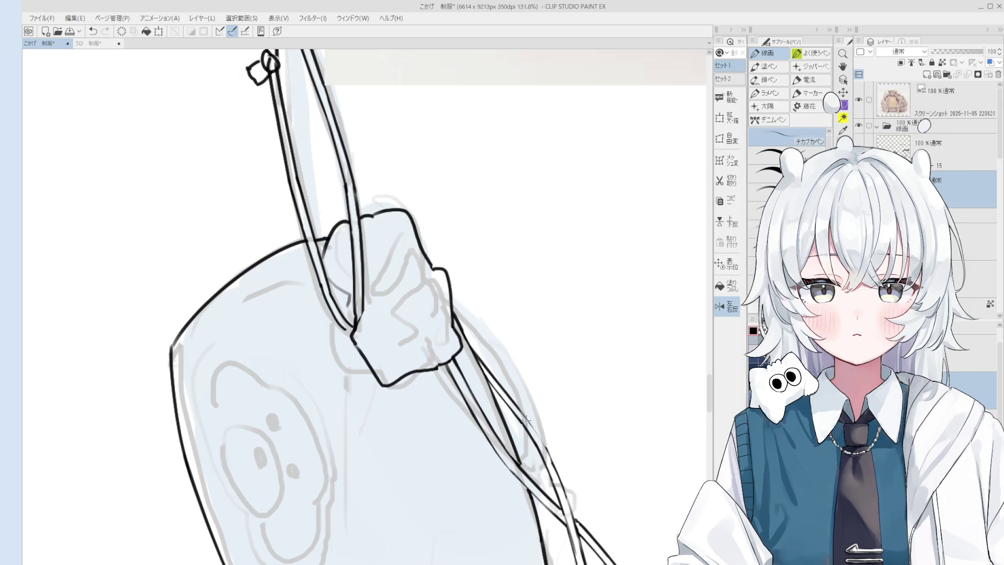
scroll(544, 444, down, 2)
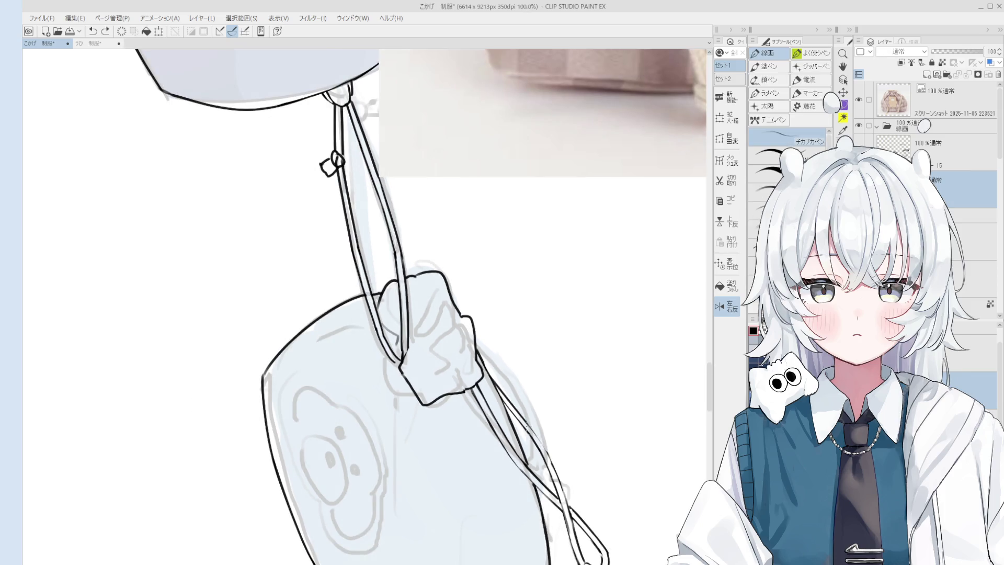
scroll(552, 459, up, 2)
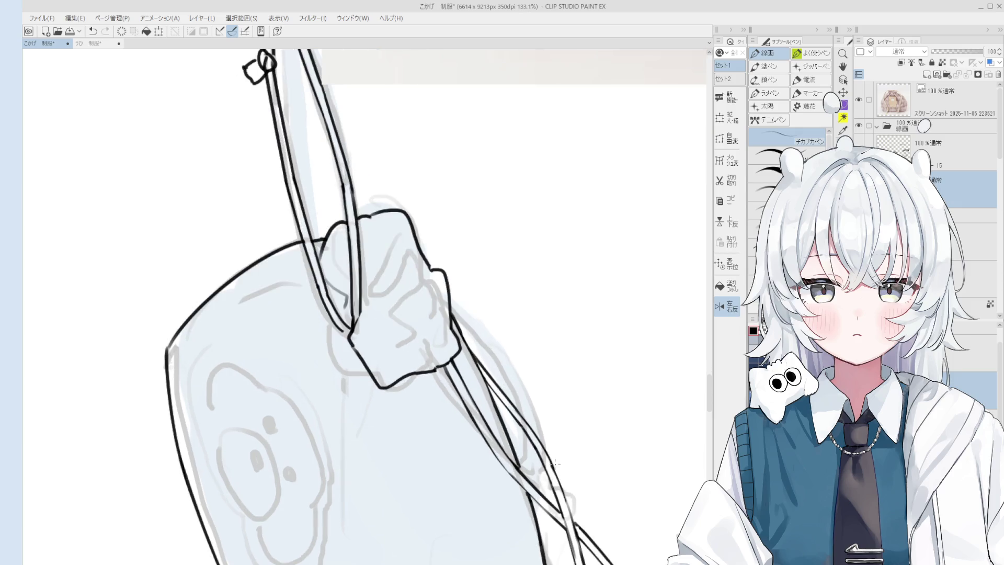
key(e)
key(p)
Rotate the view and ink clean short strokes toward the cord's knotted end
key(minus)
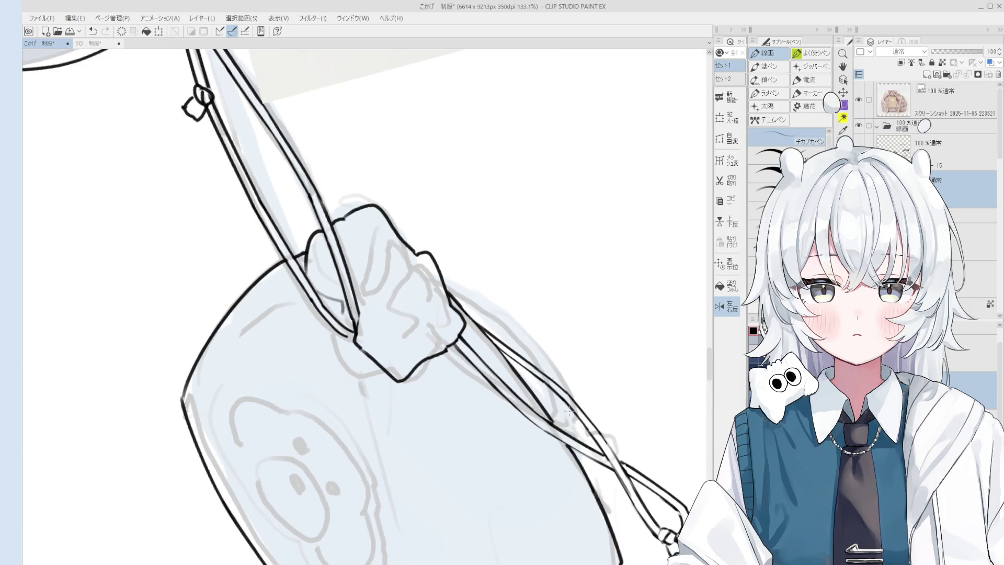
drag(592, 426, 598, 432)
key(ctrl+z)
drag(563, 390, 587, 420)
scroll(586, 419, down, 1)
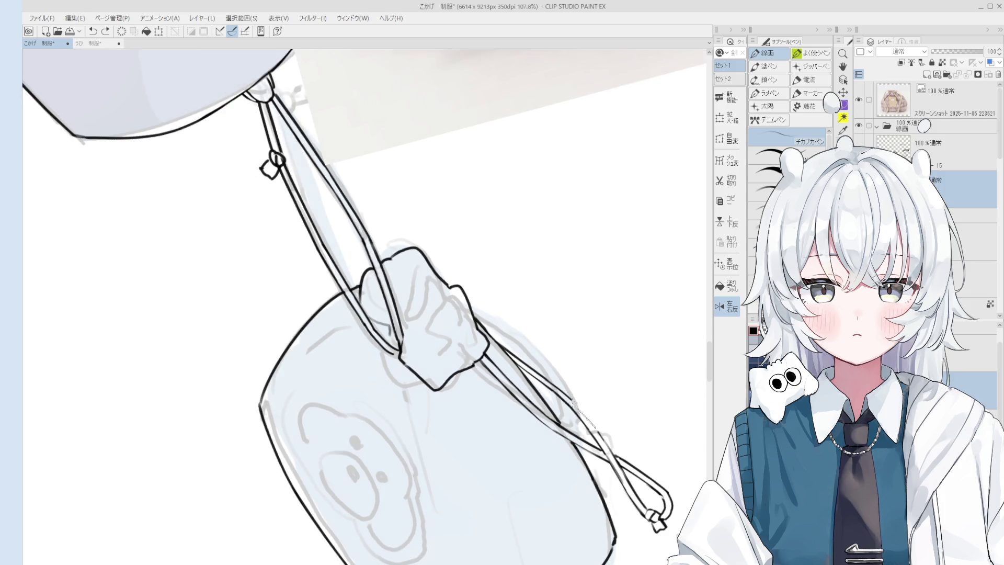
Zoom in and ink the outline of the small knot on the strap near the sleeve cuff
scroll(602, 441, down, 4)
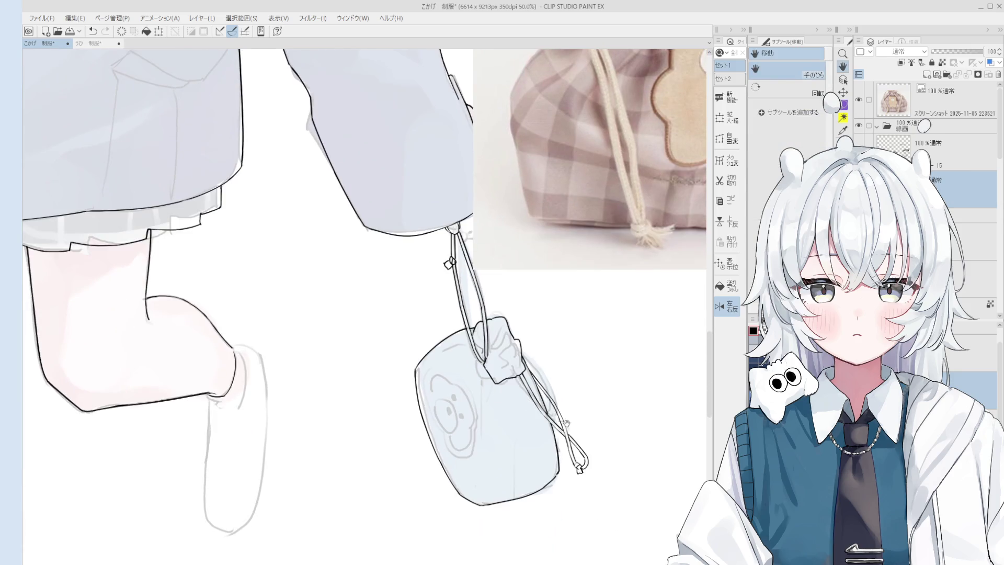
scroll(528, 411, down, 2)
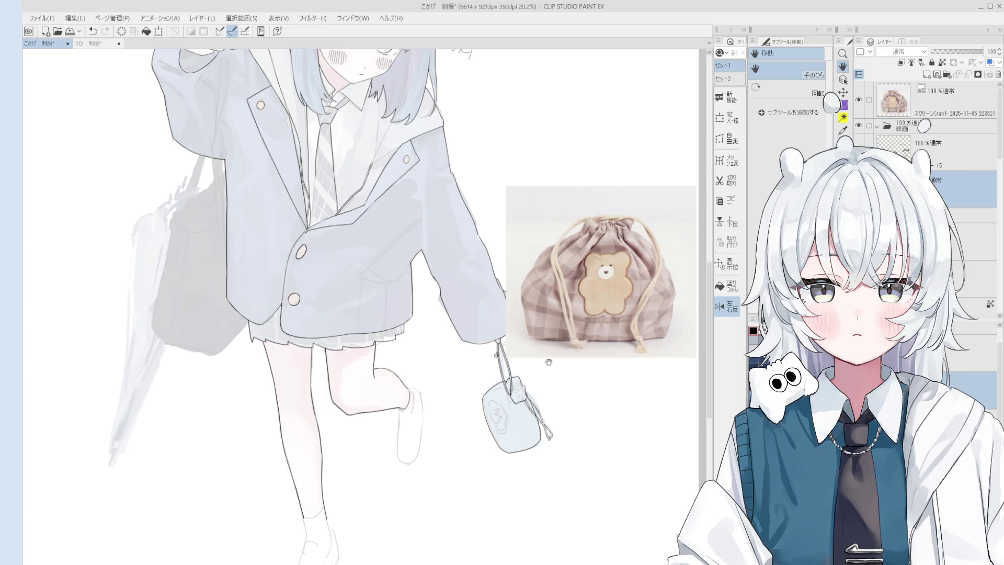
scroll(546, 431, up, 6)
key(e)
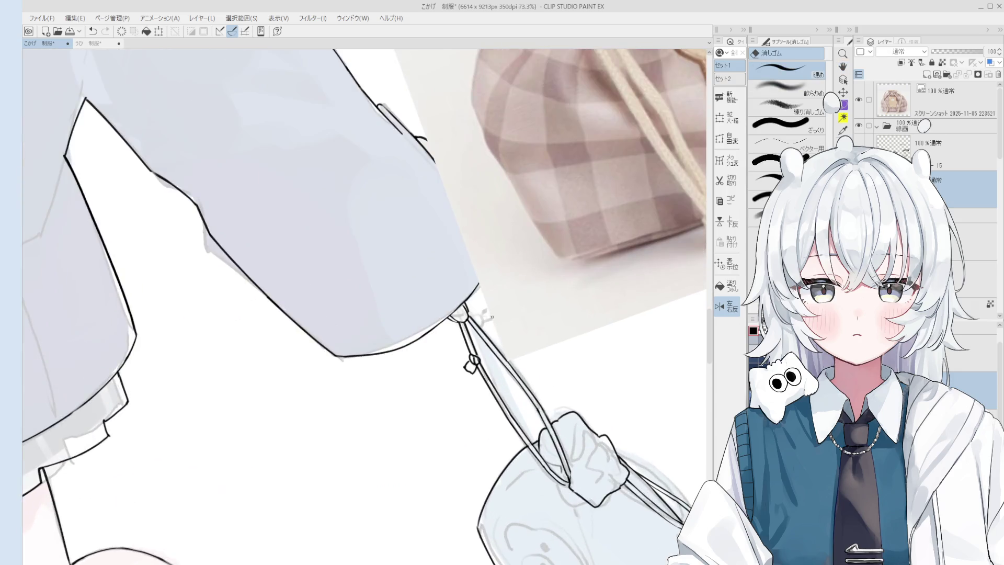
scroll(473, 345, up, 3)
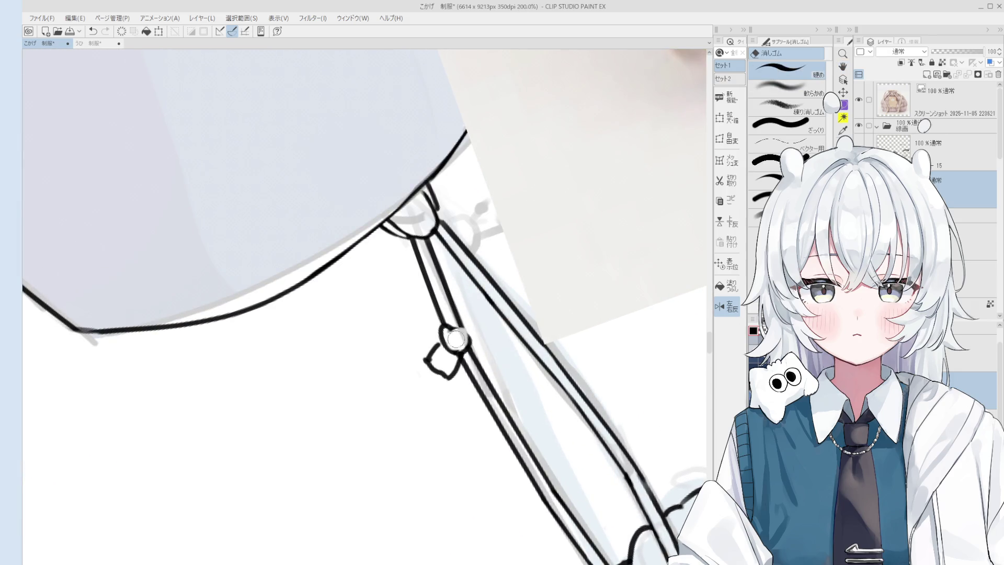
key(p)
key(e)
key(p)
mouse_move(445, 335)
mouse_down()
mouse_move(464, 323)
mouse_move(468, 345)
mouse_up()
key(ctrl+z)
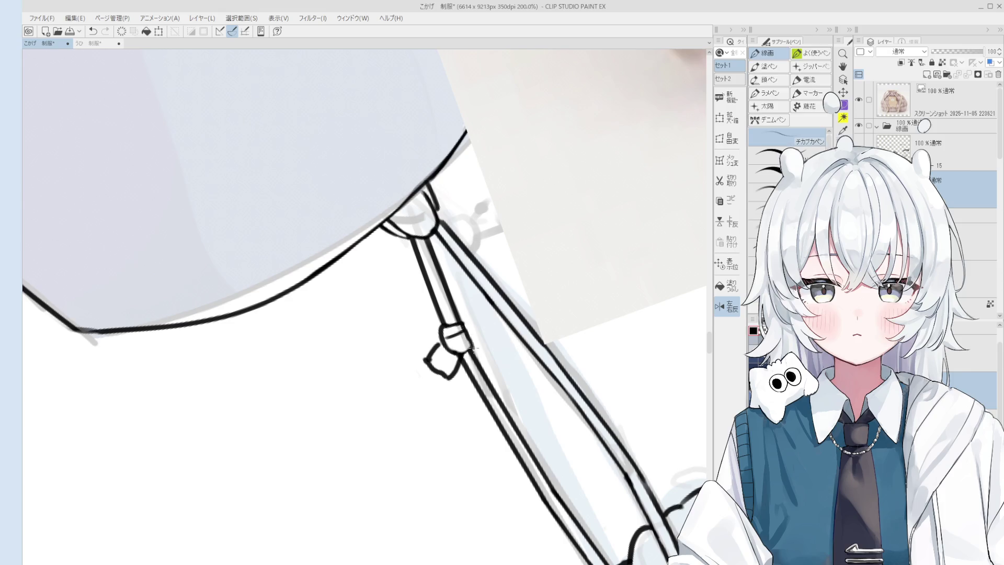
Pan and zoom out, then tilt the canvas view about 30° for drawing
scroll(474, 347, down, 5)
key(h)
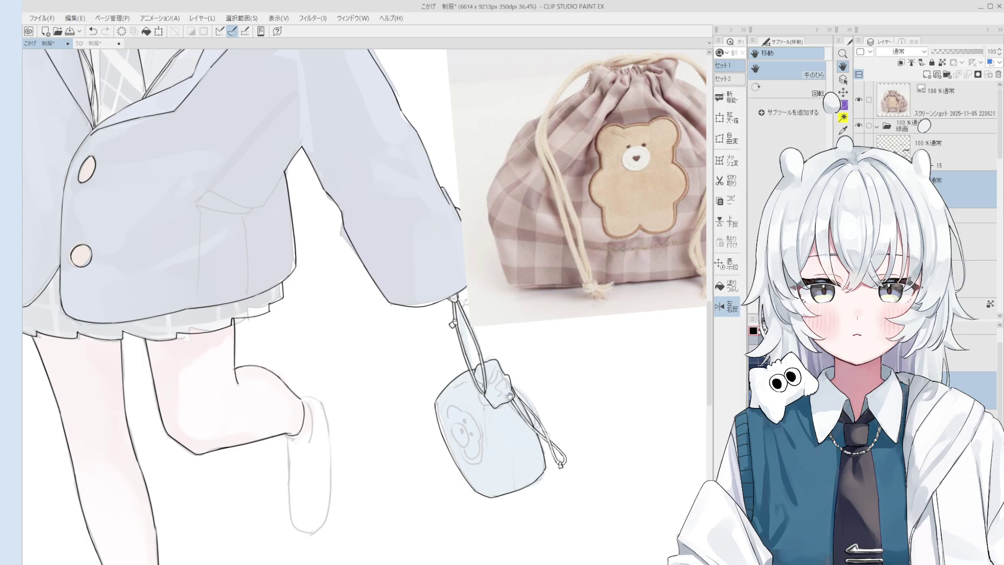
key(p)
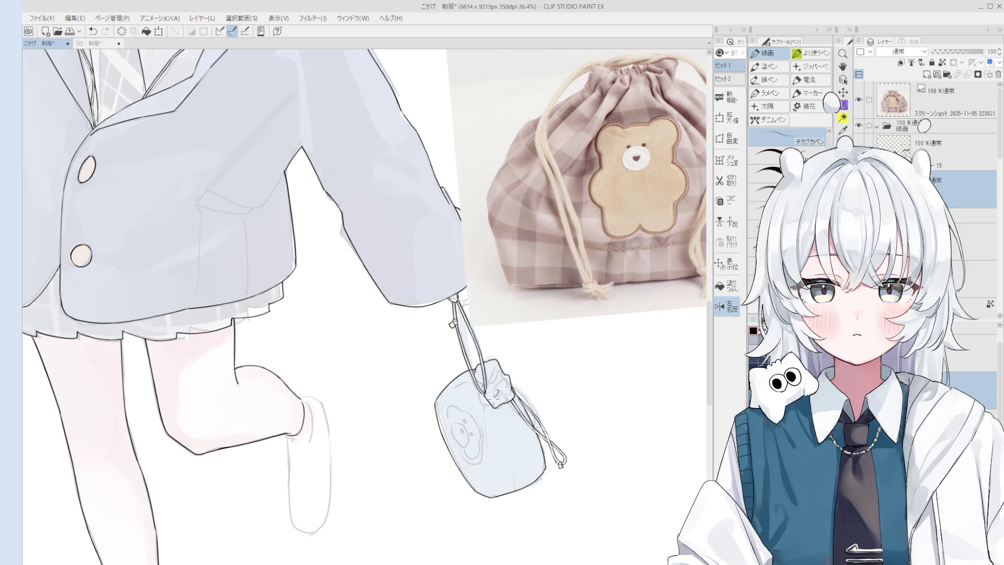
scroll(502, 393, down, 2)
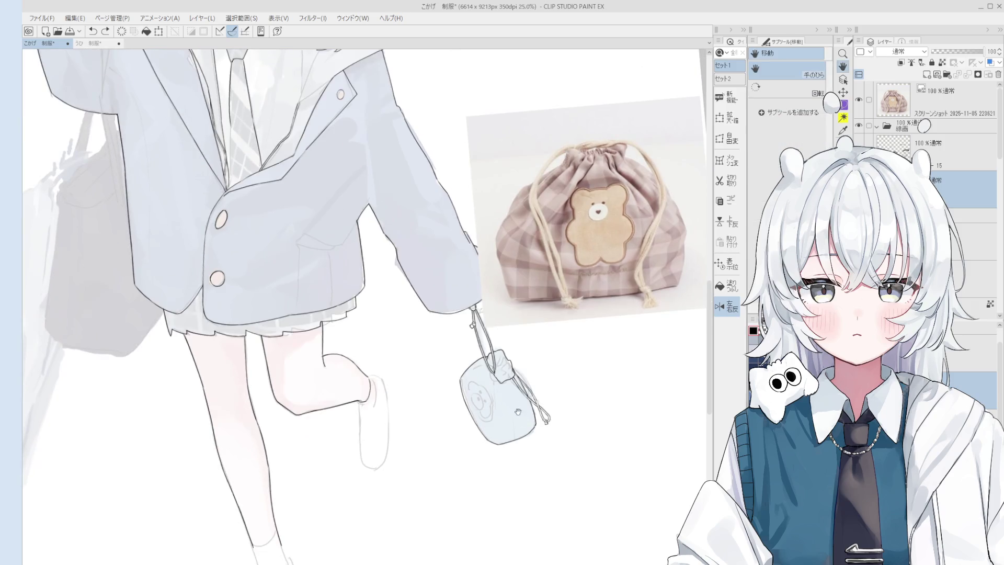
mouse_move(513, 403)
mouse_down()
mouse_move(519, 373)
mouse_move(502, 362)
mouse_move(471, 387)
mouse_up()
Draw the first arc of the bear's head with its bumpy curve and downward tail
scroll(461, 395, up, 3)
scroll(461, 395, up, 2)
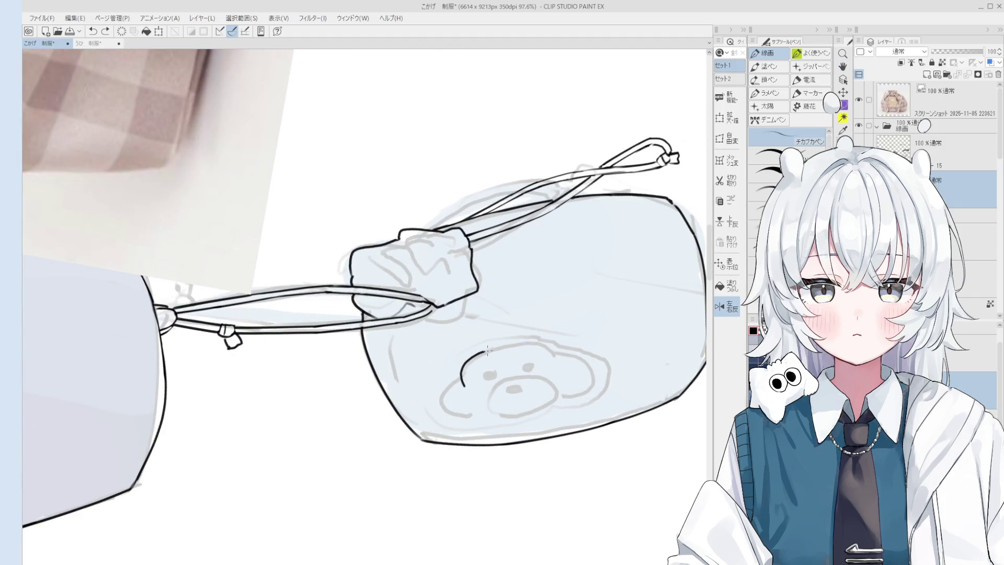
mouse_move(467, 379)
mouse_down()
mouse_move(547, 339)
mouse_move(601, 369)
mouse_up()
key(ctrl+z)
key(ctrl+z)
drag(553, 341, 593, 363)
key(ctrl+z)
key(e)
key(p)
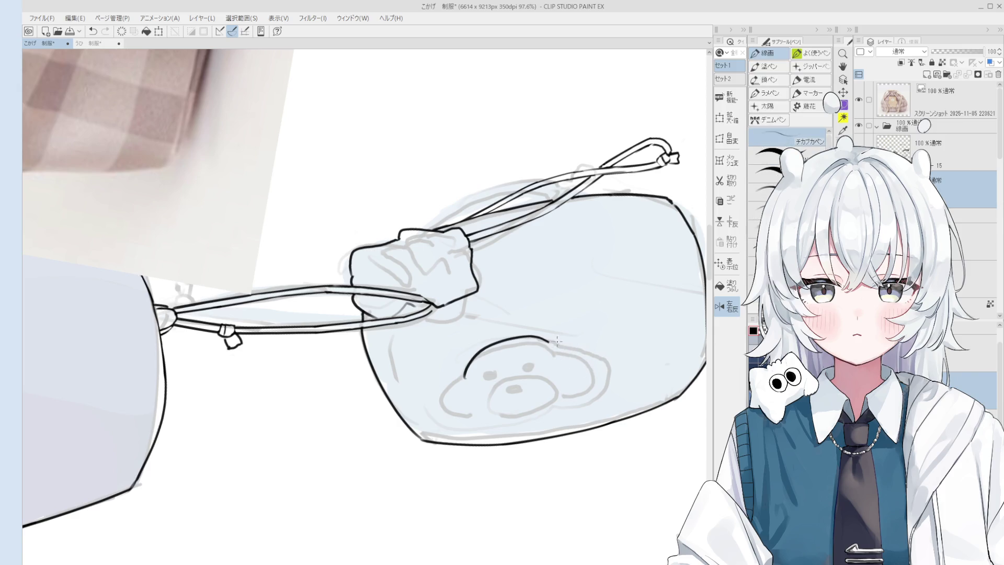
key(ctrl+z)
mouse_move(547, 341)
mouse_down()
mouse_move(566, 343)
mouse_move(605, 380)
mouse_up()
Erase the right tail of the bear's arc and reset the view to 100% zoom
key(asciicircum)
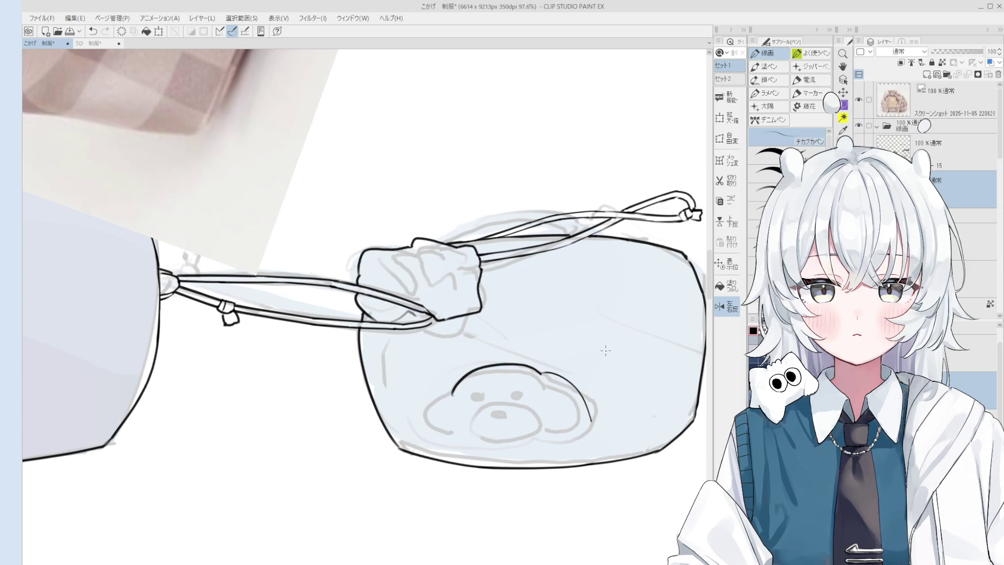
key(e)
mouse_move(596, 416)
mouse_down()
mouse_move(557, 379)
mouse_move(559, 396)
mouse_up()
key(minus)
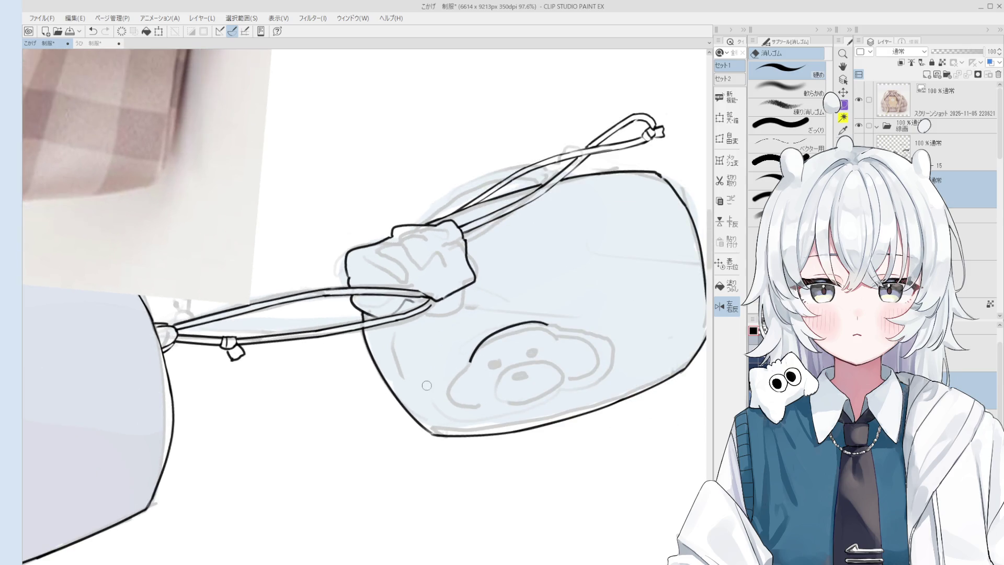
key(ctrl+alt+0)
scroll(481, 372, up, 2)
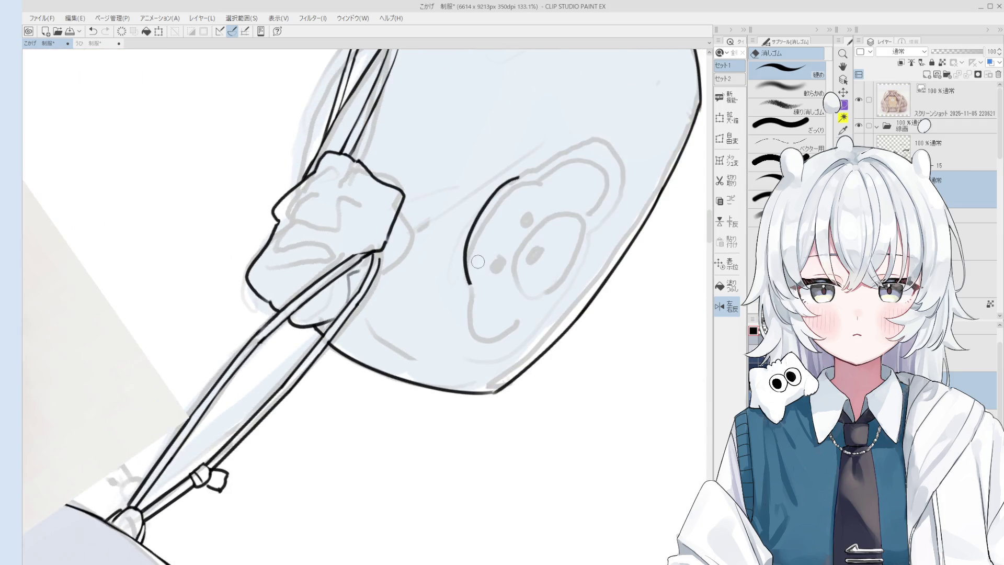
Draw the bear face's side curve extending downward
key(p)
drag(467, 284, 491, 342)
key(ctrl+z)
key(ctrl+z)
drag(468, 284, 493, 343)
key(e)
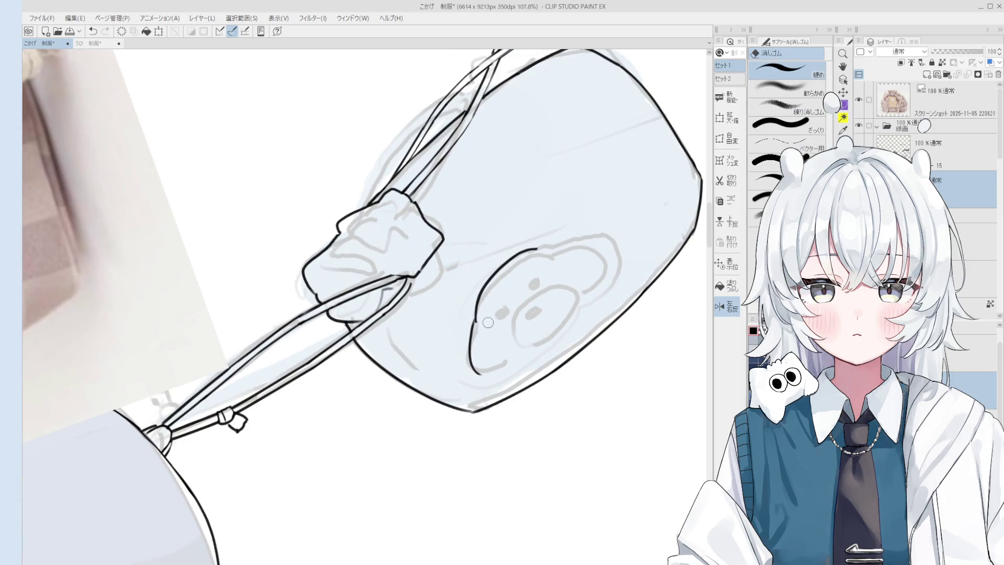
scroll(486, 346, up, 1)
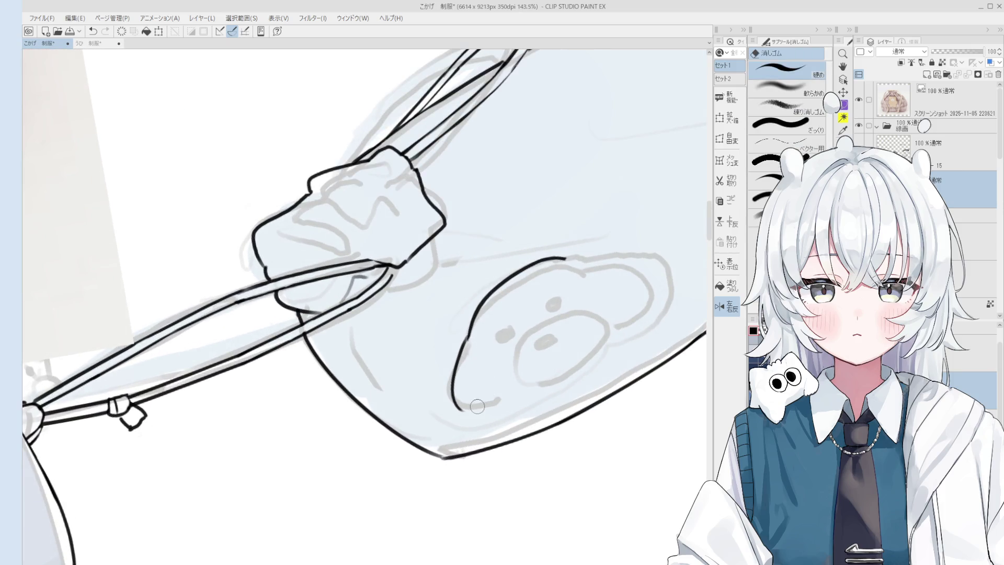
key(p)
mouse_move(499, 403)
mouse_down()
mouse_move(465, 411)
mouse_move(474, 416)
mouse_up()
key(ctrl+z)
Redraw and extend the bottom stroke of the bear face
scroll(512, 409, down, 2)
key(e)
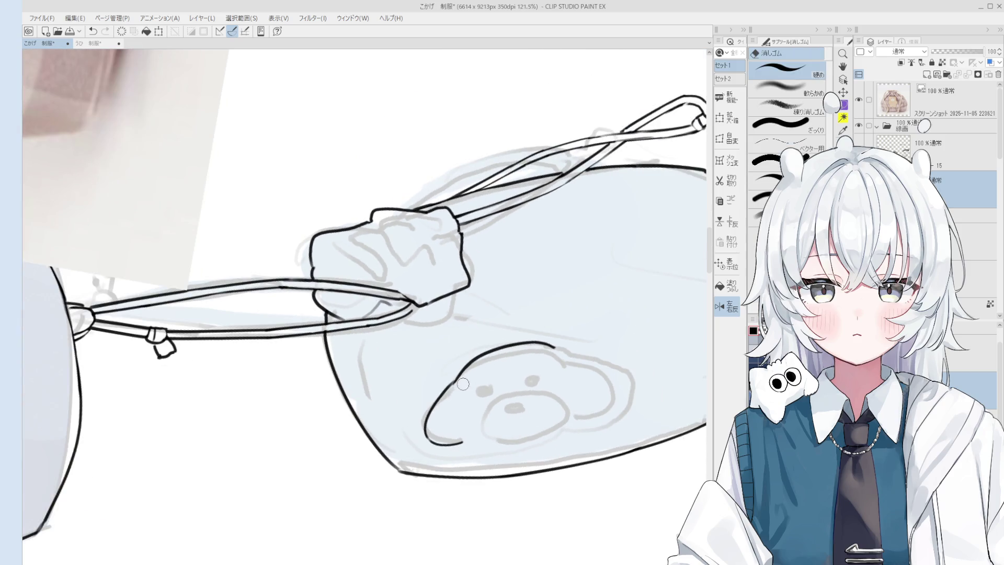
key(p)
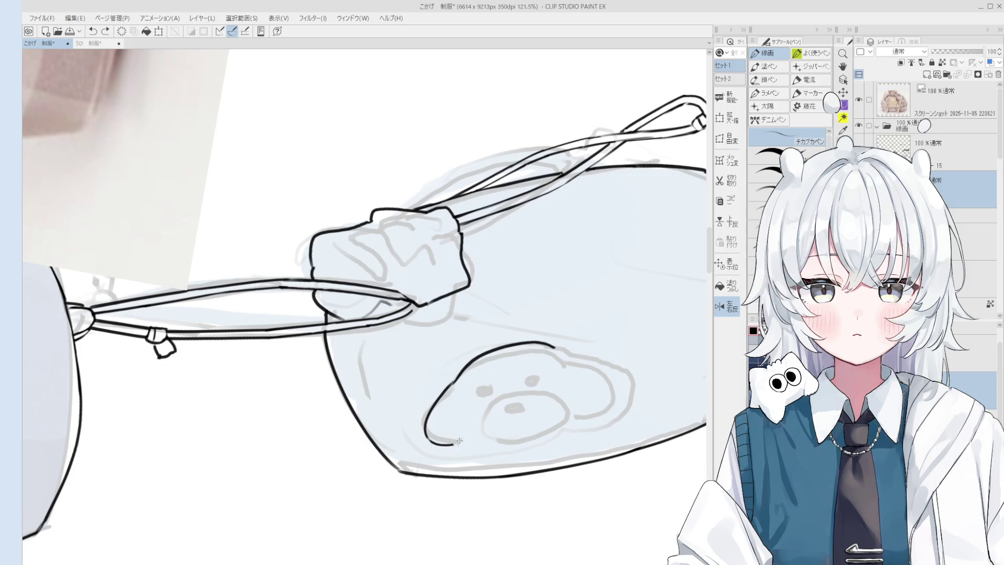
scroll(456, 443, down, 1)
drag(471, 439, 501, 434)
key(ctrl+z)
drag(470, 439, 518, 413)
scroll(537, 369, down, 1)
scroll(536, 369, up, 2)
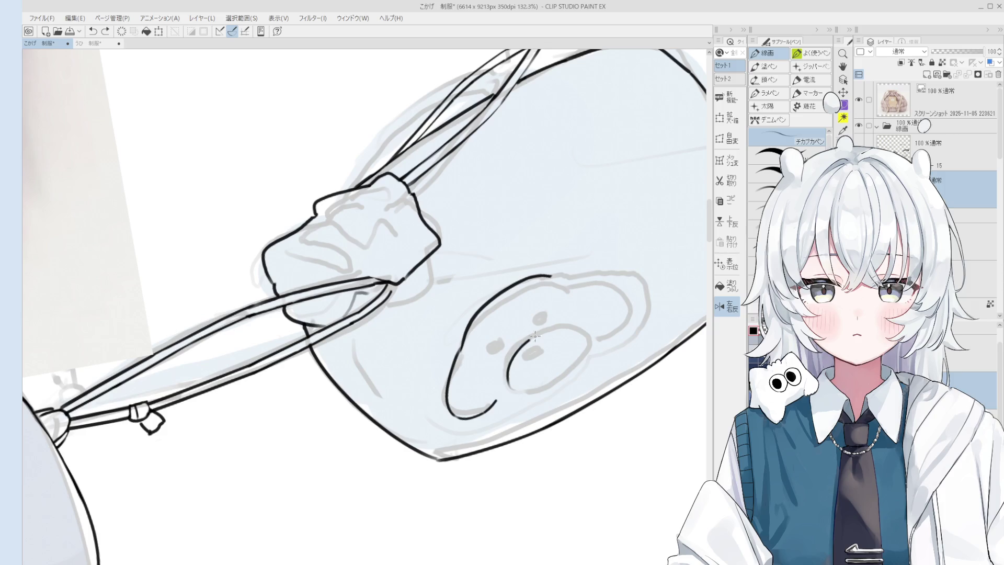
Draw the bear's snout curve, erasing rough marks and redrawing the inner snout line
drag(528, 339, 560, 332)
key(ctrl+z)
mouse_move(504, 384)
mouse_down()
mouse_move(541, 334)
mouse_move(563, 329)
mouse_up()
scroll(549, 330, down, 1)
key(e)
scroll(547, 285, up, 9)
drag(517, 292, 573, 230)
key(p)
key(ctrl+z)
drag(496, 311, 570, 238)
scroll(557, 246, down, 2)
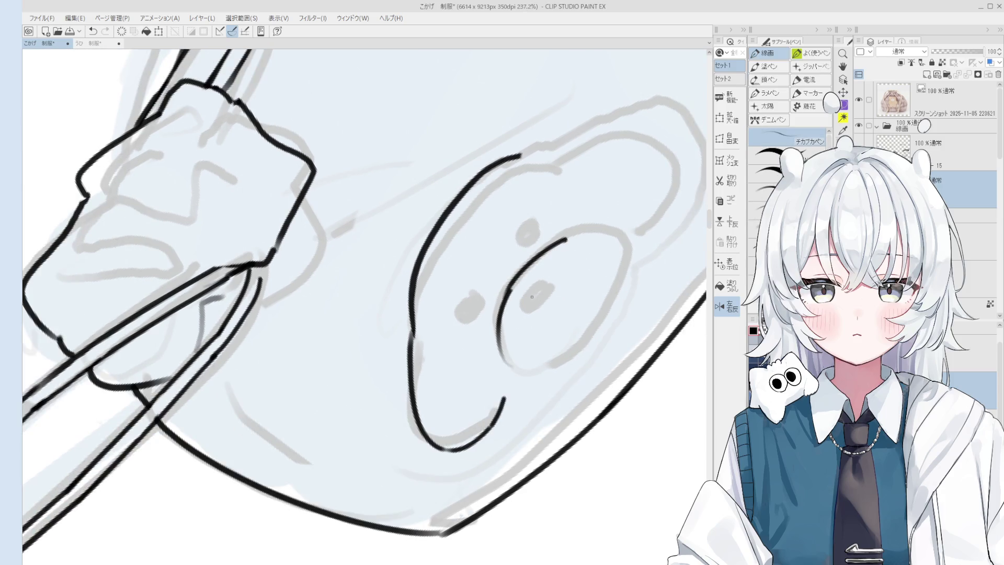
Rotate the view about 45° and redraw the bear outline's end with a longer stroke
drag(532, 297, 575, 449)
key(ctrl+z)
scroll(549, 402, down, 5)
key(e)
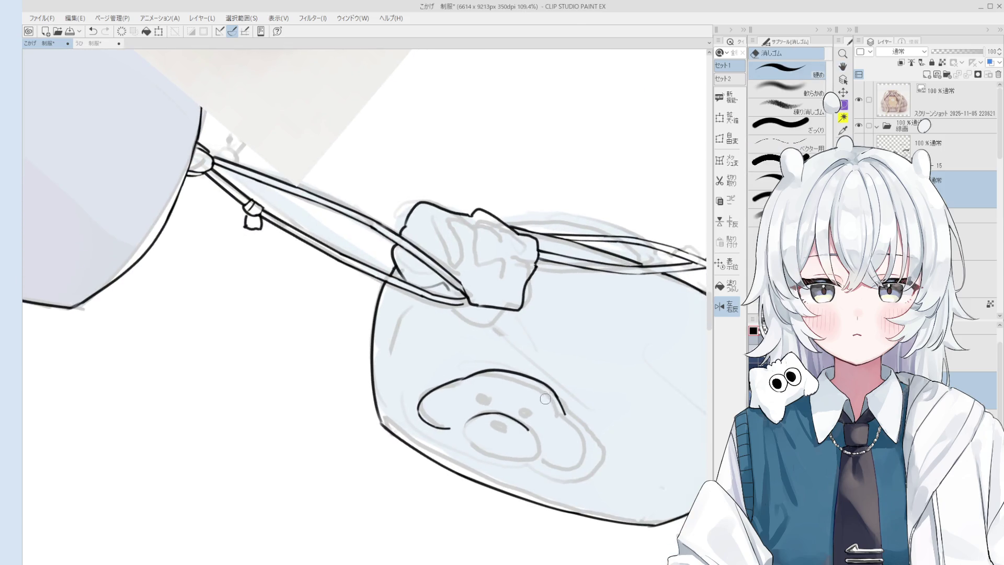
key(p)
scroll(562, 413, down, 2)
key(ctrl+z)
mouse_move(563, 412)
mouse_down()
mouse_move(582, 442)
mouse_move(566, 418)
mouse_move(579, 434)
mouse_up()
key(e)
key(p)
key(ctrl+z)
drag(559, 405, 582, 453)
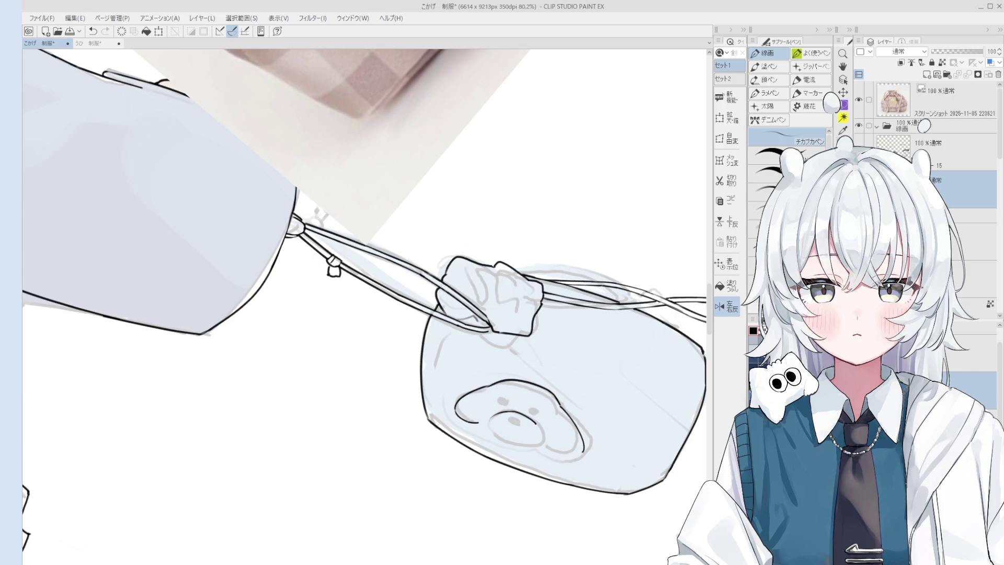
key(e)
key(^)
key(^)
key(^)
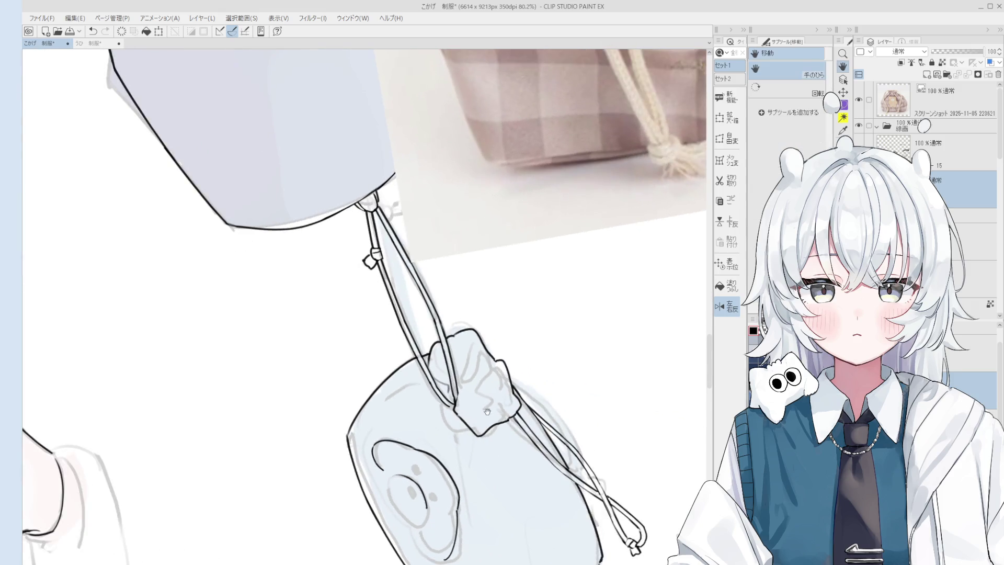
Erase the faint sketch lines around the drawstring knot
scroll(492, 375, up, 5)
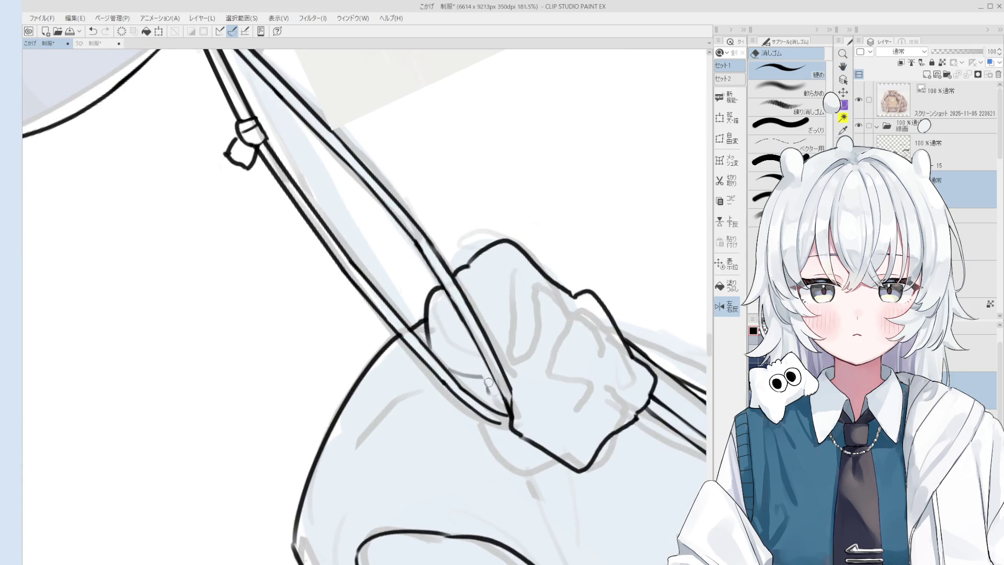
mouse_move(481, 377)
mouse_down()
mouse_move(463, 360)
mouse_move(458, 389)
mouse_move(439, 372)
mouse_up()
key(p)
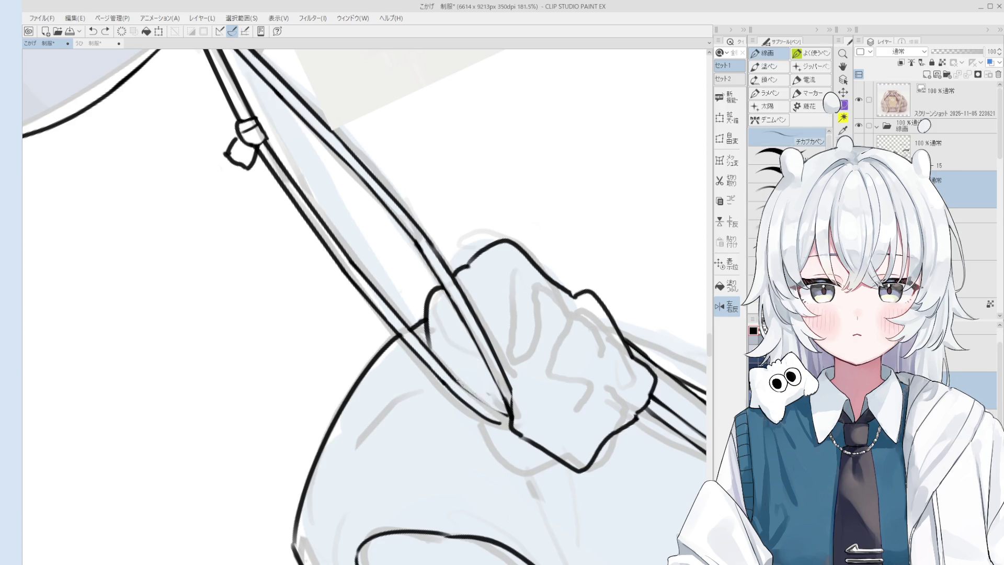
scroll(491, 397, down, 5)
key(e)
scroll(491, 397, up, 3)
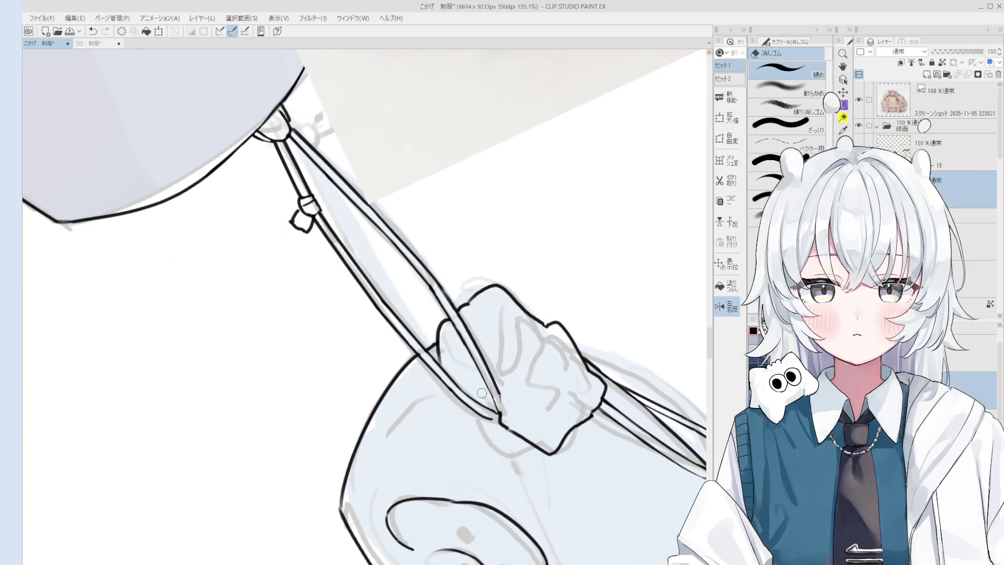
key(p)
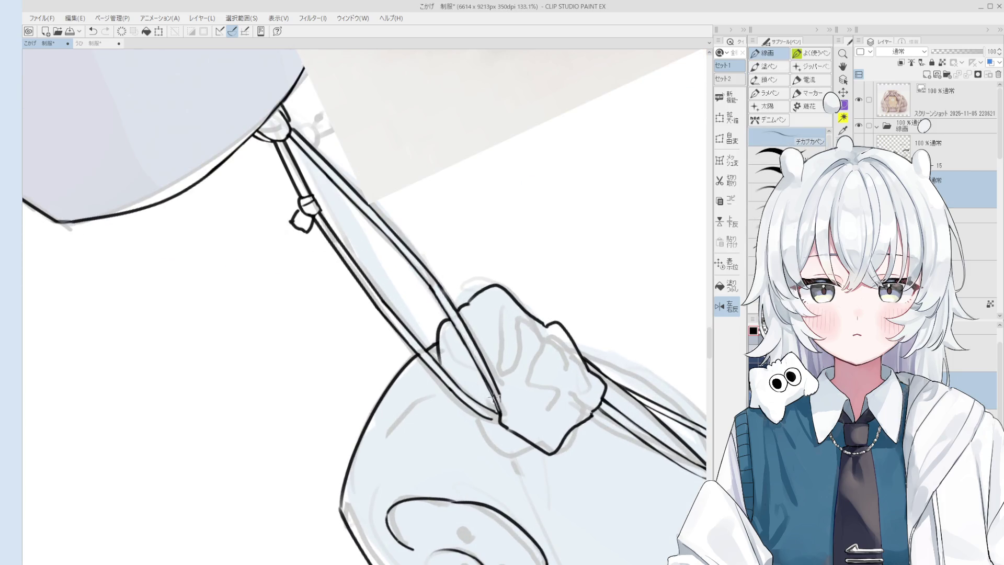
key(e)
scroll(495, 400, down, 1)
key(p)
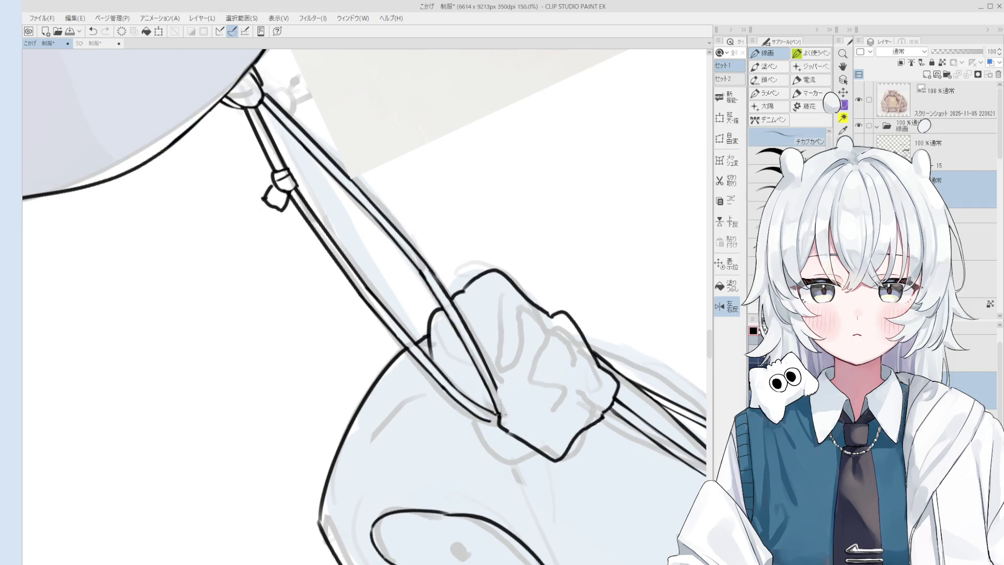
scroll(499, 404, down, 1)
scroll(499, 405, up, 2)
key(e)
scroll(496, 413, down, 1)
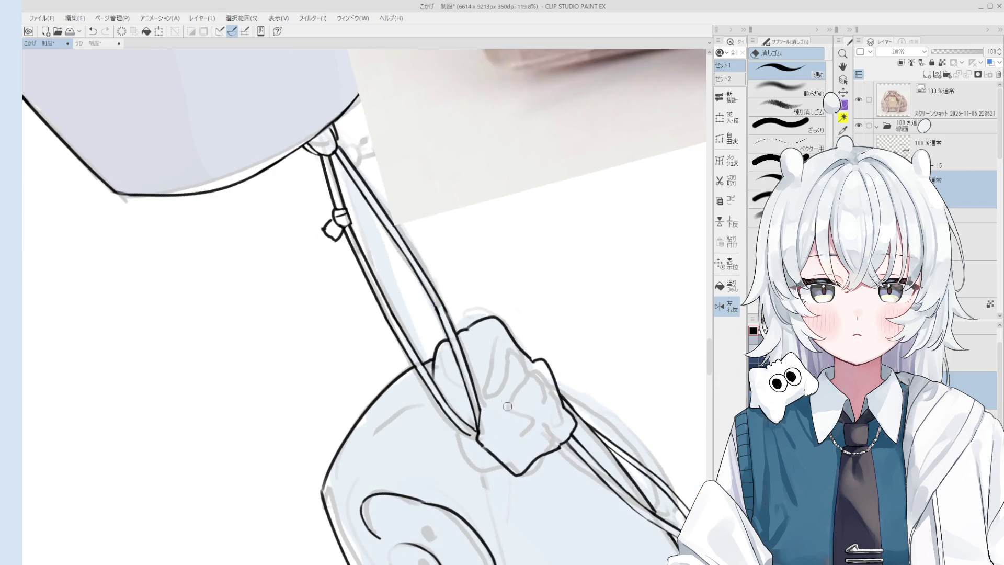
Ink short connecting lines near the strap and the knot's lower edge, undoing the misses
key(p)
drag(490, 434, 482, 403)
key(ctrl+z)
scroll(491, 439, up, 2)
key(e)
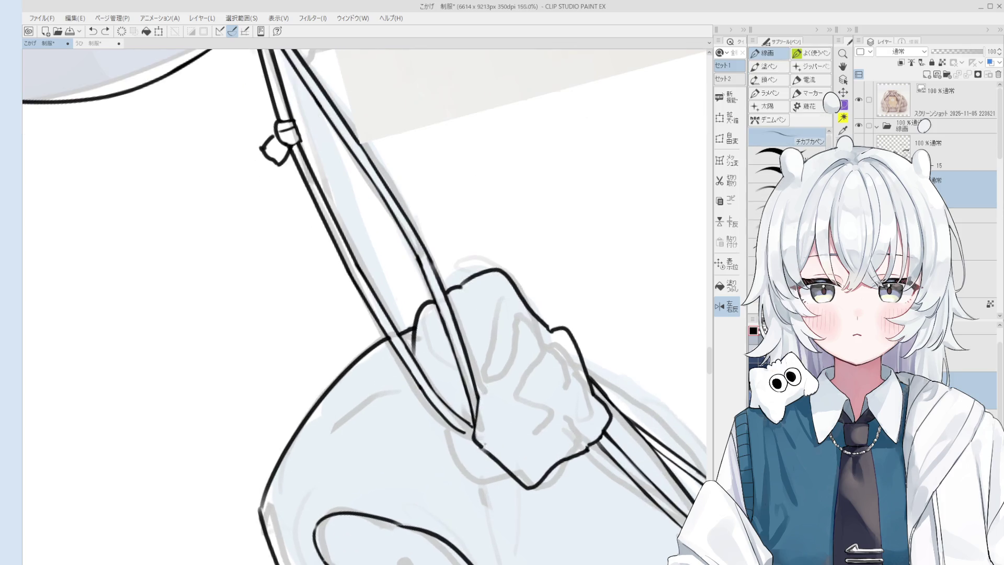
key(p)
drag(491, 452, 475, 441)
key(ctrl+z)
scroll(493, 453, down, 1)
key(e)
scroll(492, 453, up, 2)
key(p)
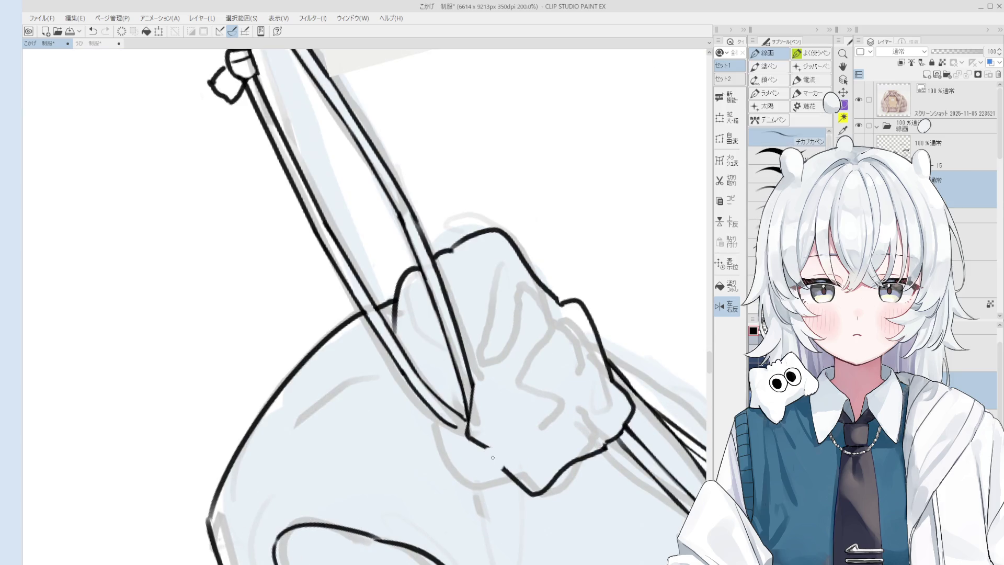
scroll(496, 460, up, 1)
scroll(498, 463, down, 1)
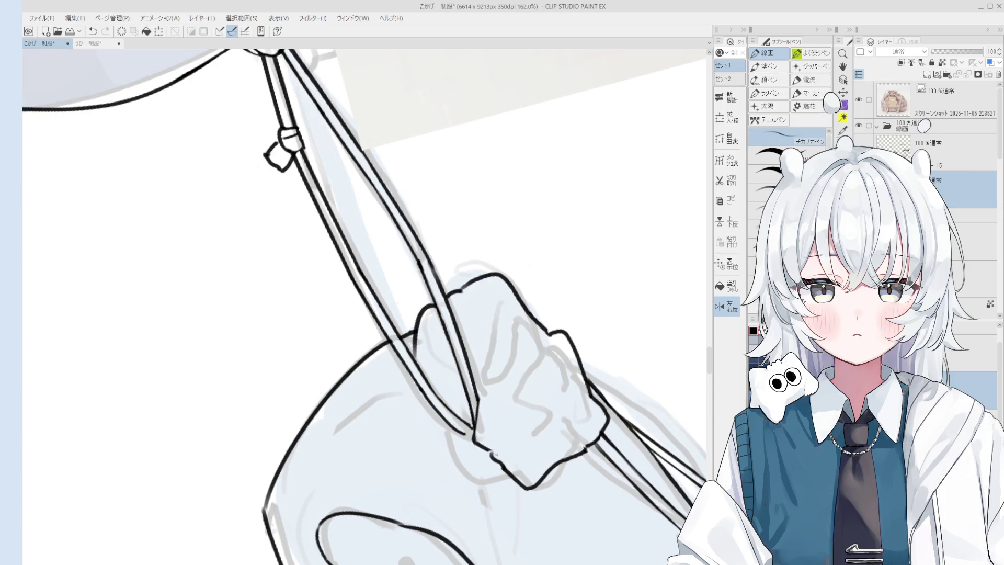
Rotate and zoom the canvas onto the strap knot for closer inking
drag(491, 449, 503, 440)
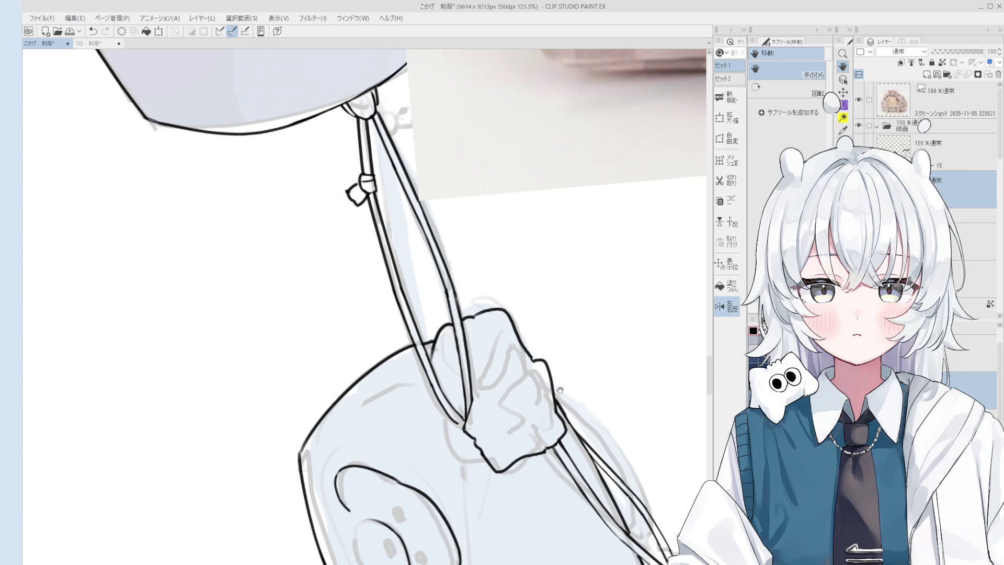
mouse_move(549, 407)
mouse_down()
mouse_move(497, 448)
mouse_move(505, 455)
mouse_move(498, 428)
mouse_move(520, 406)
mouse_up()
key(e)
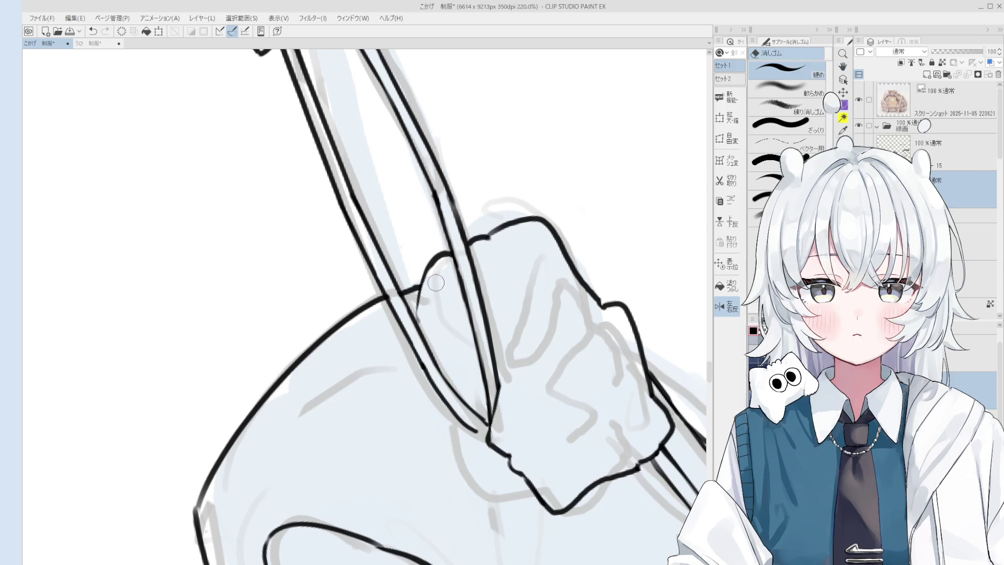
scroll(428, 314, down, 2)
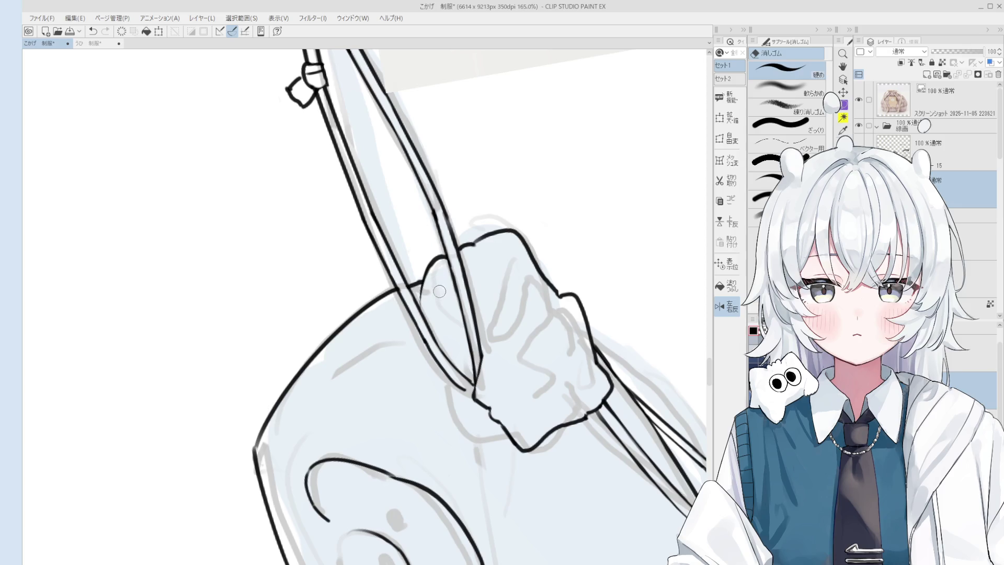
key(p)
scroll(427, 307, down, 1)
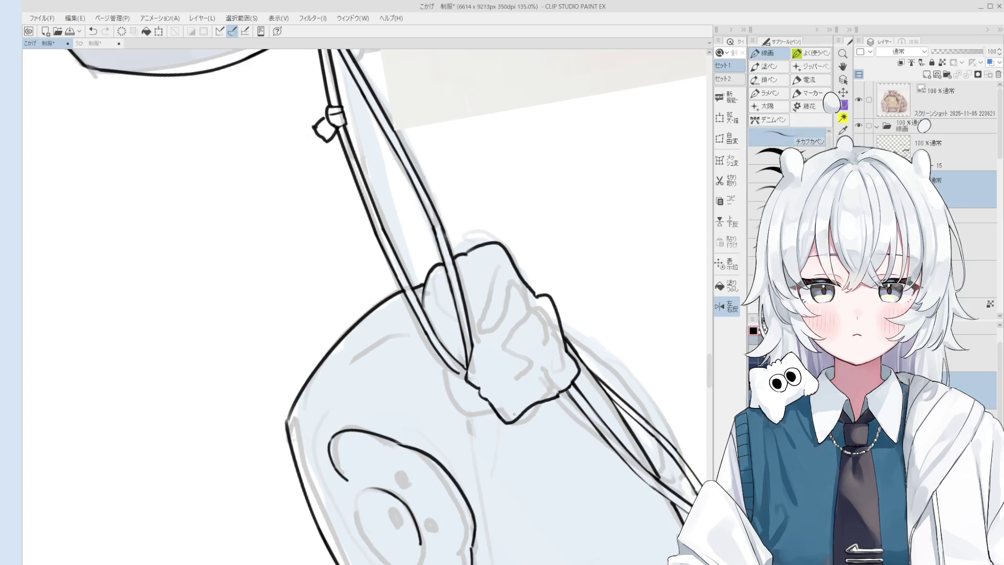
key(e)
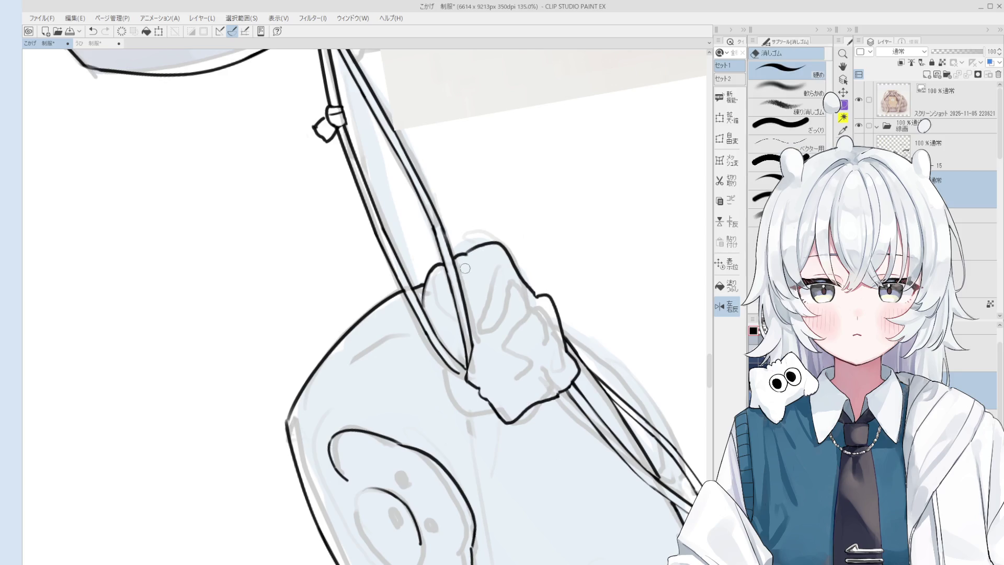
key(minus)
key(minus)
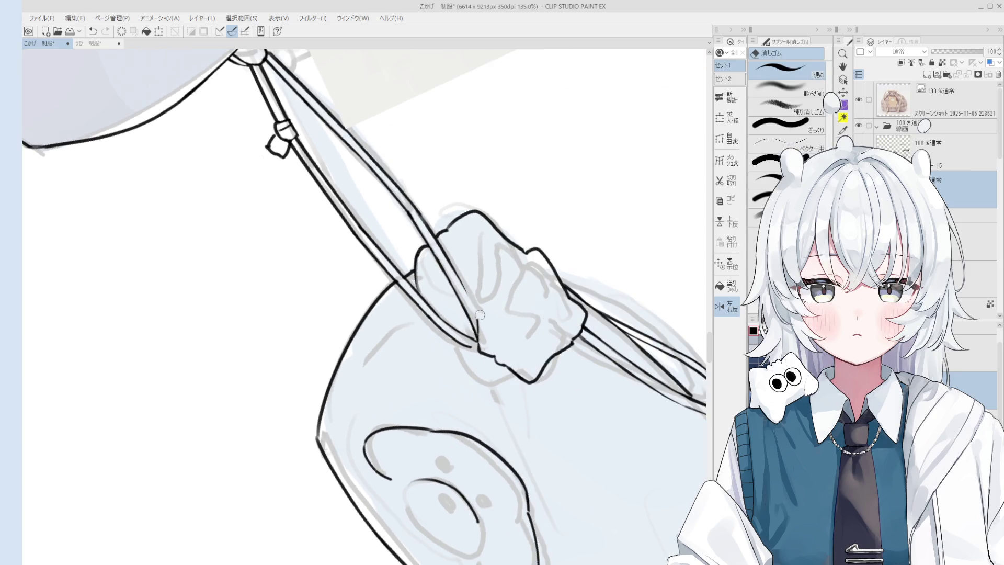
key(p)
Add a short ink stroke along the strap, undoing the unwanted stroke
drag(455, 273, 496, 382)
scroll(479, 319, up, 3)
key(e)
key(p)
key(ctrl+z)
key(asciicircum)
scroll(514, 417, down, 2)
scroll(515, 416, down, 2)
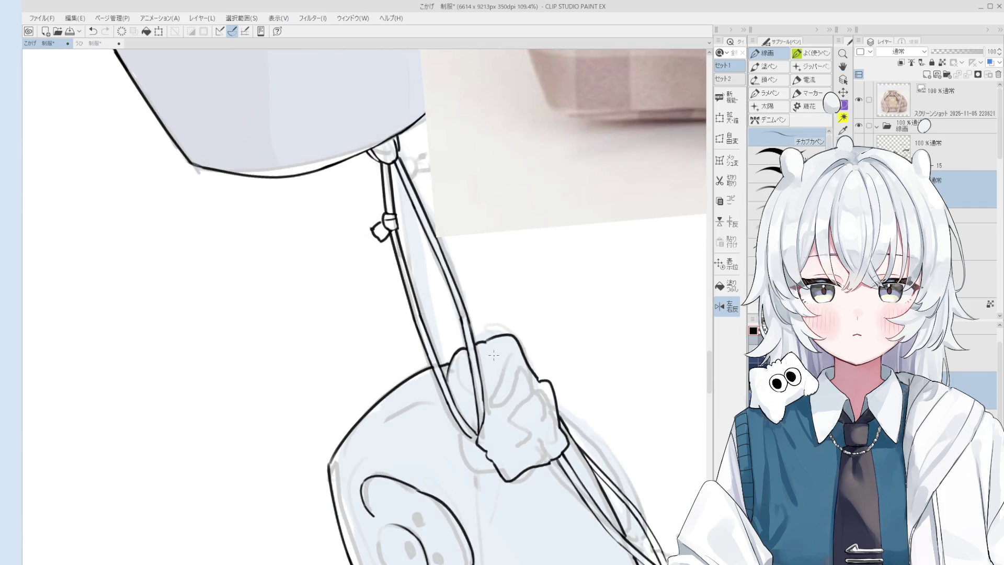
Pan out to check the whole pouch and sleeve
key(e)
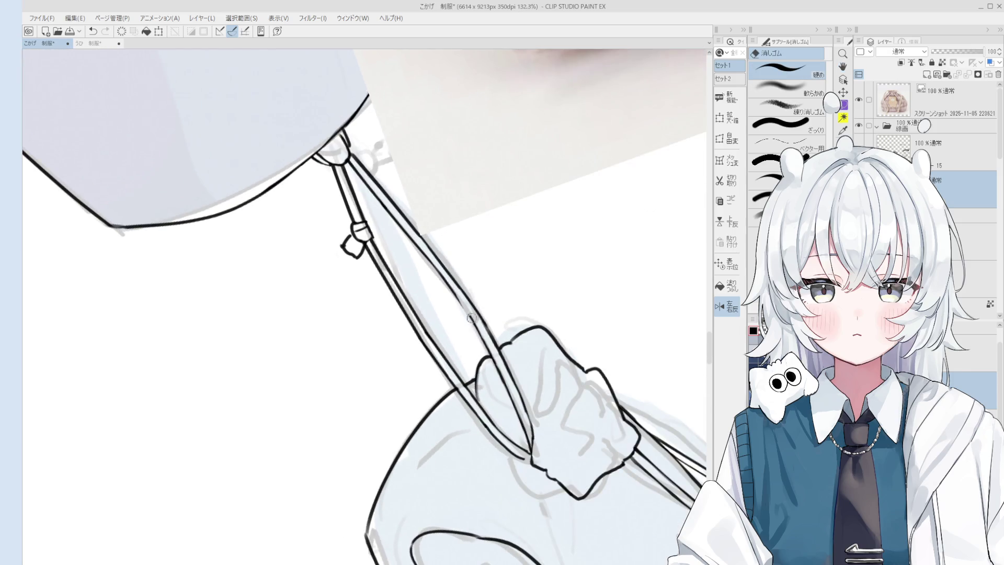
key(p)
scroll(467, 314, down, 1)
scroll(467, 314, down, 5)
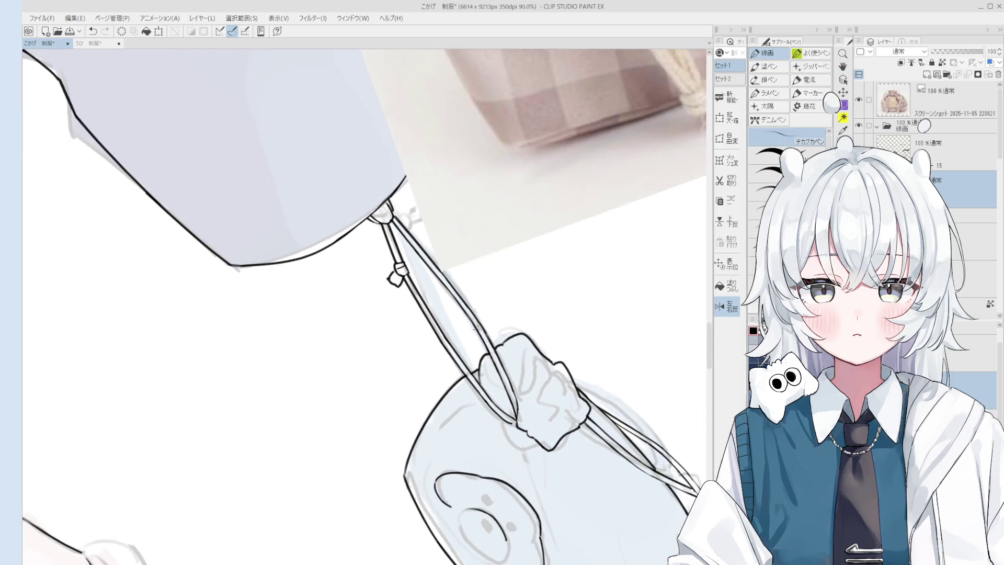
key(h)
drag(493, 379, 495, 401)
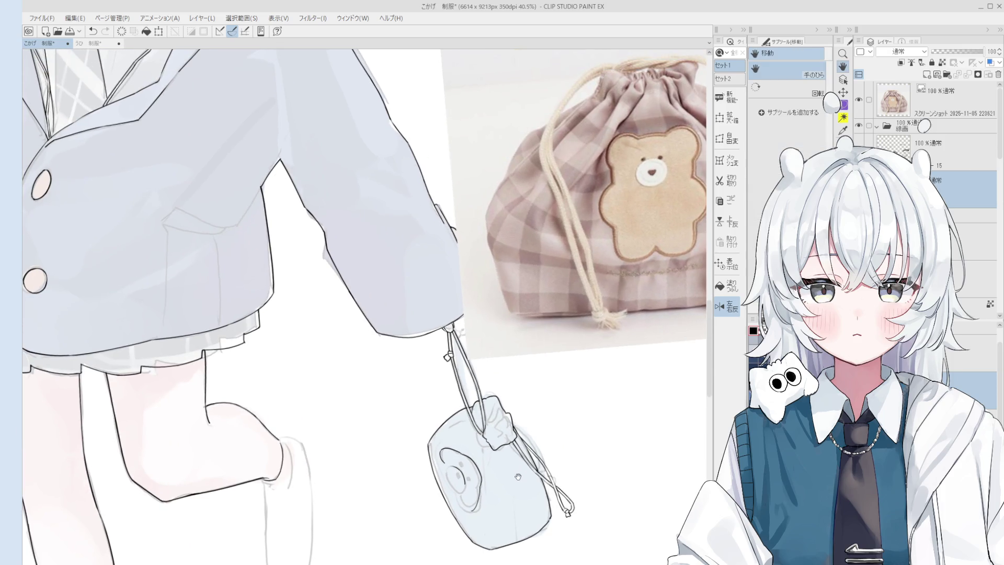
Erase and redraw the right arc of the bear's head outline, trimming its overlong tail
scroll(570, 298, up, 6)
key(e)
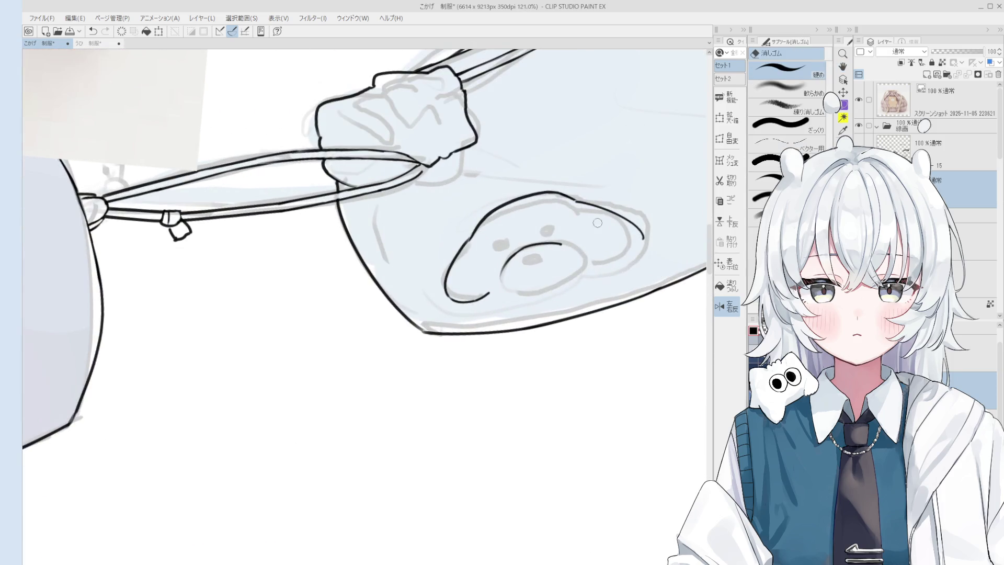
mouse_move(644, 241)
mouse_down()
mouse_move(575, 200)
mouse_move(627, 230)
mouse_up()
key(p)
key(ctrl+z)
key(ctrl+z)
mouse_move(573, 197)
mouse_down()
mouse_move(630, 224)
mouse_move(633, 237)
mouse_up()
key(ctrl+z)
mouse_move(576, 198)
mouse_down()
mouse_move(636, 247)
mouse_move(631, 228)
mouse_move(611, 259)
mouse_move(621, 261)
mouse_move(599, 264)
mouse_up()
key(ctrl+z)
key(ctrl+z)
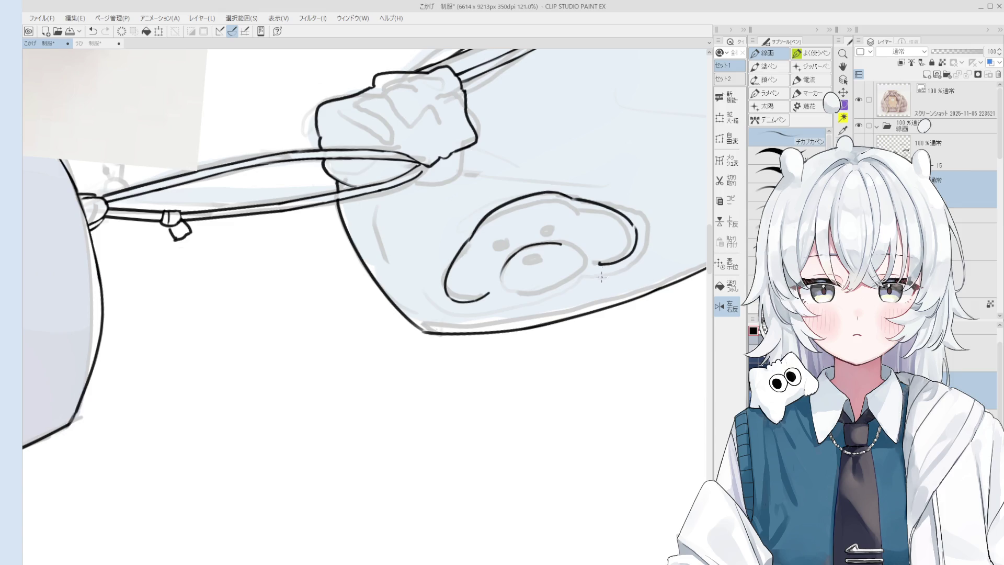
Ink an oval muzzle around the bear's nose
key(e)
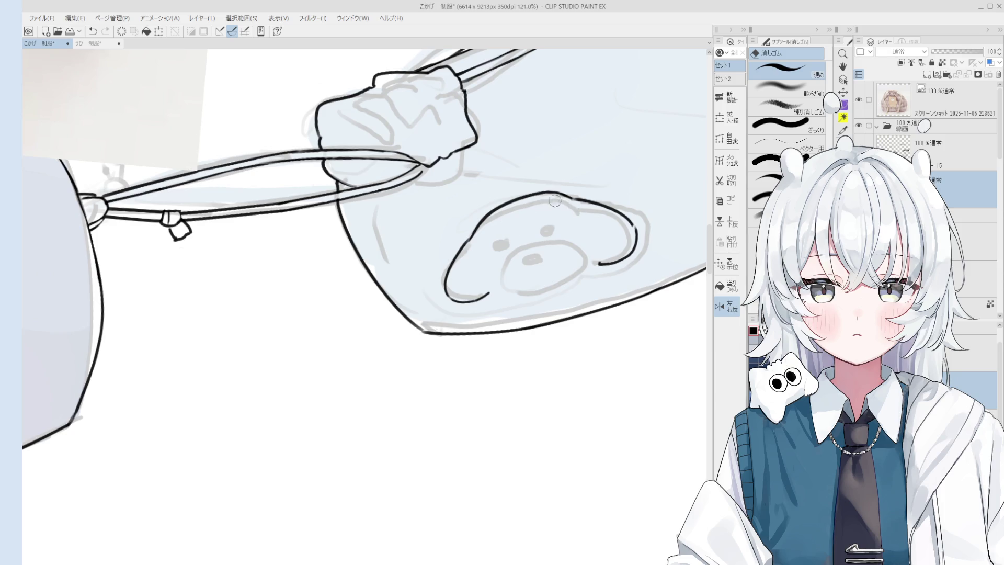
key(p)
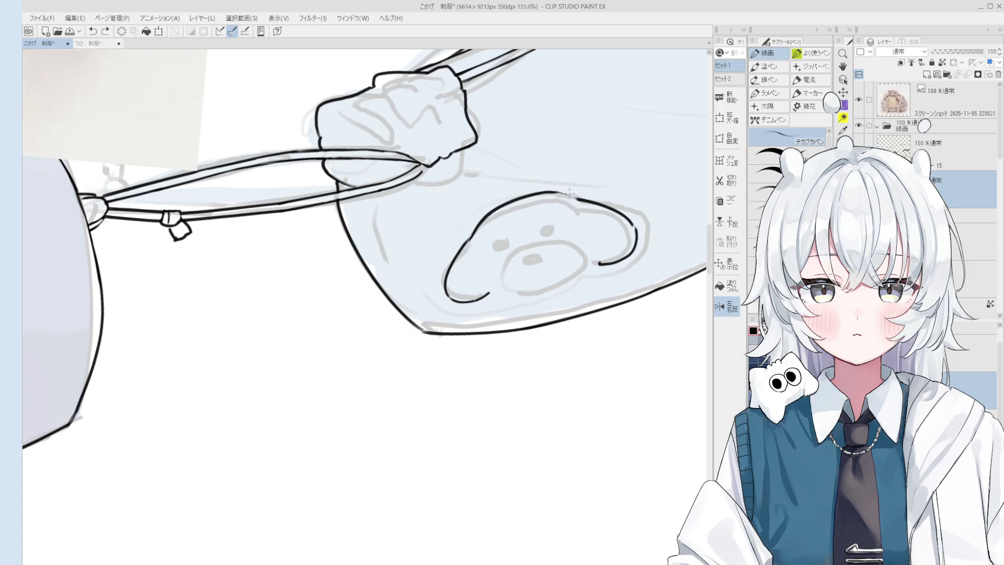
scroll(567, 196, up, 2)
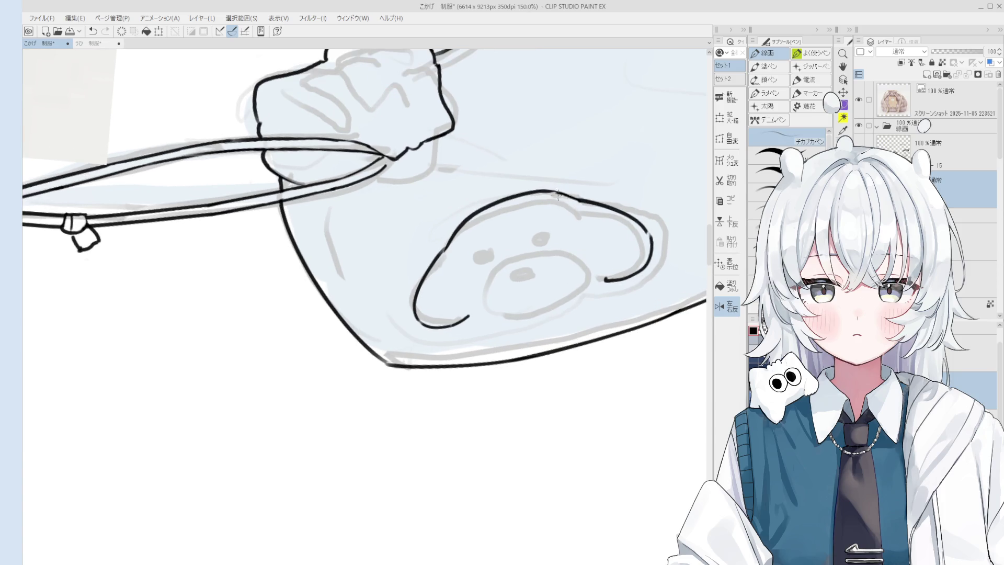
scroll(566, 196, down, 3)
drag(537, 278, 514, 313)
scroll(494, 314, up, 2)
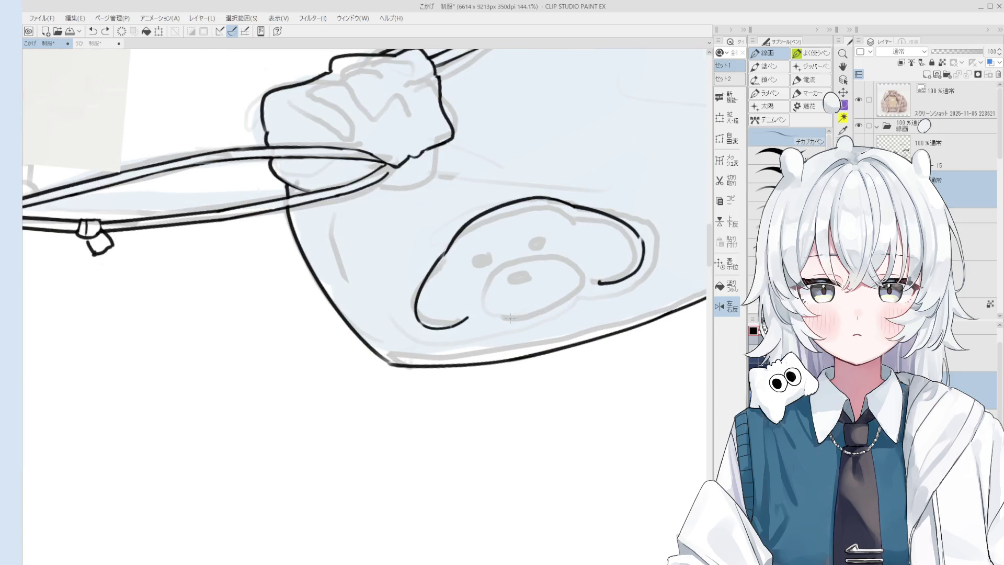
mouse_move(488, 306)
mouse_down()
mouse_move(512, 256)
mouse_move(573, 303)
mouse_move(509, 316)
mouse_move(473, 293)
mouse_move(564, 277)
mouse_move(491, 314)
mouse_move(540, 256)
mouse_move(568, 293)
mouse_move(500, 313)
mouse_up()
key(ctrl+z)
key(ctrl+z)
key(ctrl+z)
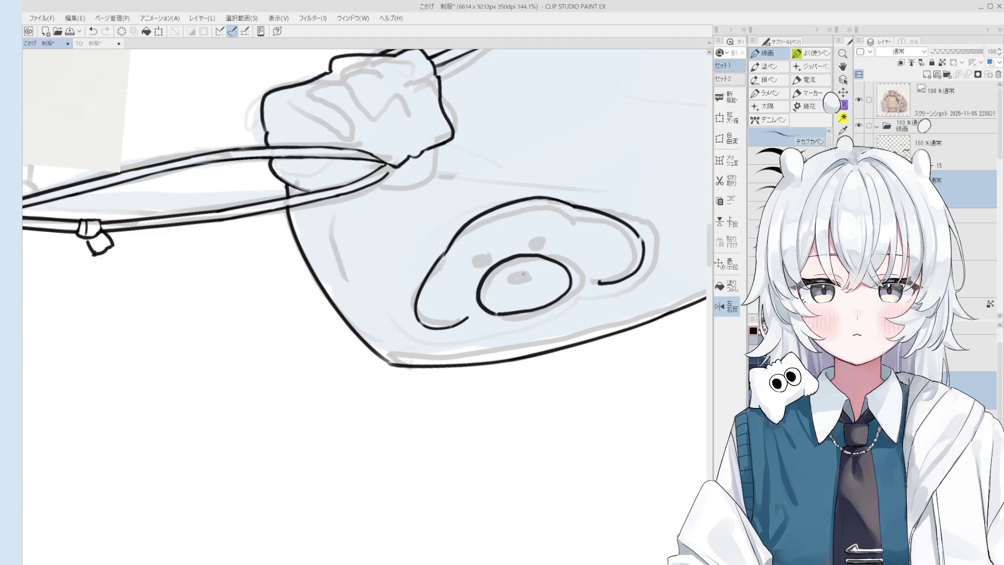
scroll(530, 273, up, 3)
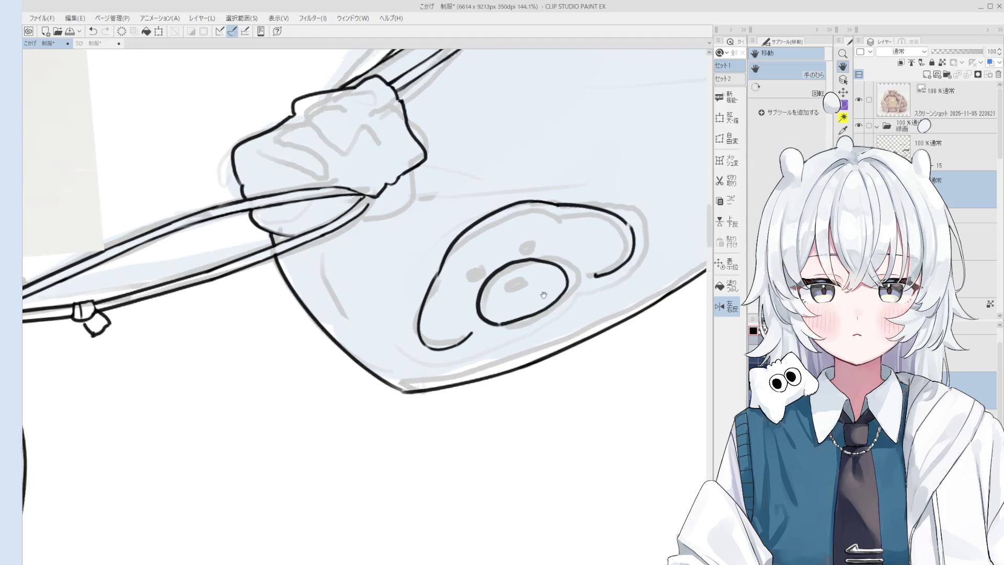
Retry the nose inside the muzzle and erase the stray black blob there
key(e)
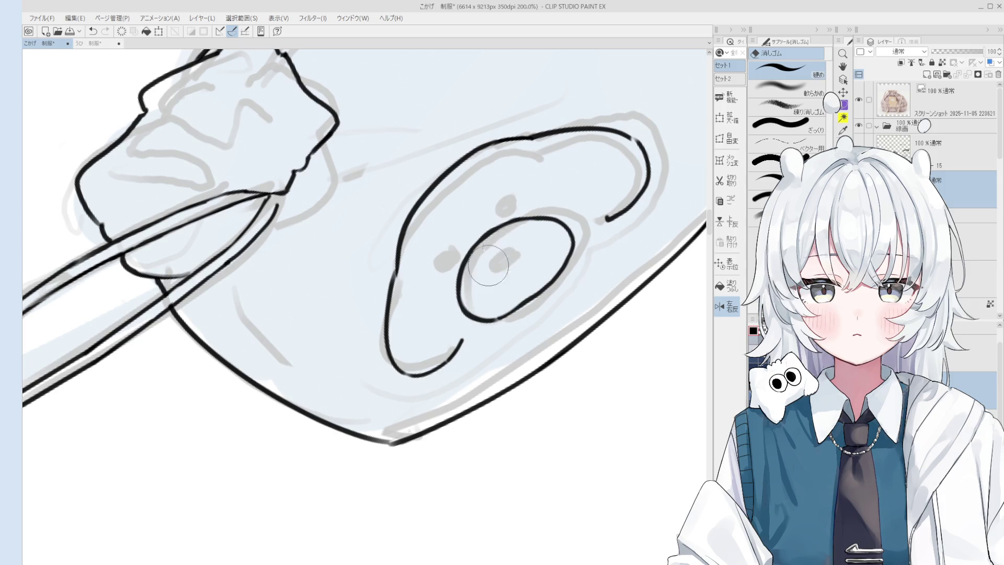
key(p)
mouse_move(485, 262)
mouse_down()
mouse_move(509, 243)
mouse_move(495, 263)
mouse_up()
key(ctrl+z)
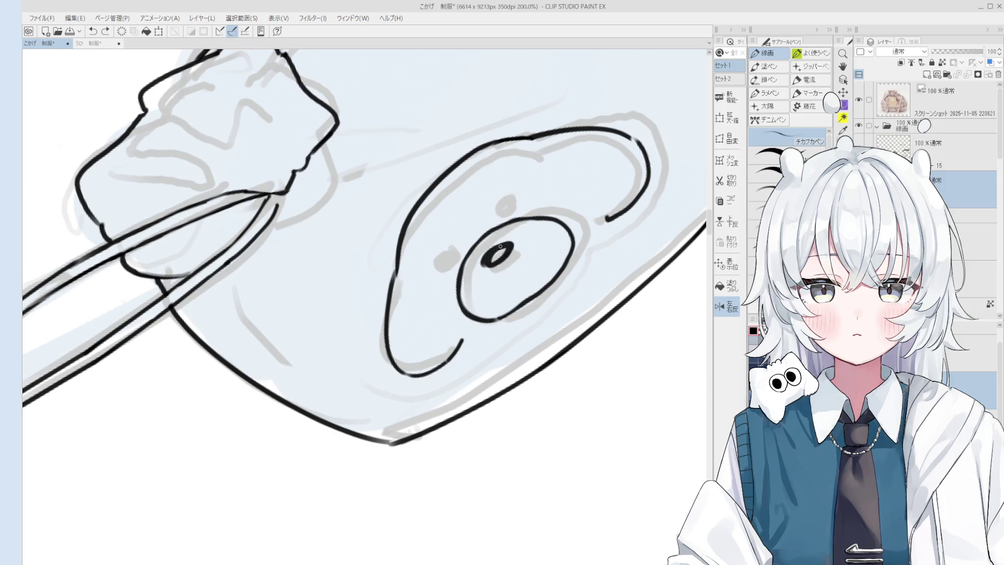
key(ctrl+z)
key(ctrl+z)
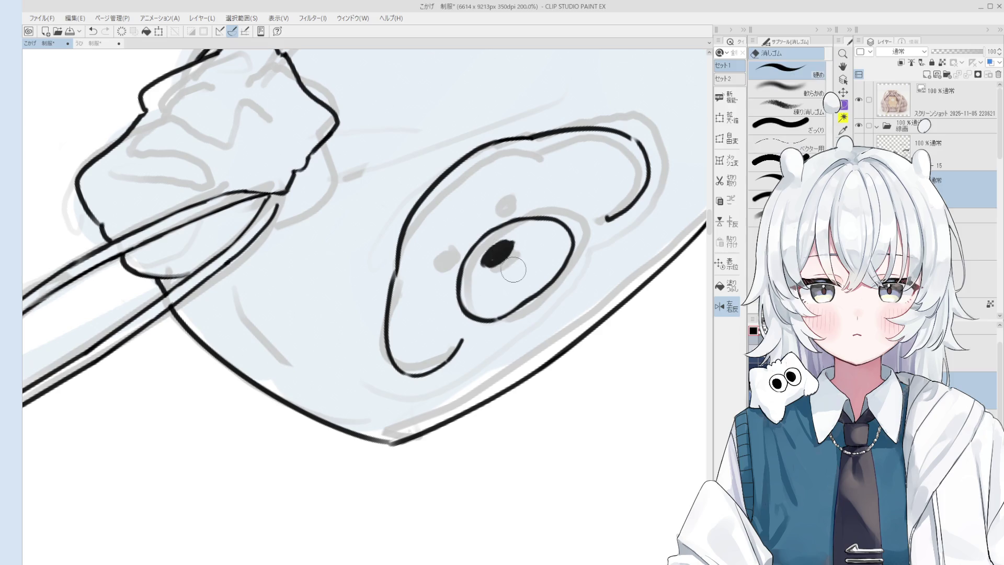
mouse_move(491, 262)
mouse_down()
mouse_move(511, 246)
mouse_move(492, 247)
mouse_up()
key(ctrl+z)
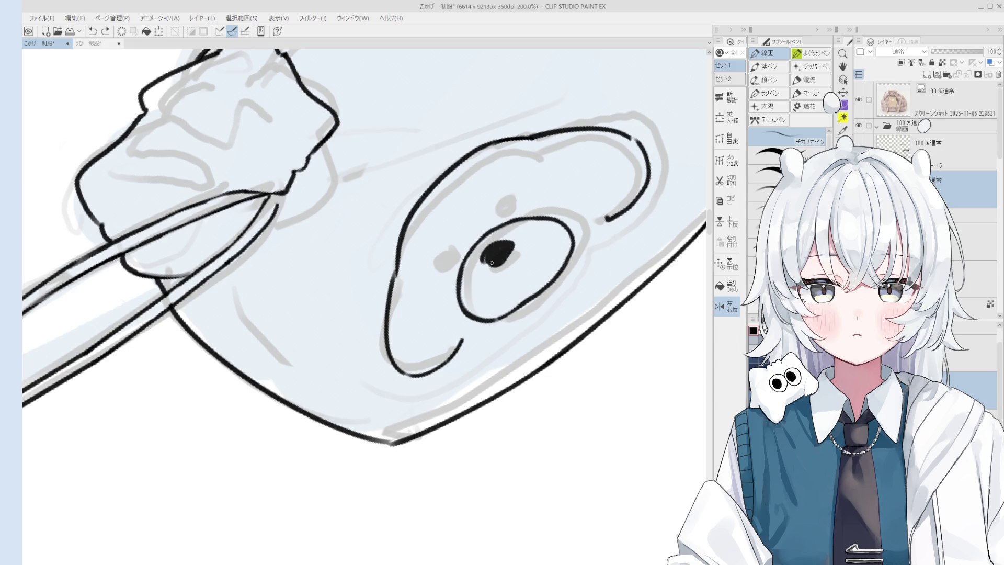
key(asciicircum)
key(e)
mouse_move(517, 298)
mouse_down()
mouse_move(502, 282)
mouse_move(499, 291)
mouse_move(528, 283)
mouse_up()
key(p)
scroll(512, 283, down, 3)
scroll(513, 283, up, 3)
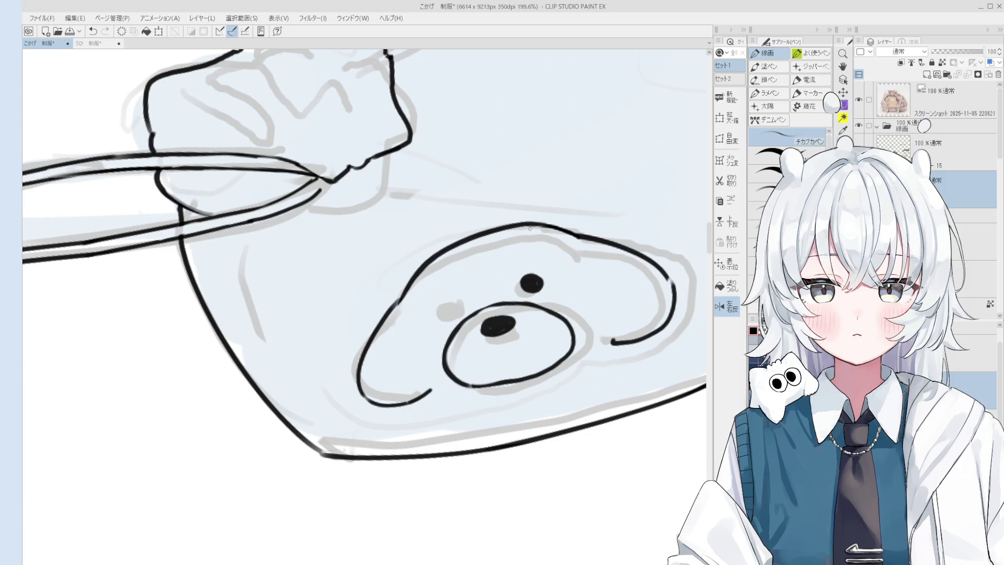
Redraw the bear's eyes as filled black dots, erasing the old left eye
key(space)
drag(531, 337, 520, 384)
scroll(524, 411, up, 2)
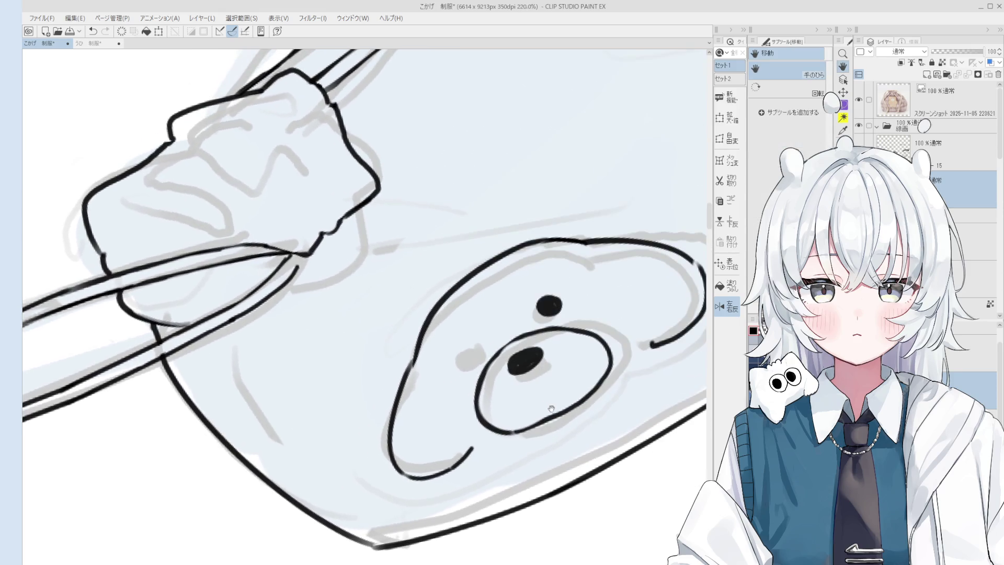
scroll(484, 355, up, 3)
drag(463, 348, 480, 353)
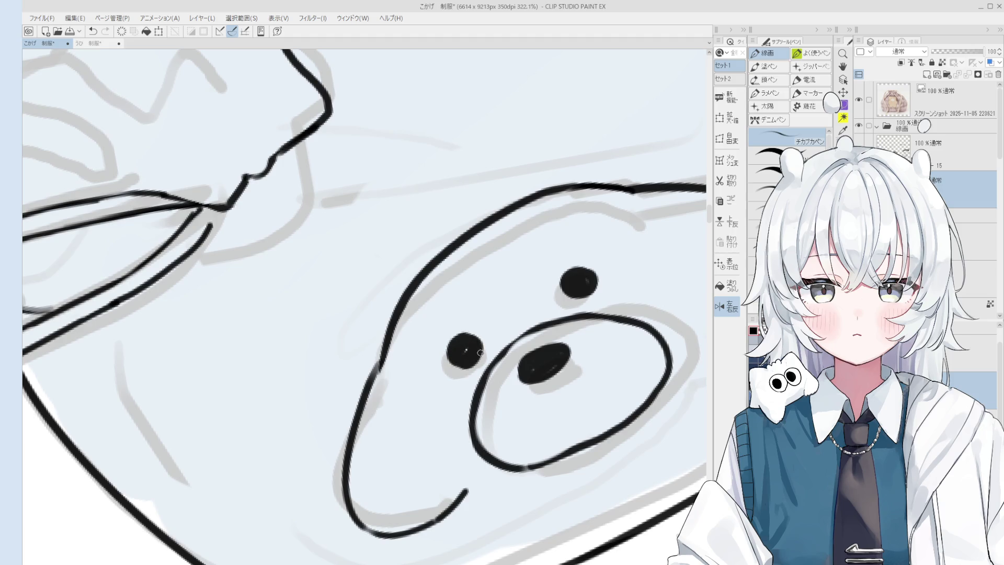
key(asciicircum)
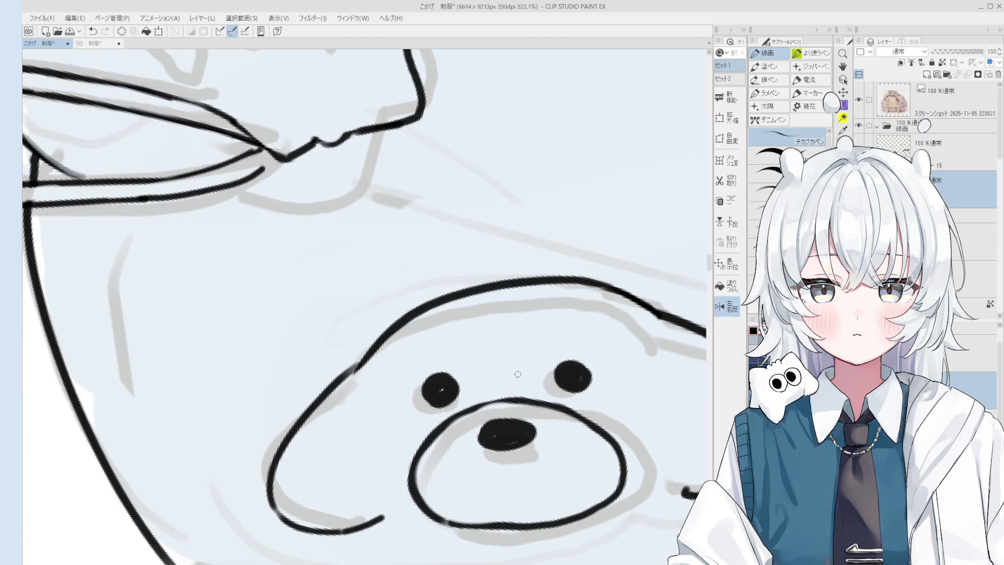
key(minus)
key(e)
key(minus)
mouse_move(455, 366)
mouse_down()
mouse_move(441, 401)
mouse_move(462, 376)
mouse_up()
key(p)
key(minus)
drag(551, 326, 573, 331)
Ink the nose outline and join the chin line with a thin stroke
scroll(572, 331, down, 5)
scroll(478, 255, up, 6)
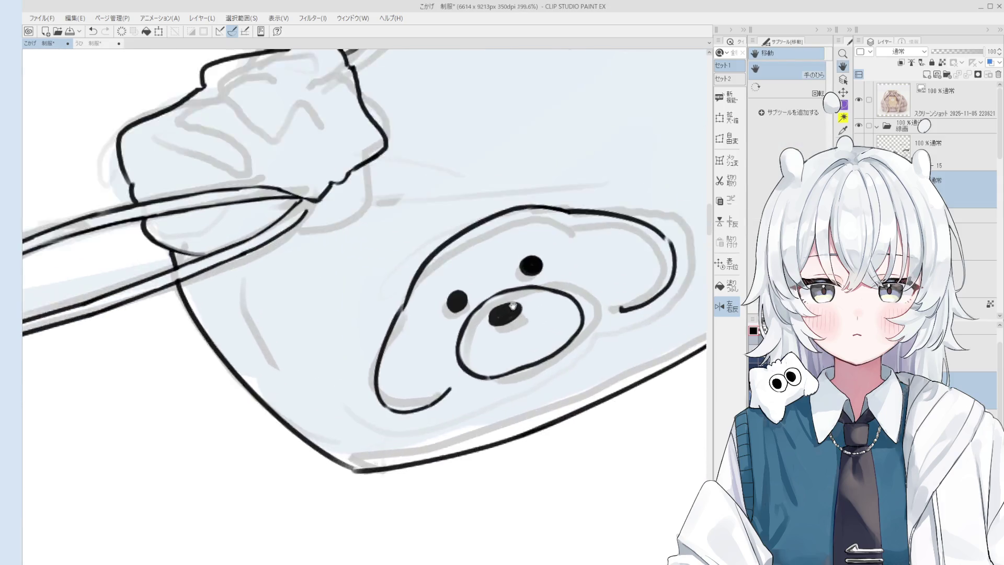
scroll(477, 255, up, 1)
drag(442, 274, 497, 214)
key(ctrl+z)
key(ctrl+z)
drag(447, 267, 489, 220)
scroll(460, 254, down, 4)
key(e)
scroll(487, 381, down, 3)
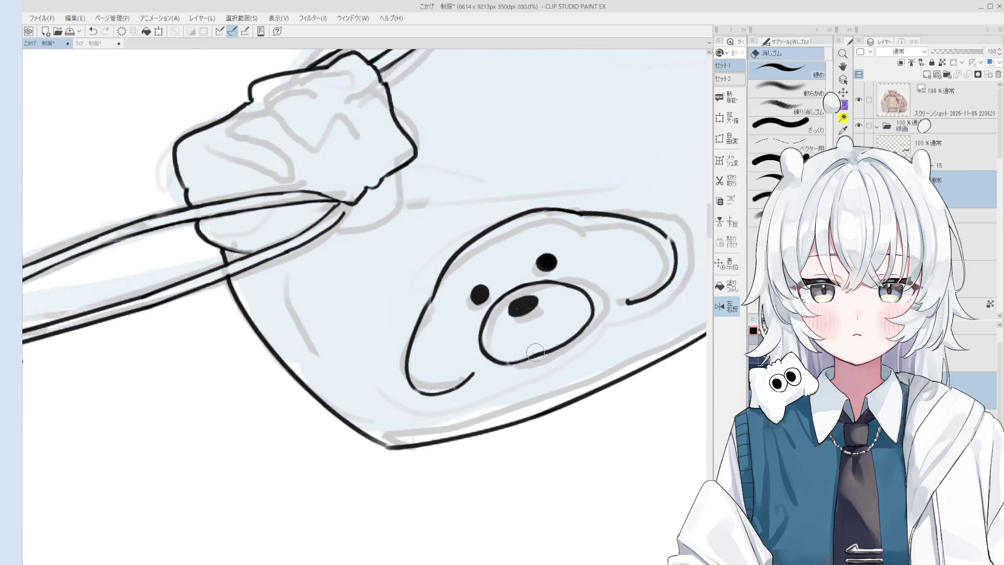
key(p)
key(ctrl+z)
drag(454, 391, 489, 387)
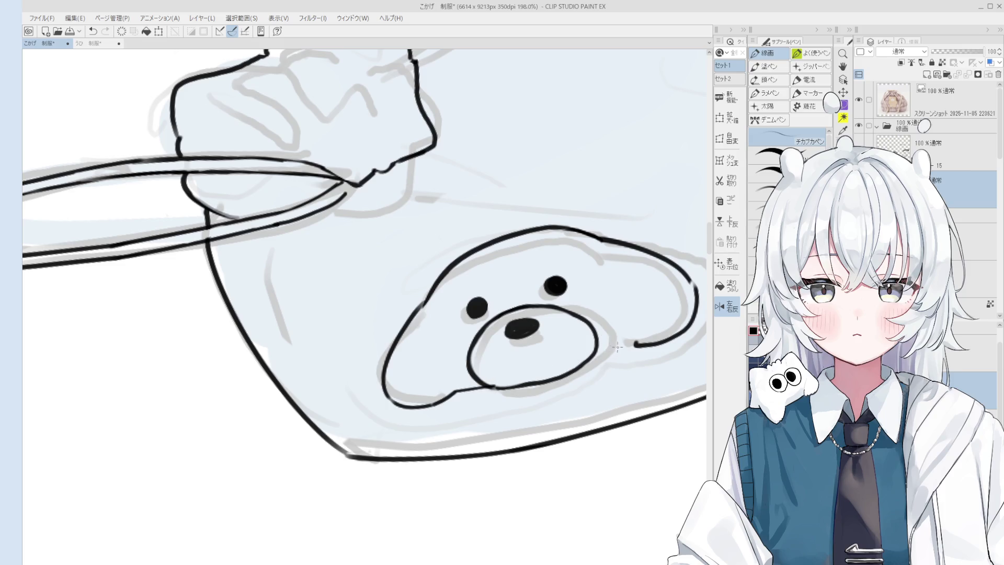
Replace the lower ear line with a continuous head curve running down to the muzzle
scroll(617, 347, up, 2)
key(e)
drag(593, 298, 642, 251)
key(p)
key(ctrl+z)
key(ctrl+z)
drag(626, 210, 640, 256)
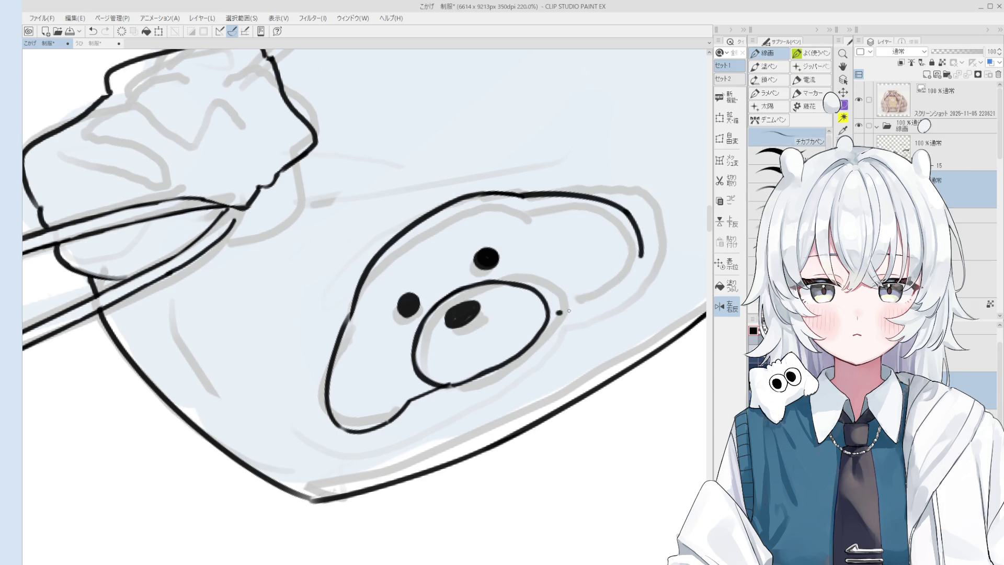
drag(549, 325, 567, 297)
mouse_move(566, 302)
mouse_down()
mouse_move(629, 277)
mouse_move(640, 255)
mouse_up()
key(ctrl+z)
key(ctrl+z)
scroll(622, 272, down, 5)
drag(610, 298, 610, 288)
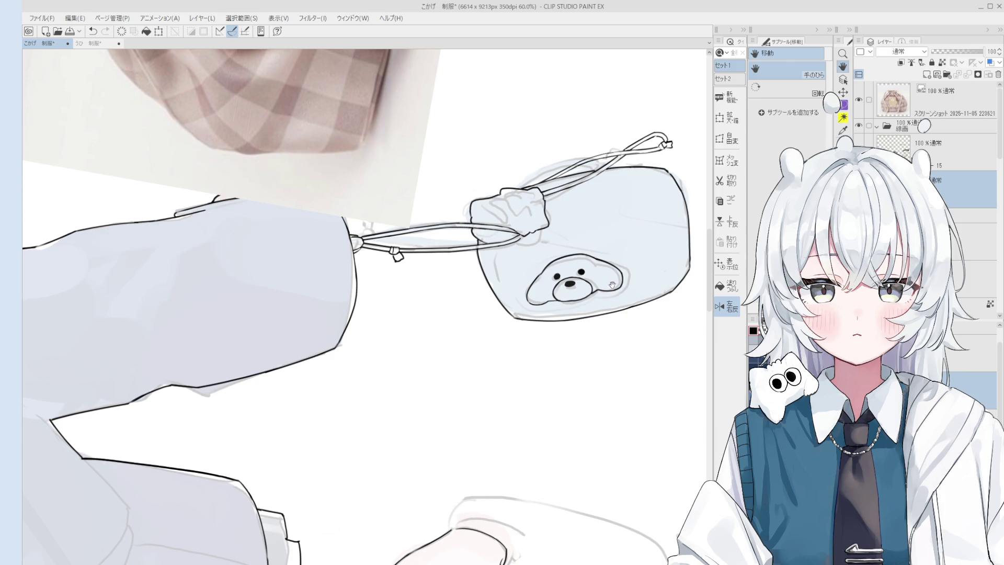
Erase the rough section of the bear's head outline and try redrawing it, undoing the attempt
scroll(633, 278, up, 3)
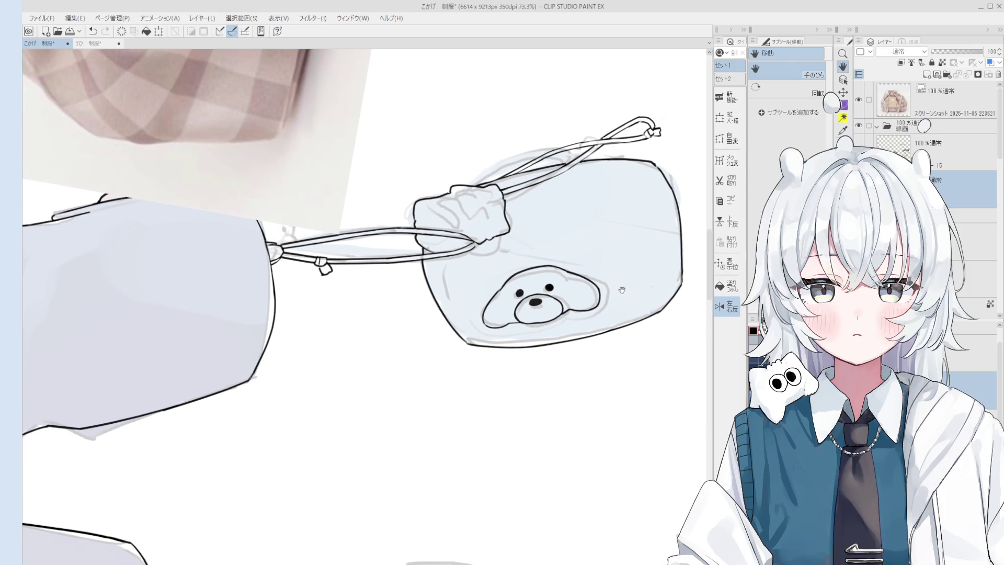
drag(630, 284, 587, 397)
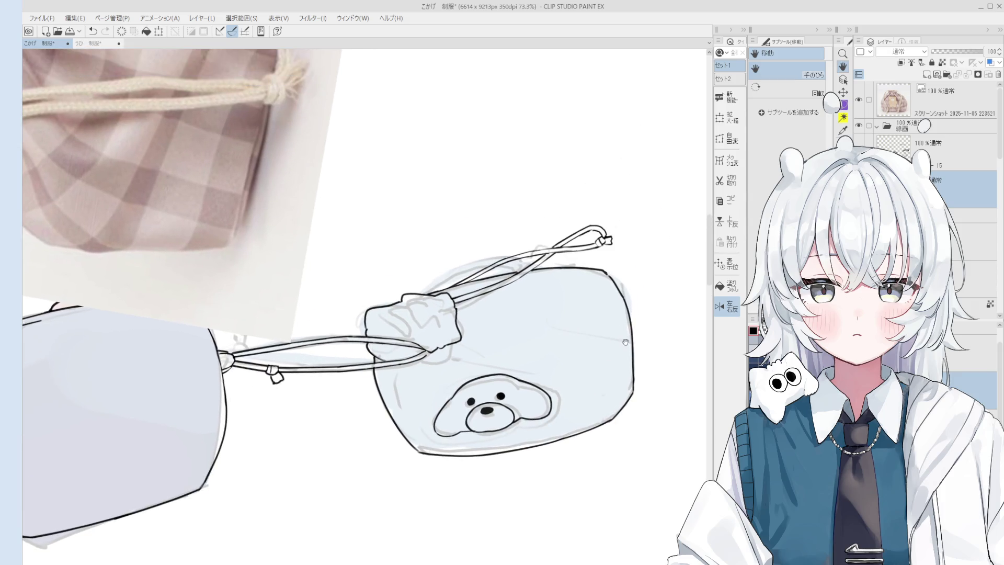
key(e)
scroll(447, 254, up, 5)
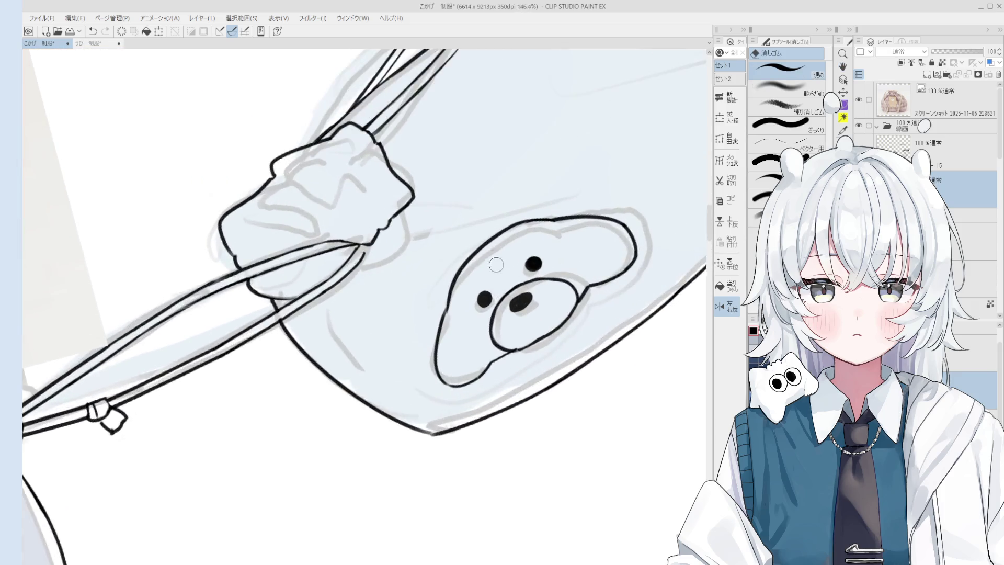
drag(447, 253, 416, 342)
key(p)
key(ctrl+z)
mouse_move(470, 250)
mouse_down()
mouse_move(413, 353)
mouse_move(421, 338)
mouse_up()
key(ctrl+z)
key(ctrl+z)
Redraw the gap in the bear's head outline, undoing the unsatisfying stroke
key(e)
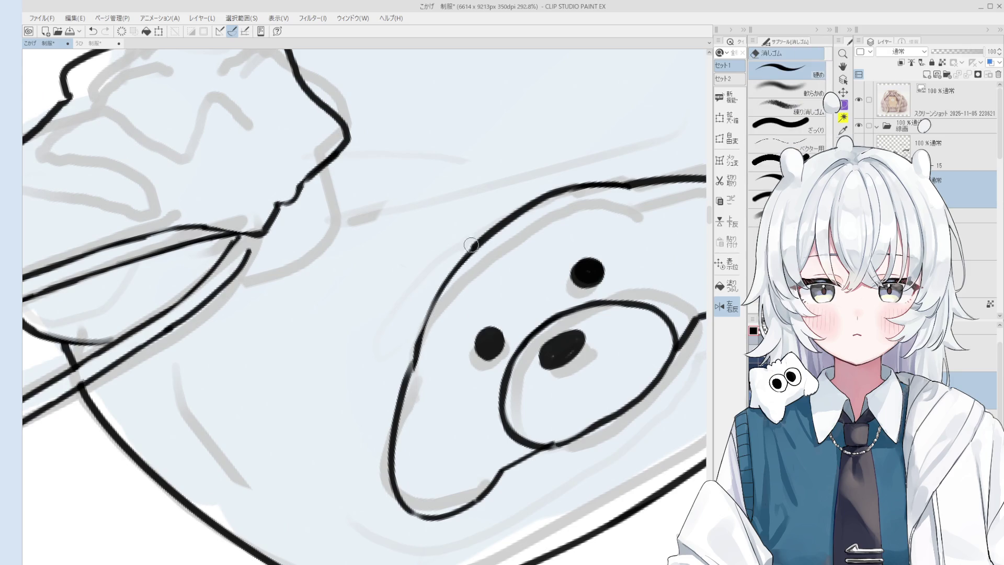
scroll(550, 172, down, 1)
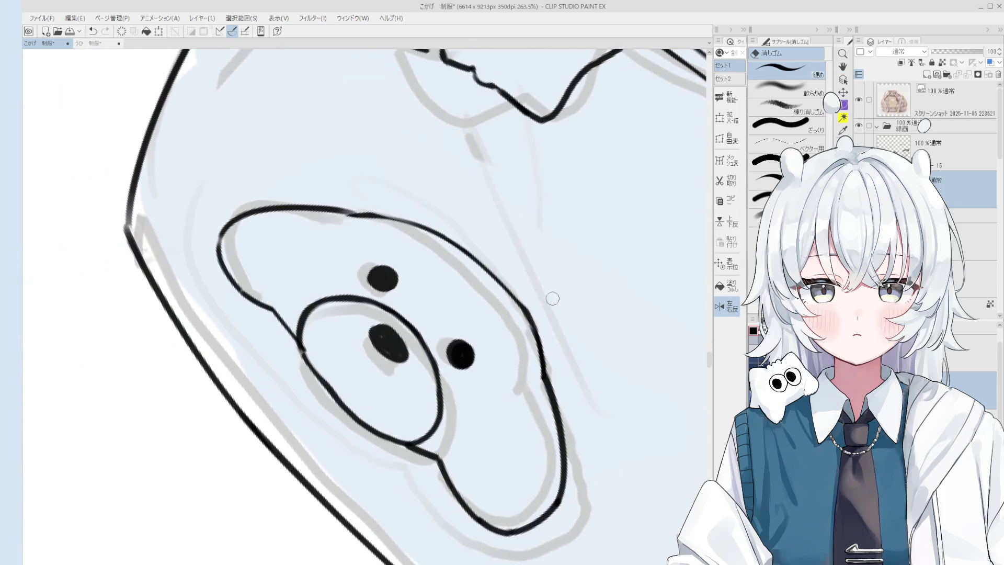
key(p)
mouse_move(511, 297)
mouse_down()
mouse_move(541, 365)
mouse_move(544, 329)
mouse_up()
key(ctrl+z)
key(e)
key(p)
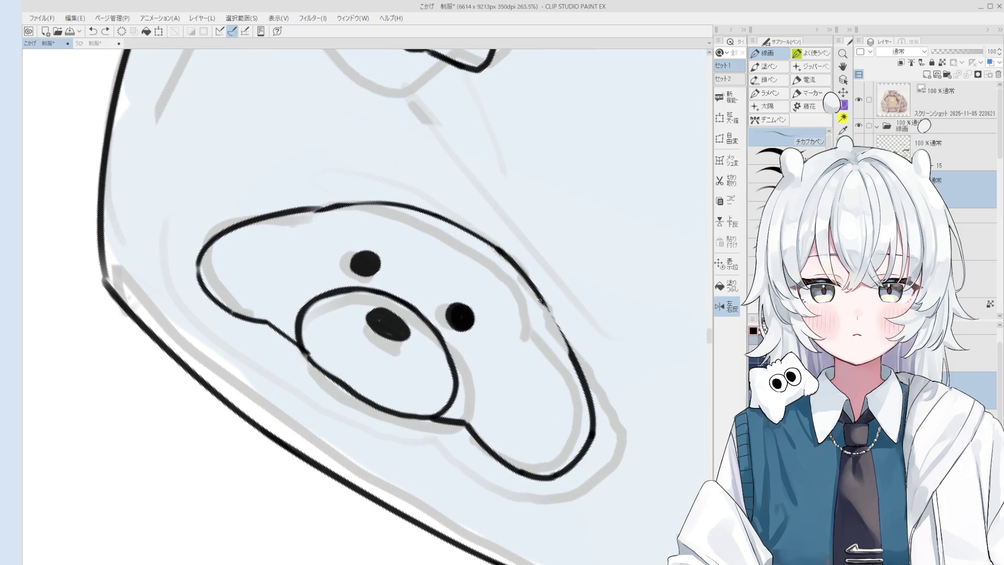
scroll(553, 323, down, 1)
Lighten the head outline with the eraser, then add a short stroke along its top
key(e)
mouse_move(544, 280)
mouse_down()
mouse_move(566, 330)
mouse_move(630, 399)
mouse_up()
scroll(567, 330, down, 3)
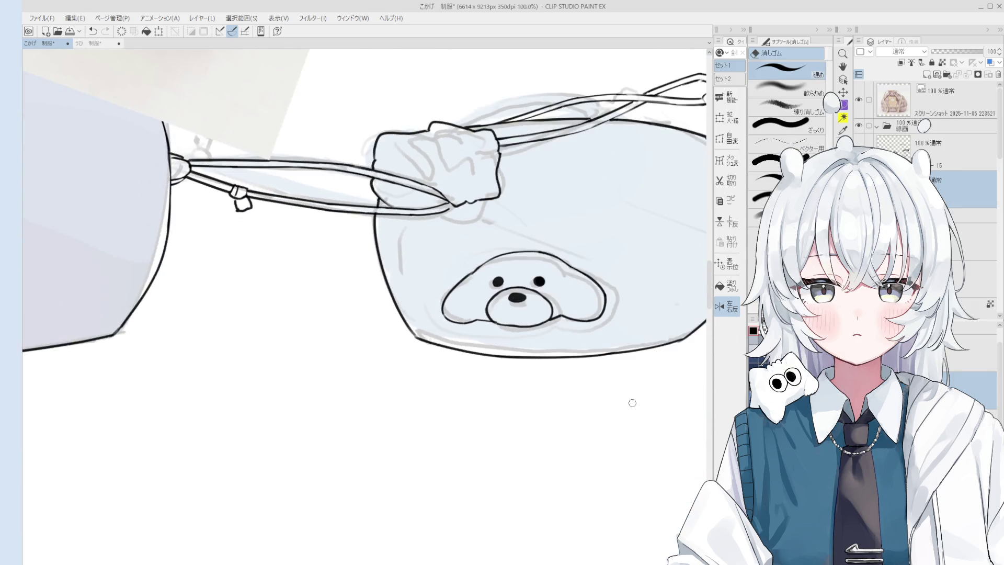
scroll(473, 251, up, 2)
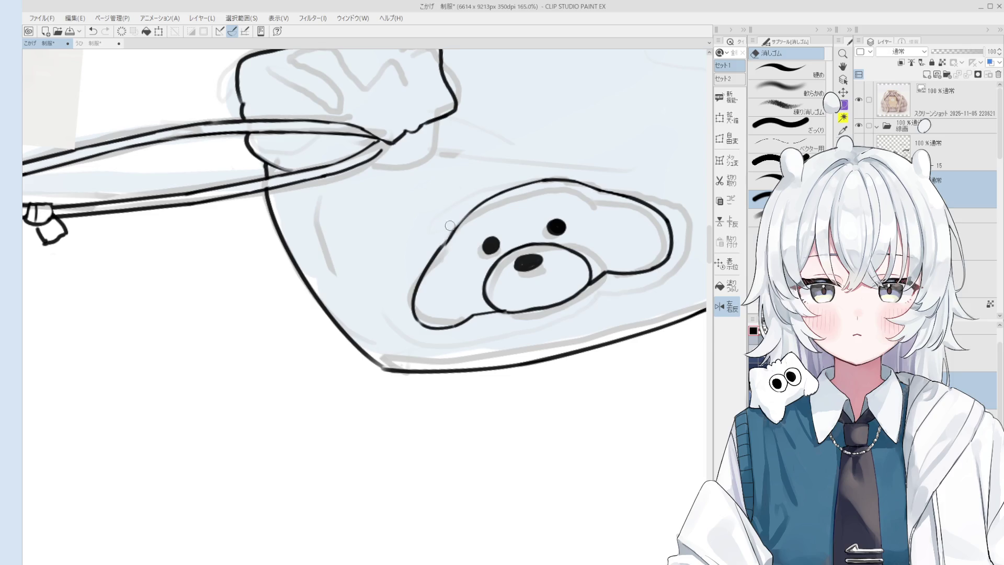
key(p)
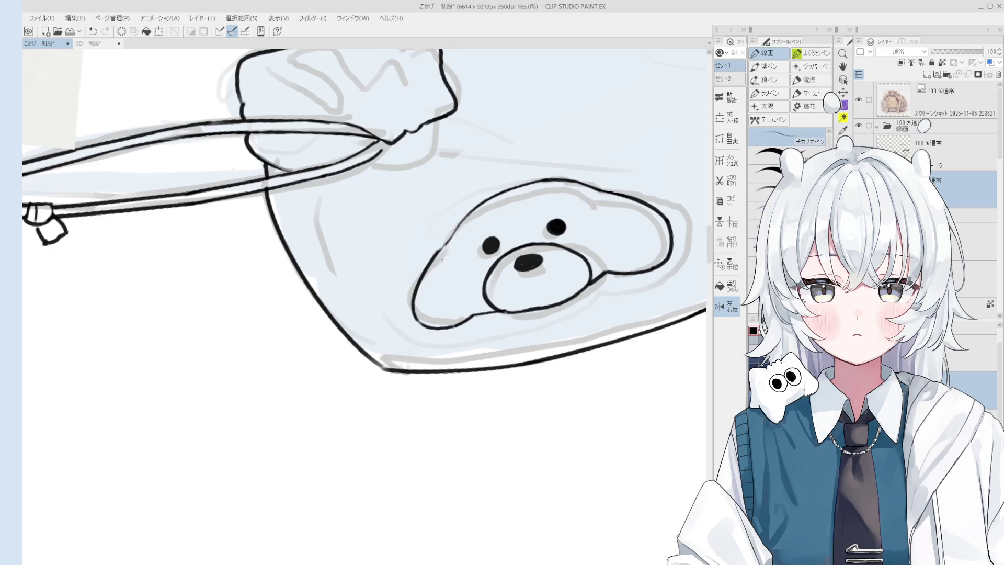
key(e)
key(ctrl+z)
scroll(448, 244, up, 1)
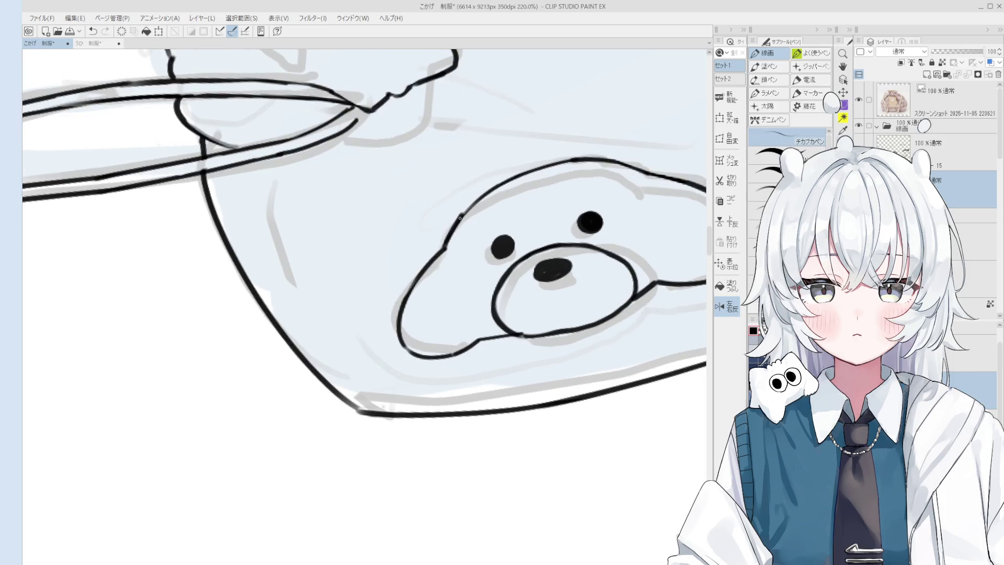
drag(448, 245, 460, 211)
Undo the short stroke on the bear's head outline and zoom out to see the pouch
key(e)
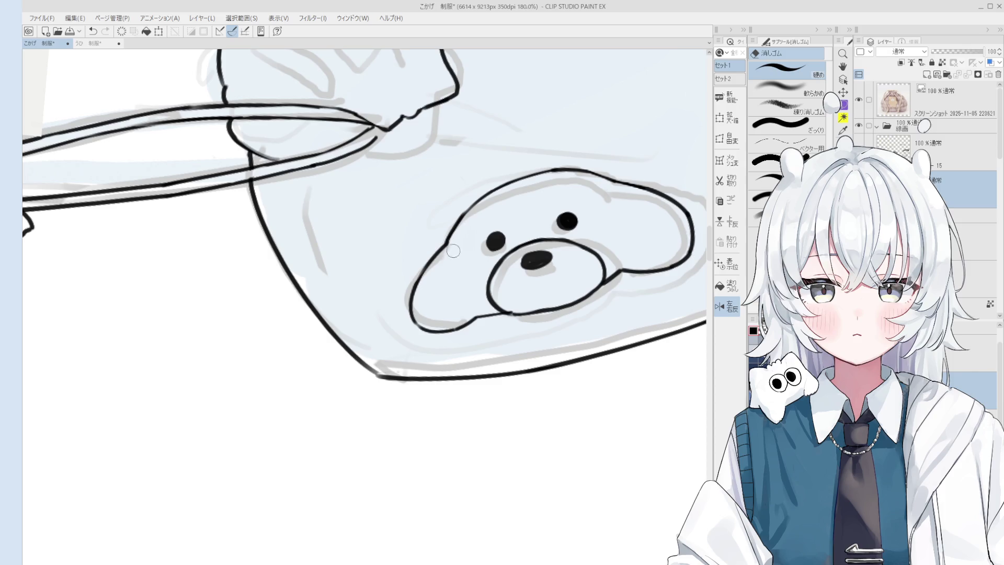
key(ctrl+z)
scroll(522, 298, down, 3)
scroll(549, 314, up, 5)
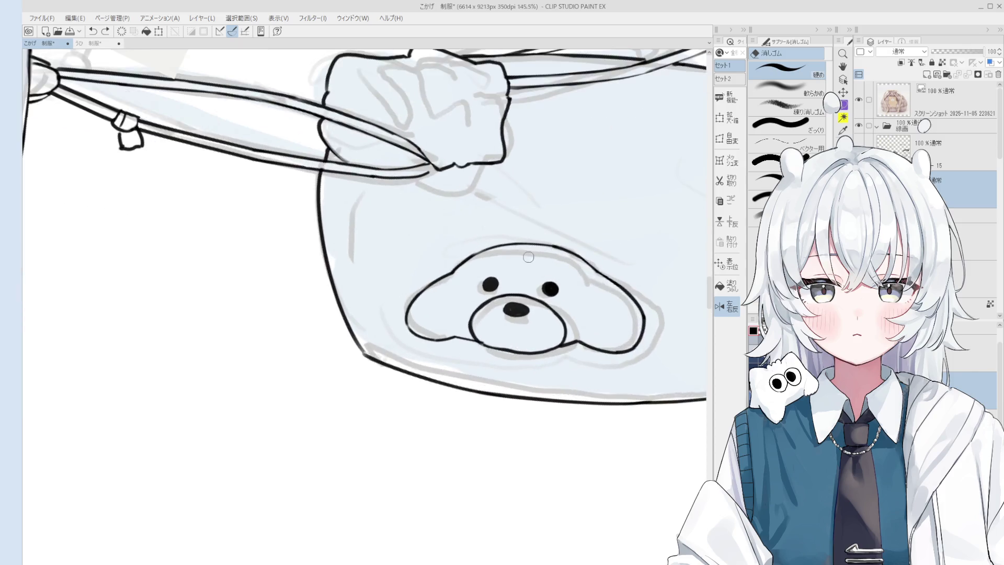
scroll(550, 314, down, 5)
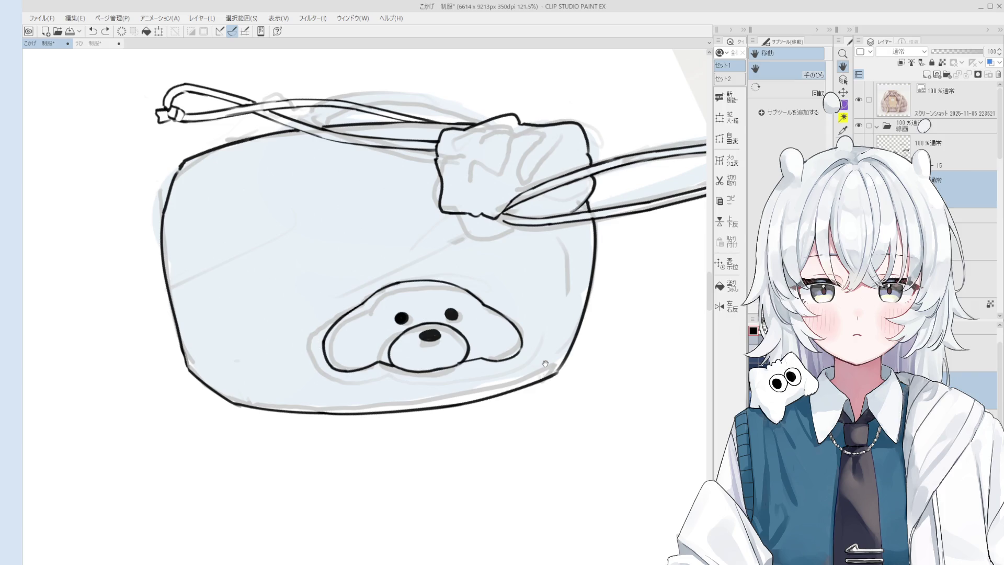
scroll(461, 331, up, 4)
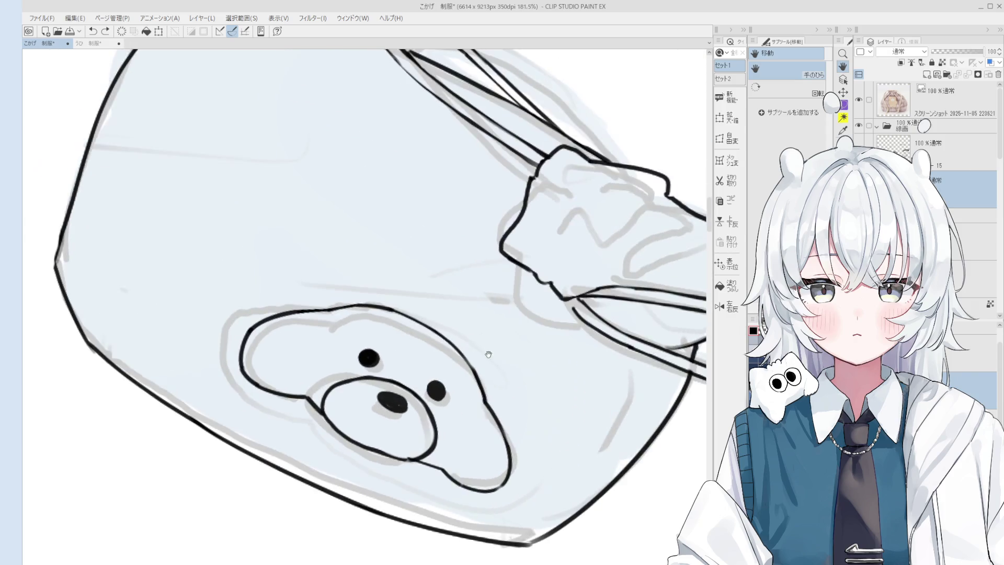
Extend the bear's right ear line down the side of the head to meet the head outline
drag(488, 353, 513, 355)
key(p)
key(ctrl+z)
key(ctrl+z)
drag(462, 334, 504, 381)
key(ctrl+z)
key(ctrl+z)
drag(461, 334, 505, 381)
key(ctrl+z)
mouse_move(461, 334)
mouse_down()
mouse_move(506, 382)
mouse_move(514, 409)
mouse_up()
key(ctrl+z)
drag(501, 366, 514, 409)
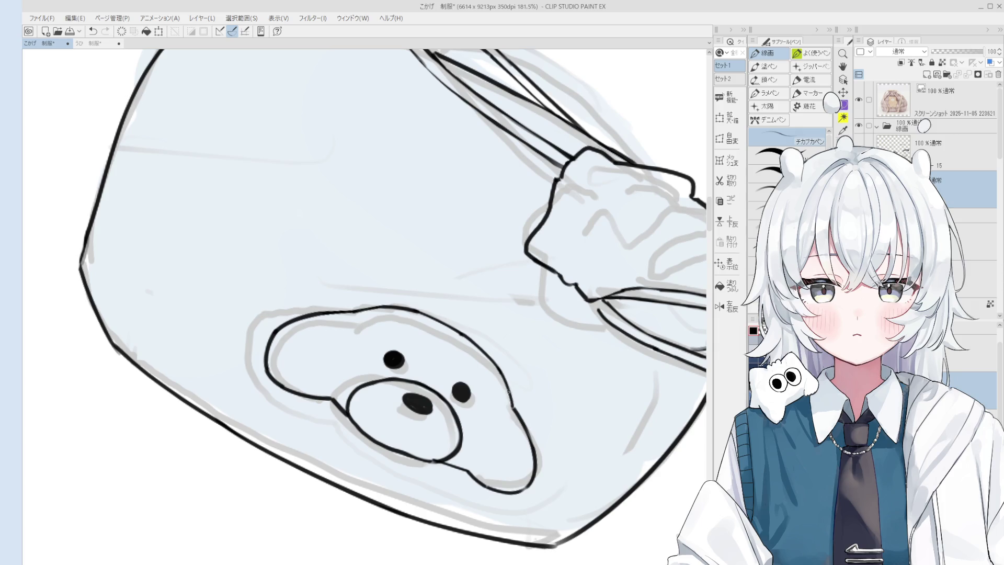
scroll(510, 329, down, 5)
Rotate, zoom out and pan the canvas to bring the bear-pouch reference photo into view
key(h)
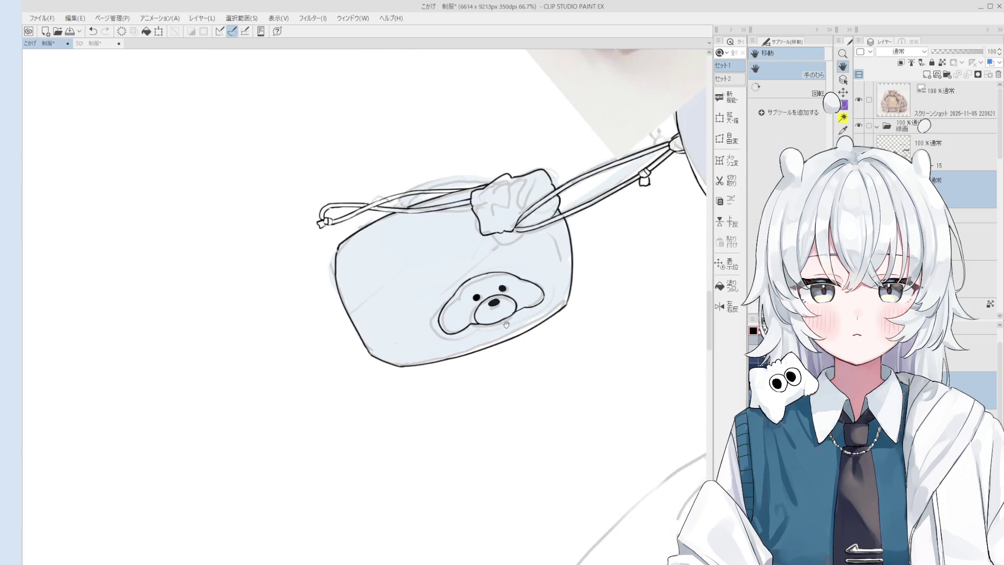
key(e)
scroll(477, 302, up, 5)
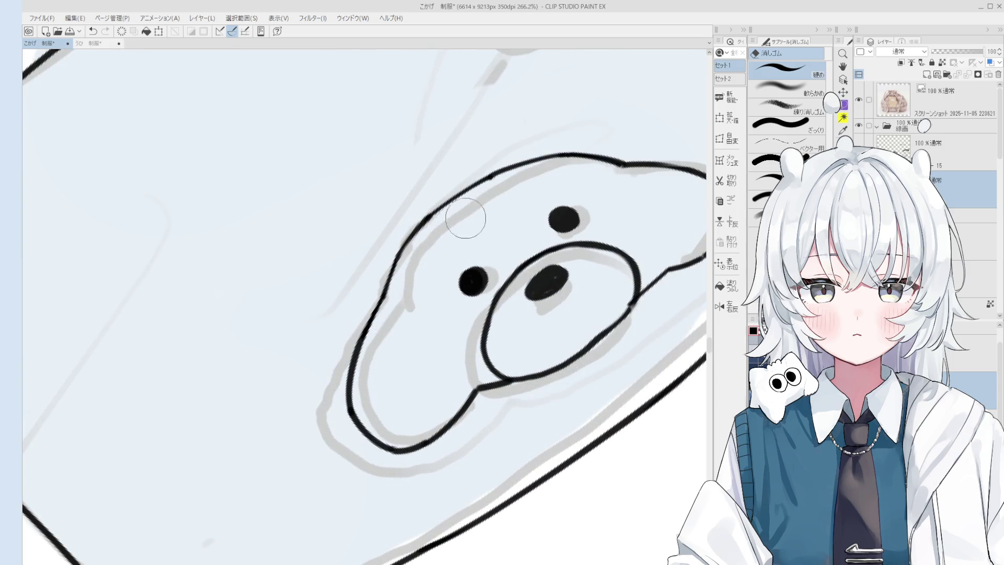
scroll(519, 282, down, 6)
key(h)
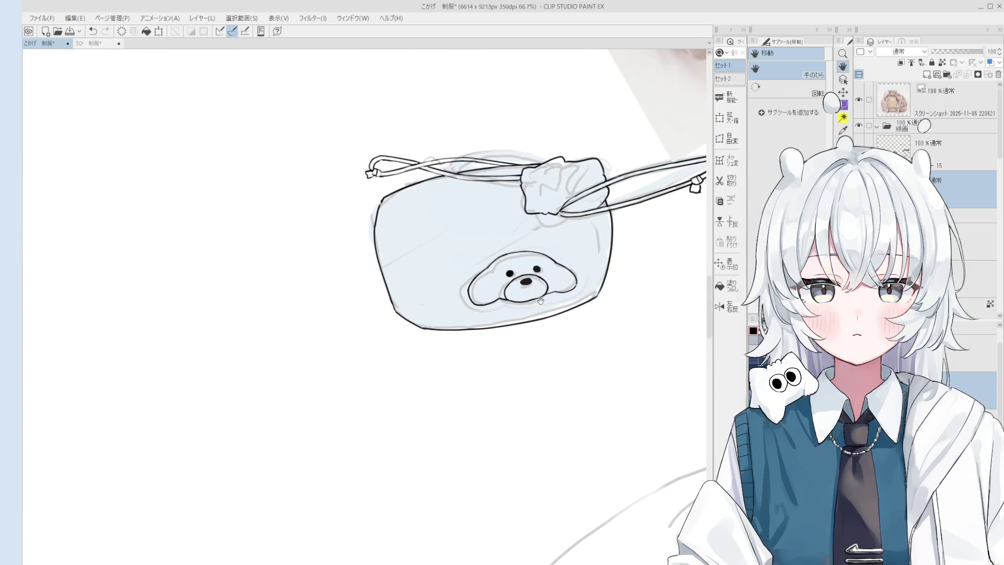
key(minus)
key(minus)
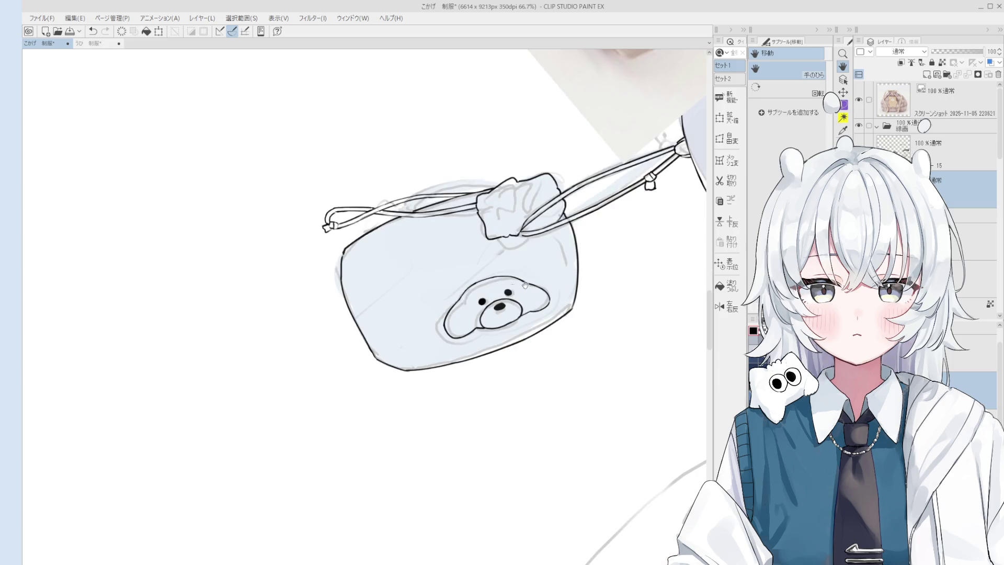
key(ctrl+minus)
scroll(568, 297, down, 5)
mouse_move(650, 217)
mouse_down()
mouse_move(583, 296)
mouse_move(540, 494)
mouse_up()
mouse_move(310, 103)
mouse_down()
mouse_move(375, 224)
mouse_move(399, 33)
mouse_up()
key(e)
key(h)
scroll(470, 451, up, 3)
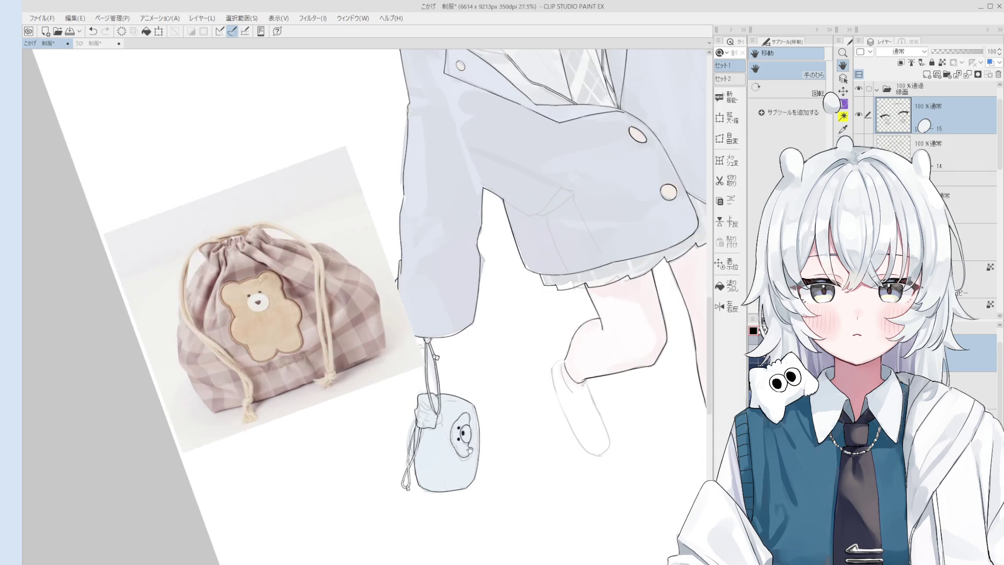
Select the layer below the current one and zoom in centred on the pouch
scroll(469, 450, up, 4)
ctrl+shift+click(453, 407)
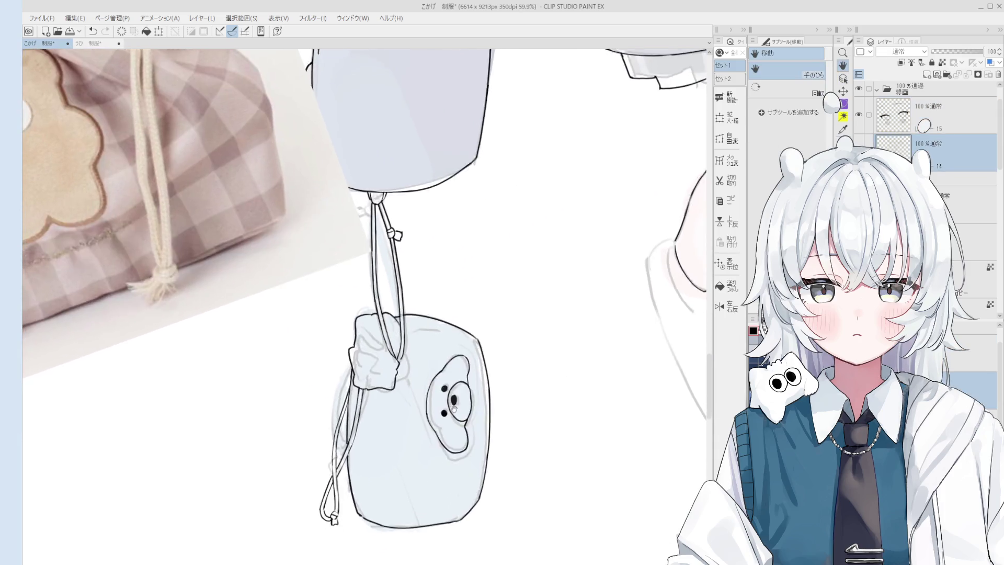
scroll(453, 406, down, 4)
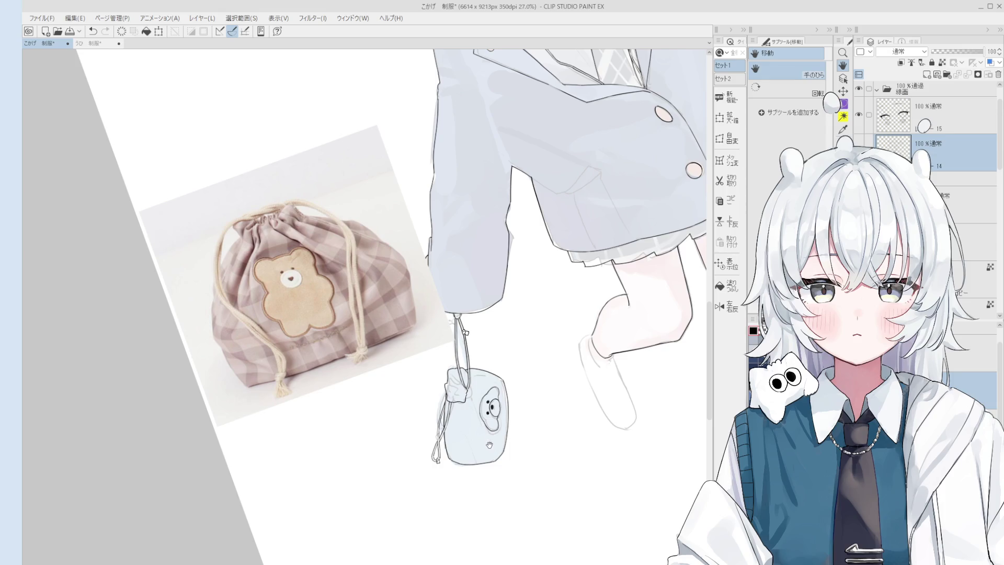
drag(491, 443, 525, 442)
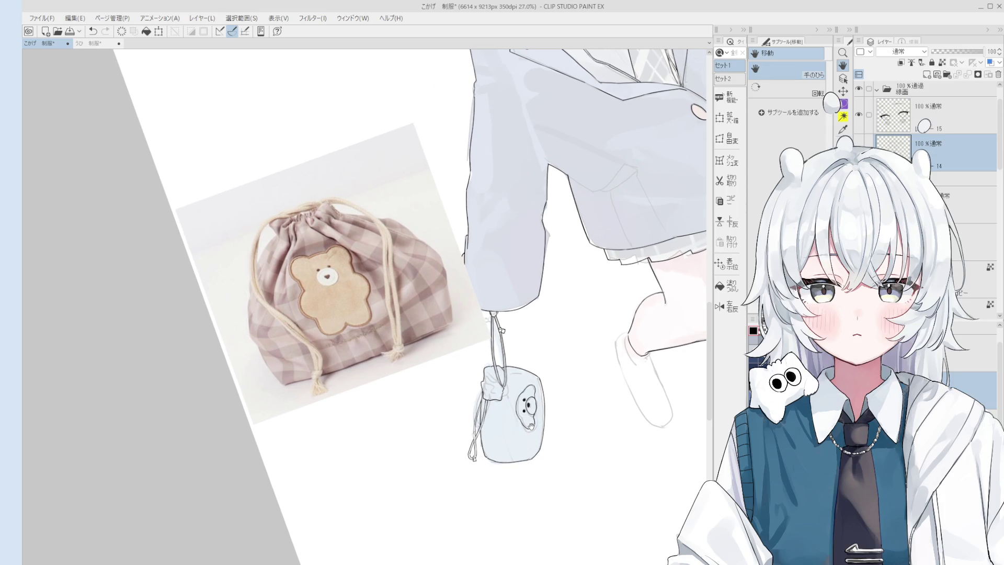
scroll(530, 426, up, 2)
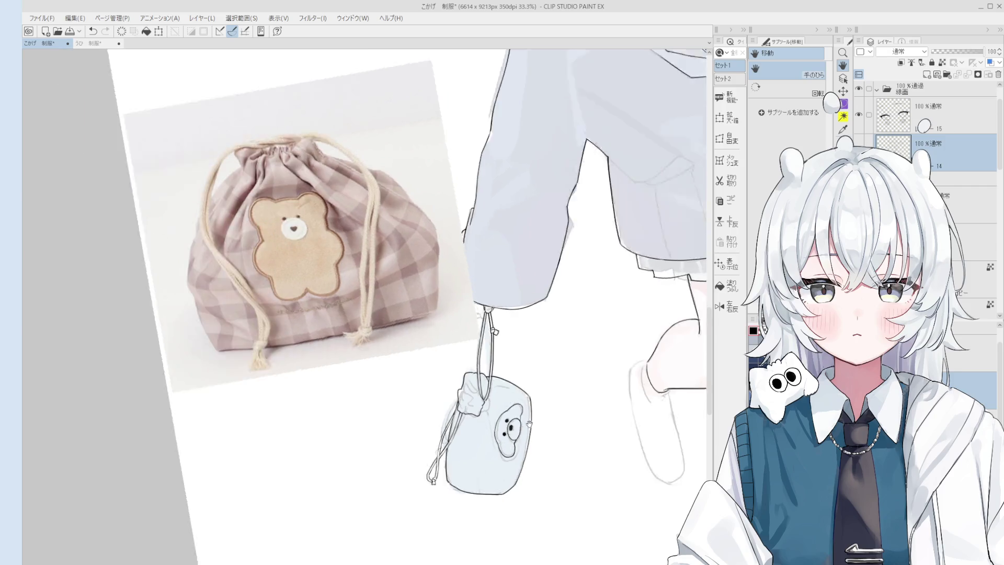
scroll(527, 427, up, 2)
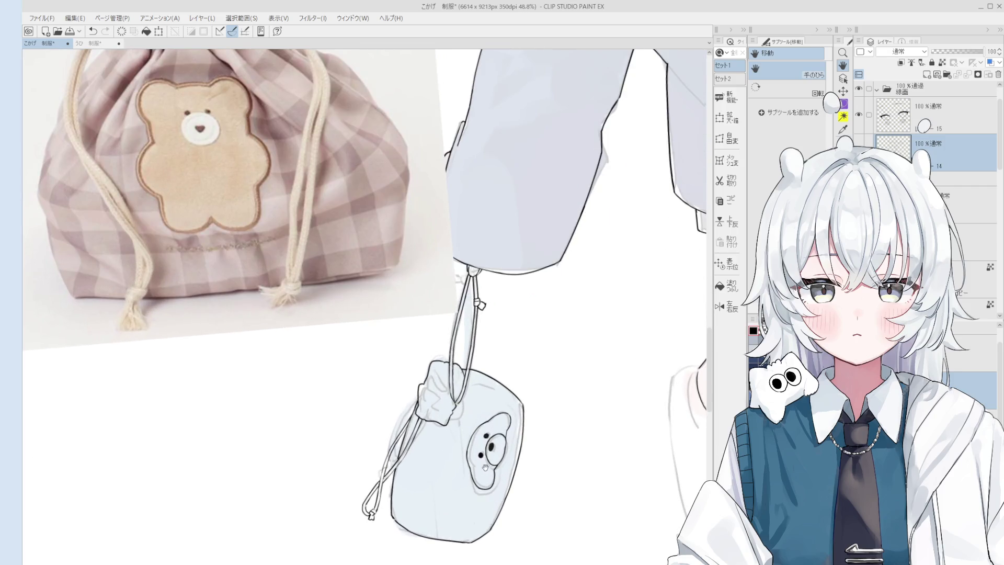
scroll(488, 464, down, 2)
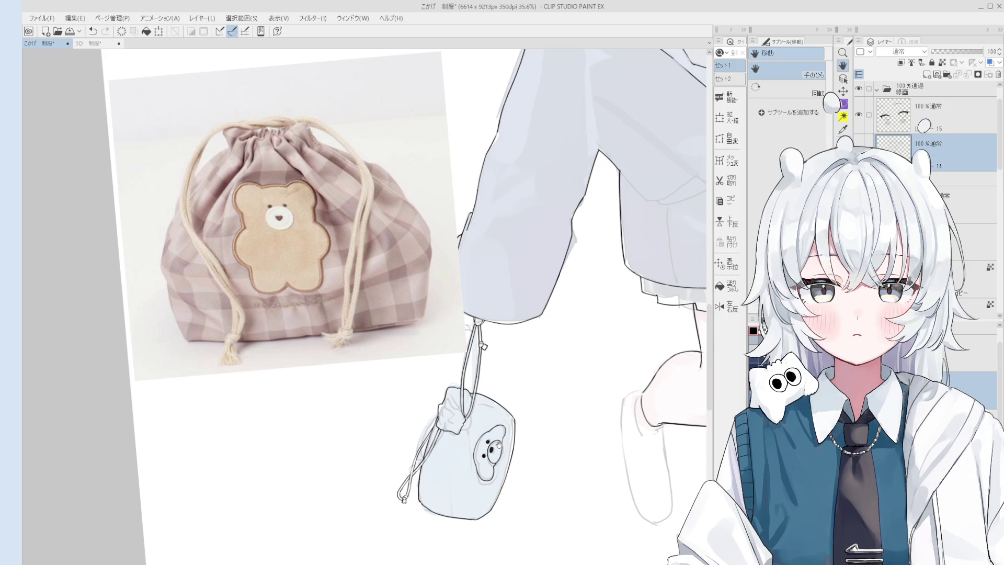
scroll(498, 445, up, 3)
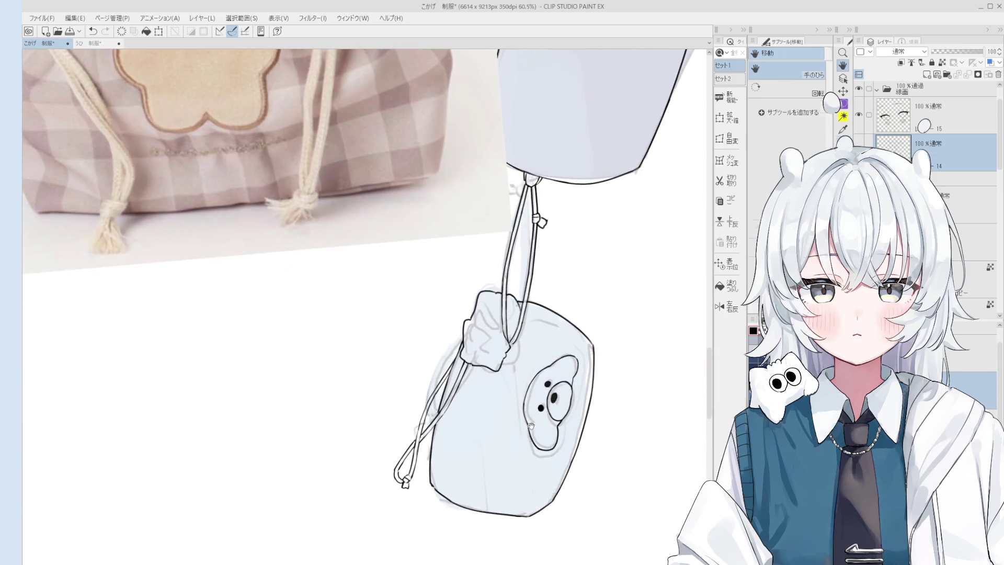
scroll(530, 425, up, 3)
Ink a thin line just left of the bear face, redrawing it until it sits right
key(p)
drag(517, 410, 549, 471)
drag(528, 250, 524, 351)
key(ctrl+z)
key(ctrl+z)
drag(524, 254, 519, 334)
key(ctrl+z)
key(ctrl+z)
drag(527, 253, 524, 331)
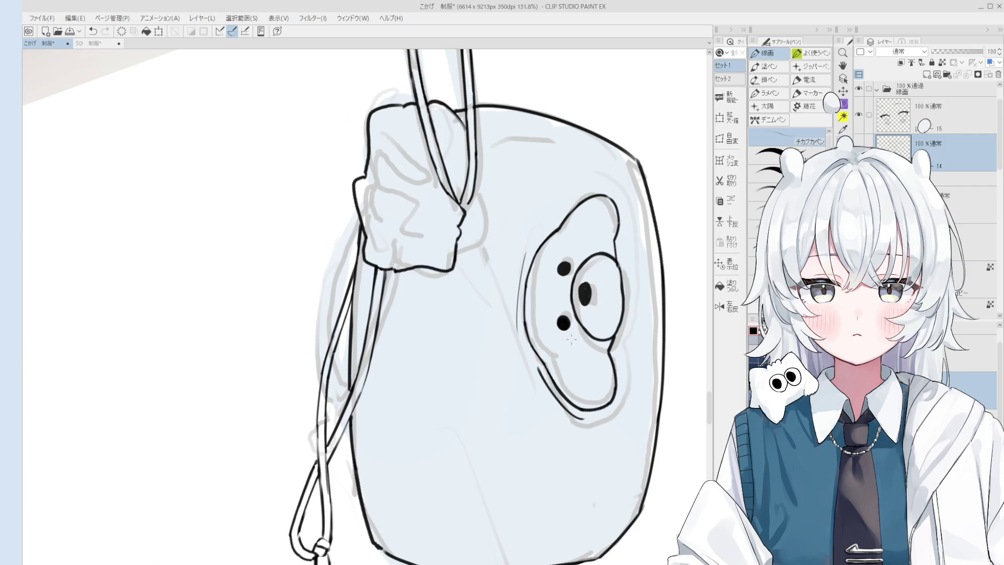
Zoom in and ink a thin line along the bear patch's left edge, retrying with undo
scroll(523, 335, up, 3)
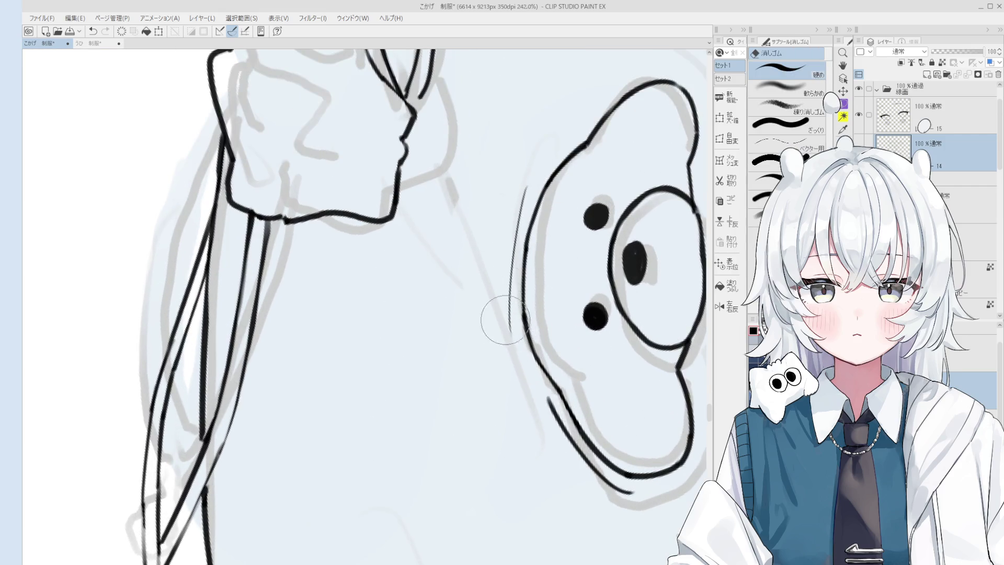
drag(512, 279, 527, 373)
key(ctrl+z)
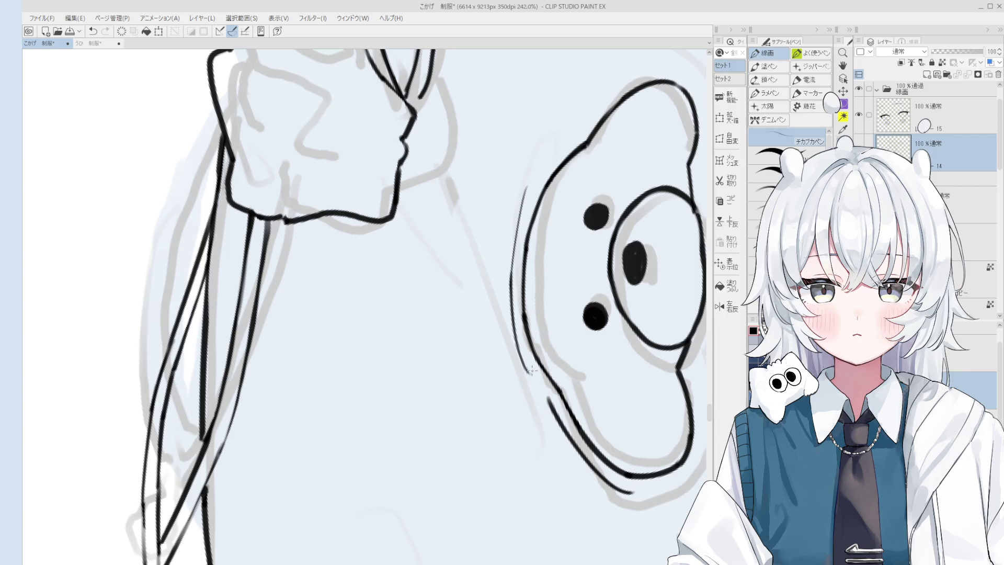
scroll(529, 370, down, 1)
key(ctrl+z)
drag(514, 320, 549, 400)
key(ctrl+z)
Use the eraser, then redraw the upper part of the left-edge line
key(ctrl+z)
drag(515, 325, 548, 400)
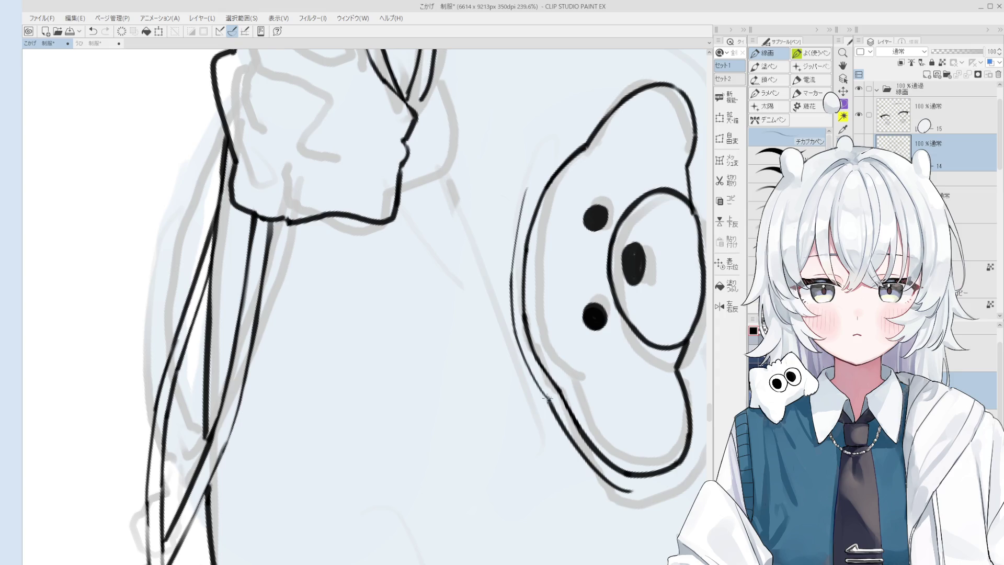
key(e)
scroll(536, 334, down, 1)
scroll(535, 319, up, 1)
key(p)
scroll(534, 303, up, 1)
drag(517, 258, 554, 350)
Rotate the view and redraw the left-edge line, trimming its end with the eraser
key(ctrl+z)
scroll(538, 335, down, 2)
mouse_move(557, 285)
mouse_down()
mouse_move(544, 331)
mouse_move(548, 385)
mouse_up()
key(p)
key(ctrl+z)
mouse_move(530, 242)
mouse_down()
mouse_move(567, 336)
mouse_move(541, 302)
mouse_move(571, 341)
mouse_up()
key(ctrl+z)
key(ctrl+z)
key(ctrl+z)
key(e)
key(p)
key(ctrl+z)
drag(538, 298, 575, 350)
scroll(543, 313, up, 4)
scroll(523, 313, down, 1)
key(p)
drag(501, 241, 533, 384)
Retry the stroke down the bear's left edge several times until it lies cleanly
key(ctrl+z)
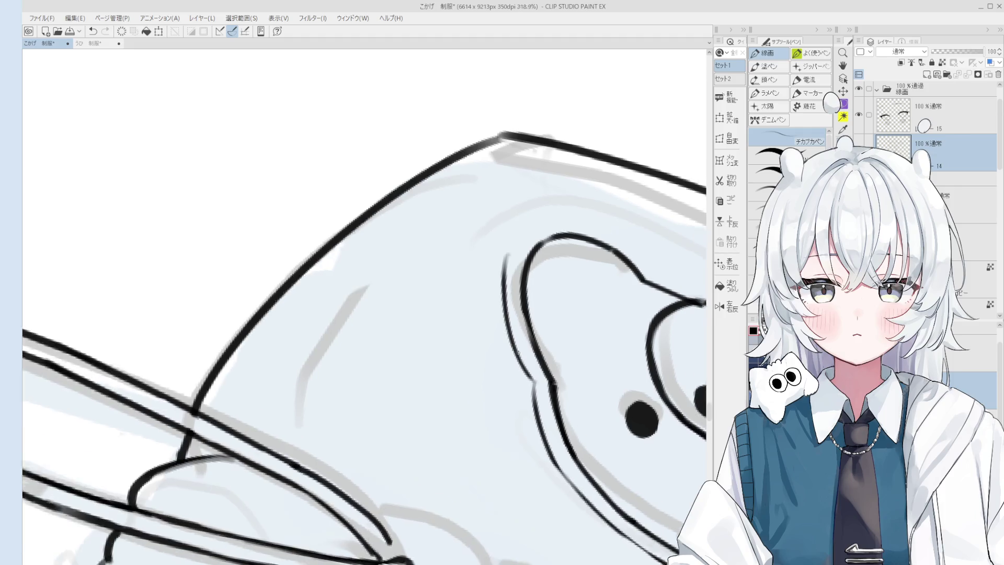
scroll(523, 313, down, 2)
key(ctrl+z)
scroll(523, 314, down, 2)
drag(513, 271, 527, 348)
Refine the second left-edge outline, extending it further down the patch
key(ctrl+z)
mouse_move(511, 277)
mouse_down()
mouse_move(530, 358)
mouse_move(517, 289)
mouse_move(514, 323)
mouse_up()
scroll(523, 314, up, 2)
key(e)
key(p)
key(ctrl+z)
drag(507, 270, 523, 352)
key(ctrl+z)
drag(503, 267, 519, 348)
key(e)
key(p)
drag(503, 308, 531, 365)
key(ctrl+z)
Rotate the canvas two steps and ink the bear patch's outer border beside its ear
key(e)
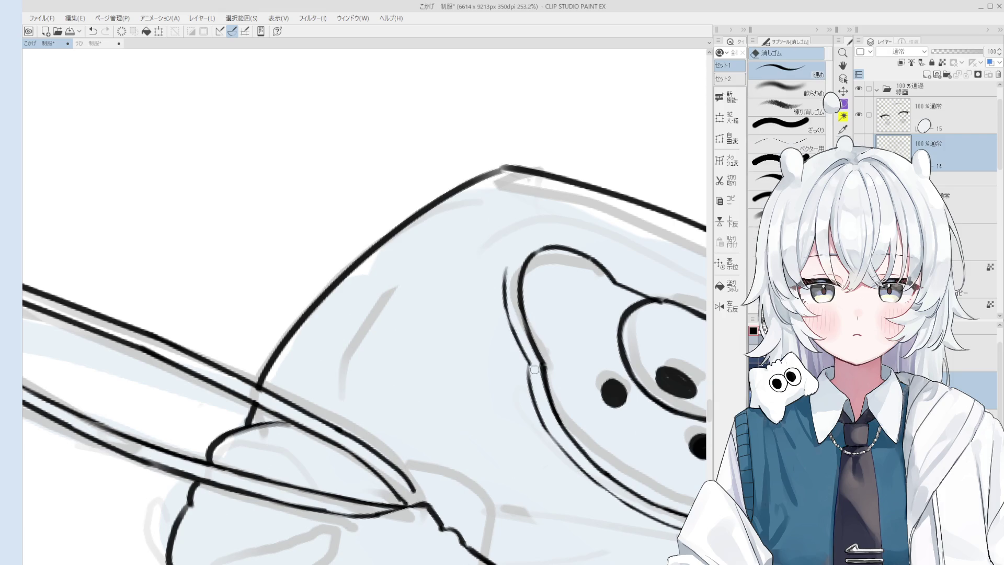
key(minus)
key(minus)
key(minus)
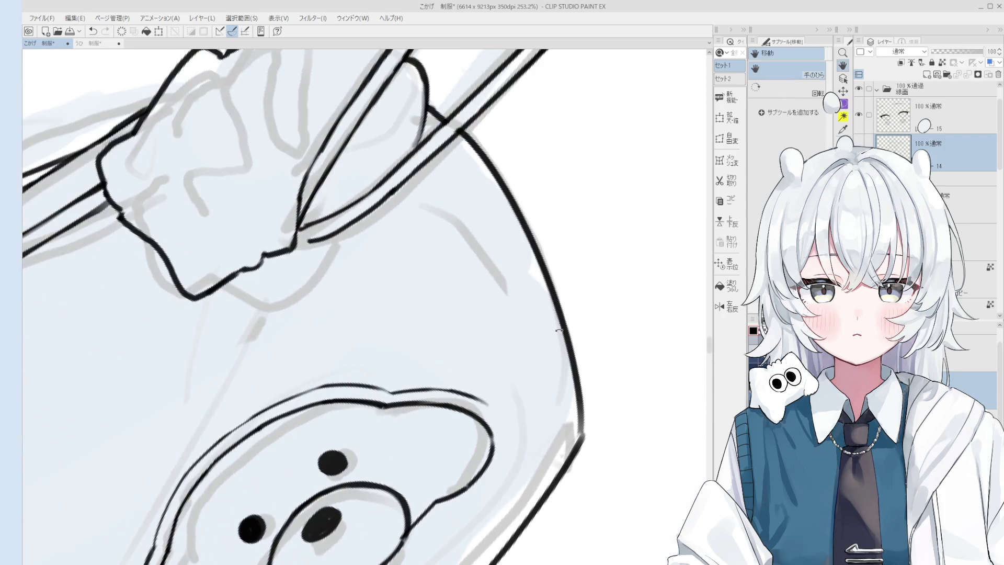
key(minus)
key(p)
drag(536, 350, 548, 387)
key(ctrl+z)
key(e)
key(p)
drag(527, 340, 547, 384)
key(ctrl+z)
key(ctrl+z)
key(ctrl+z)
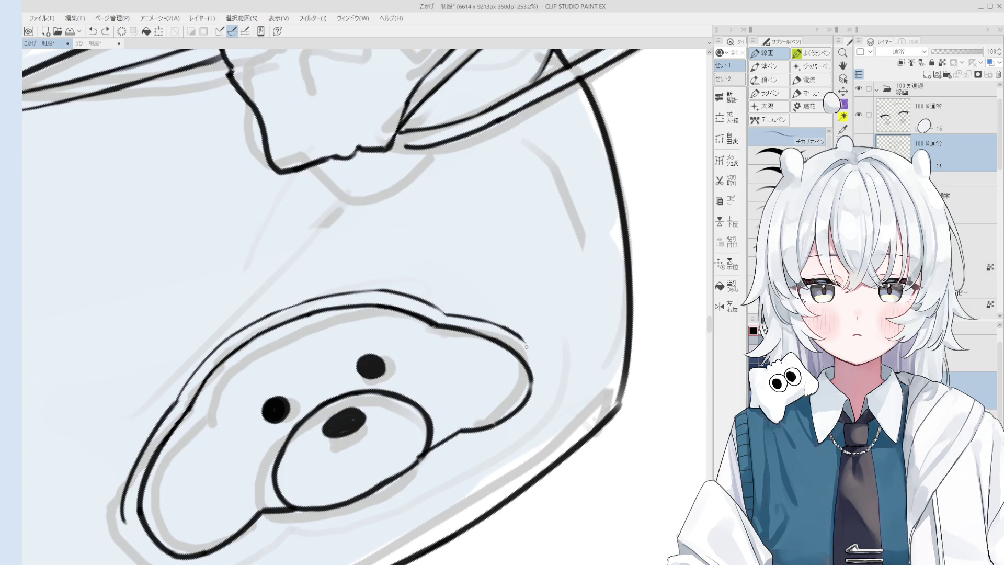
Rotate the view further and ink the bear patch's lower outer outline
key(ctrl+y)
scroll(528, 350, down, 3)
key(minus)
key(minus)
key(h)
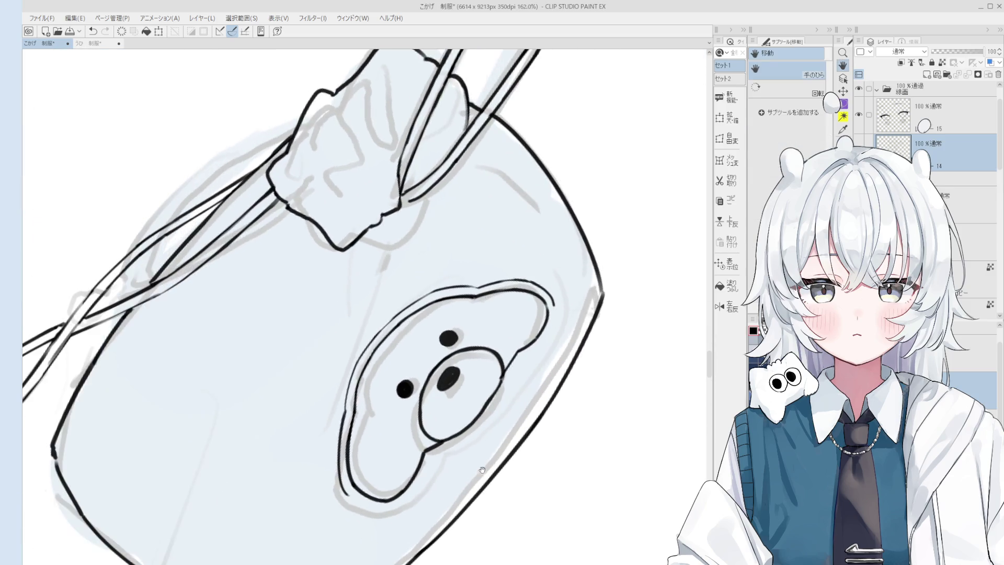
scroll(484, 469, down, 2)
scroll(433, 419, up, 5)
key(e)
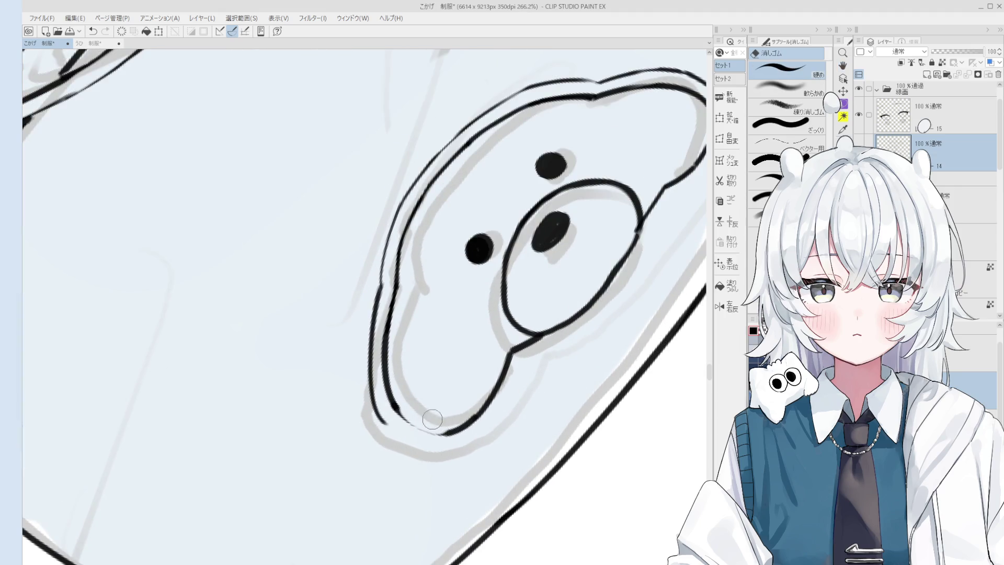
key(p)
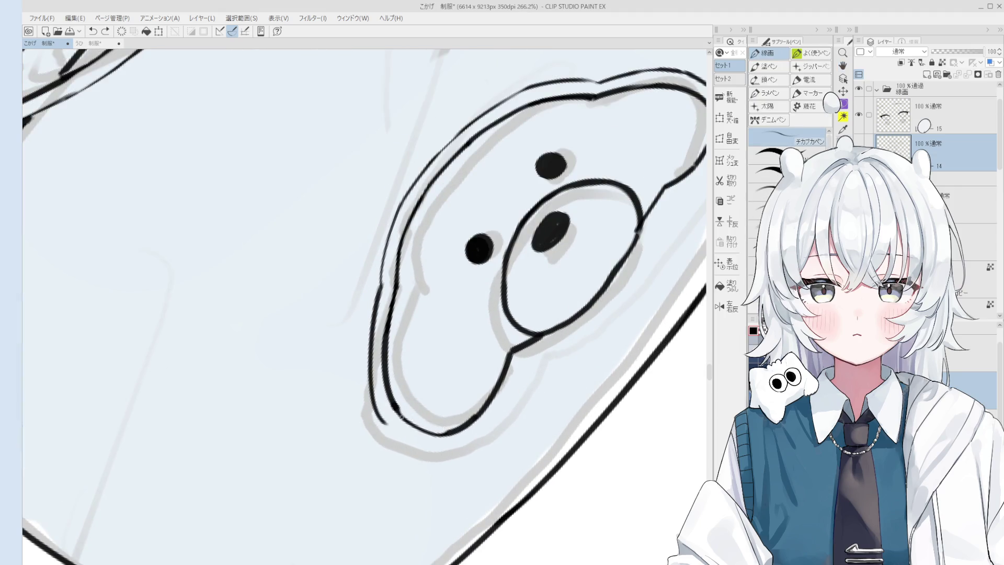
drag(393, 408, 451, 433)
scroll(439, 429, down, 1)
key(e)
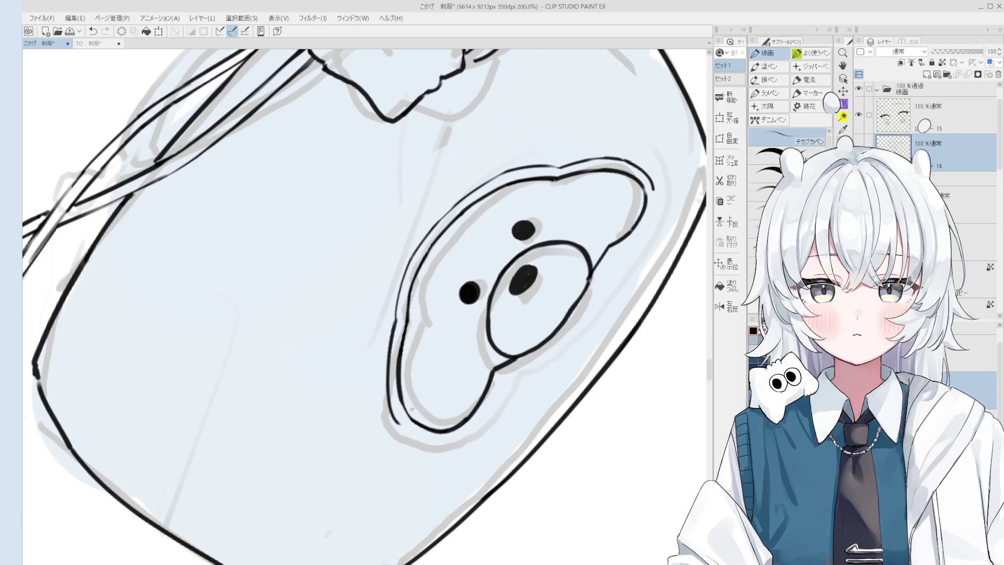
key(p)
scroll(415, 412, down, 3)
key(ctrl+z)
mouse_move(431, 422)
mouse_down()
mouse_move(464, 434)
mouse_move(433, 424)
mouse_move(397, 445)
mouse_move(396, 422)
mouse_up()
Redraw the lower-left loop of the outer border until it runs cleanly under the bear
scroll(432, 423, down, 1)
key(e)
scroll(413, 424, up, 3)
scroll(406, 425, up, 1)
key(p)
key(ctrl+z)
key(ctrl+z)
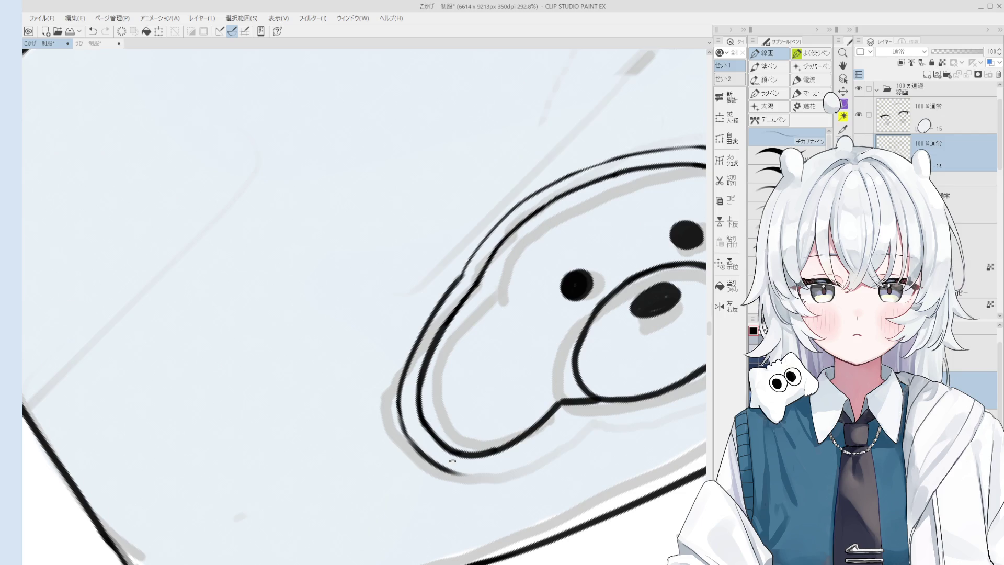
mouse_move(391, 428)
mouse_down()
mouse_move(429, 462)
mouse_move(429, 450)
mouse_move(457, 455)
mouse_up()
key(ctrl+z)
key(ctrl+z)
key(e)
scroll(408, 446, up, 2)
drag(398, 406, 447, 459)
key(ctrl+z)
drag(396, 407, 448, 463)
scroll(440, 424, down, 1)
key(e)
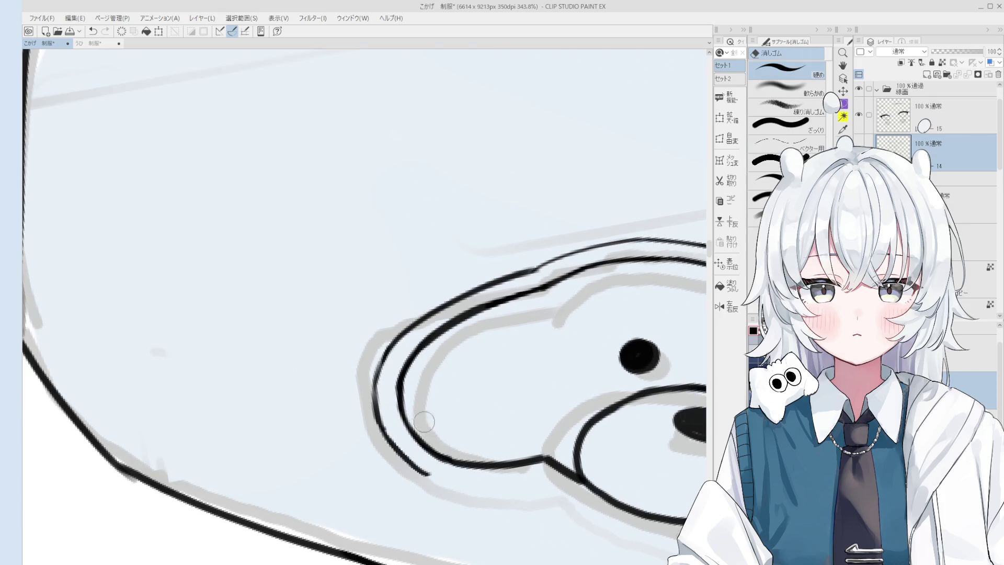
scroll(450, 402, down, 2)
scroll(469, 377, down, 3)
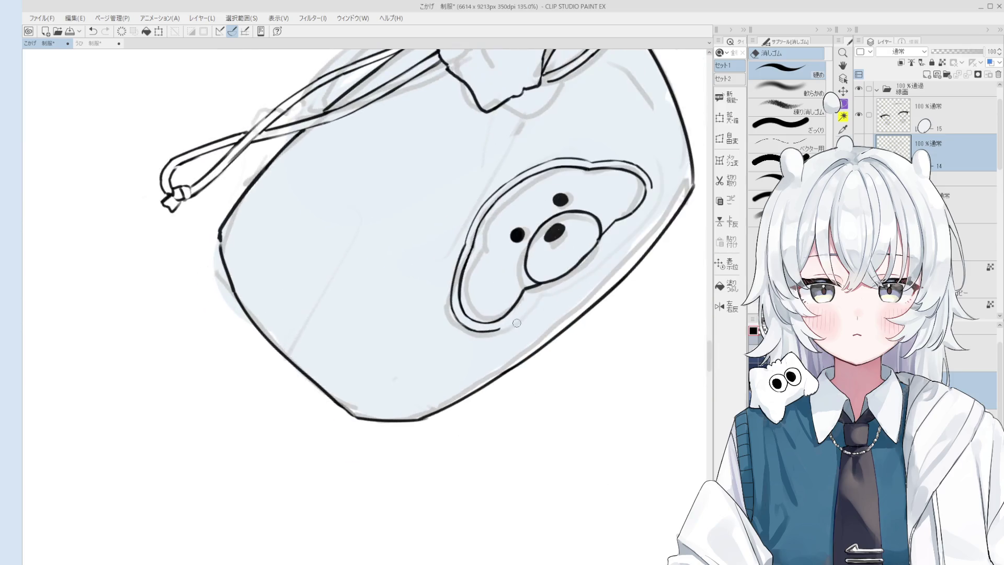
Redraw the inner loop line's extension near the bear patch's top
key(p)
key(ctrl+z)
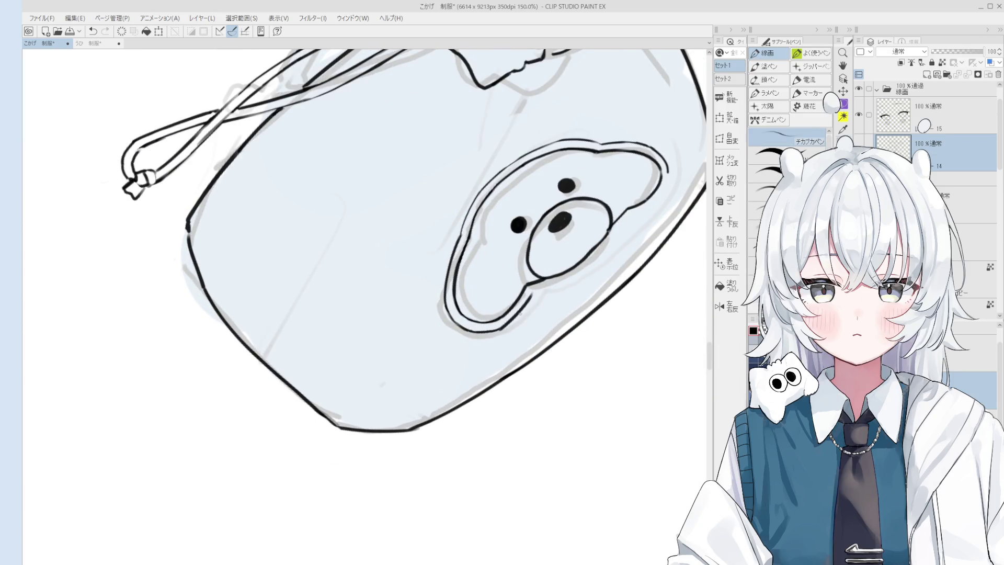
scroll(528, 298, up, 2)
drag(492, 337, 535, 294)
key(ctrl+z)
key(ctrl+z)
mouse_move(493, 338)
mouse_down()
mouse_move(535, 292)
mouse_move(474, 448)
mouse_move(485, 359)
mouse_up()
key(ctrl+z)
key(ctrl+z)
key(ctrl+z)
key(ctrl+z)
key(ctrl+z)
key(ctrl+z)
key(ctrl+z)
scroll(526, 308, down, 2)
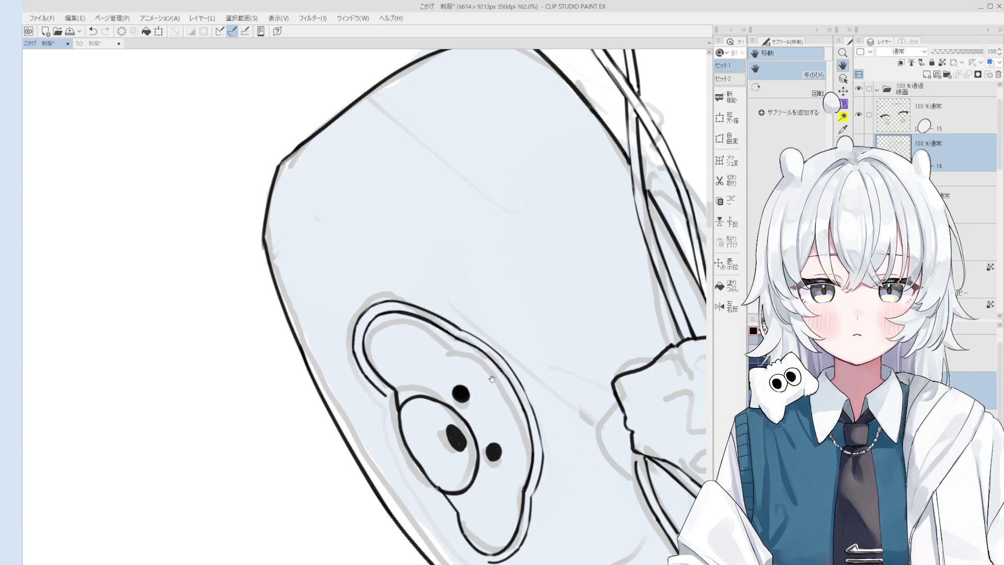
Rotate the view so the bear head sits higher and ink the ear's inner outline
mouse_move(427, 324)
mouse_down()
mouse_move(444, 272)
mouse_move(439, 220)
mouse_up()
key(o)
key(p)
scroll(409, 301, up, 2)
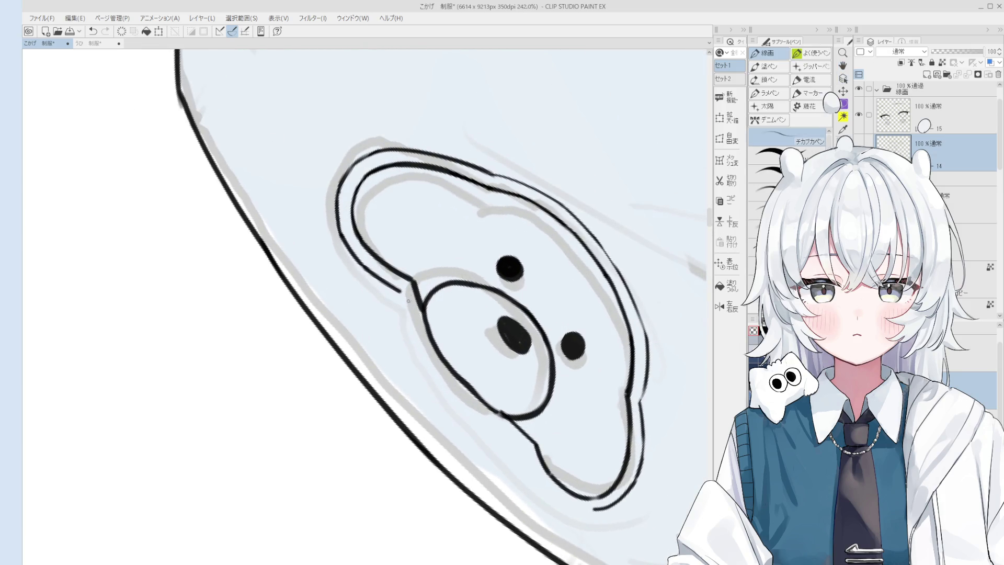
scroll(409, 305, up, 1)
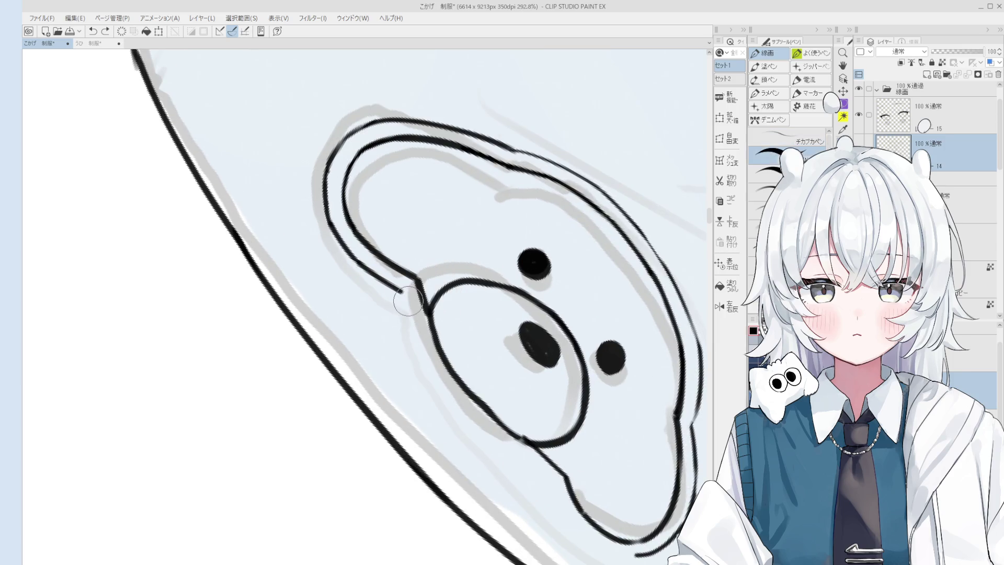
drag(403, 296, 415, 330)
key(ctrl+z)
key(ctrl+y)
key(ctrl+z)
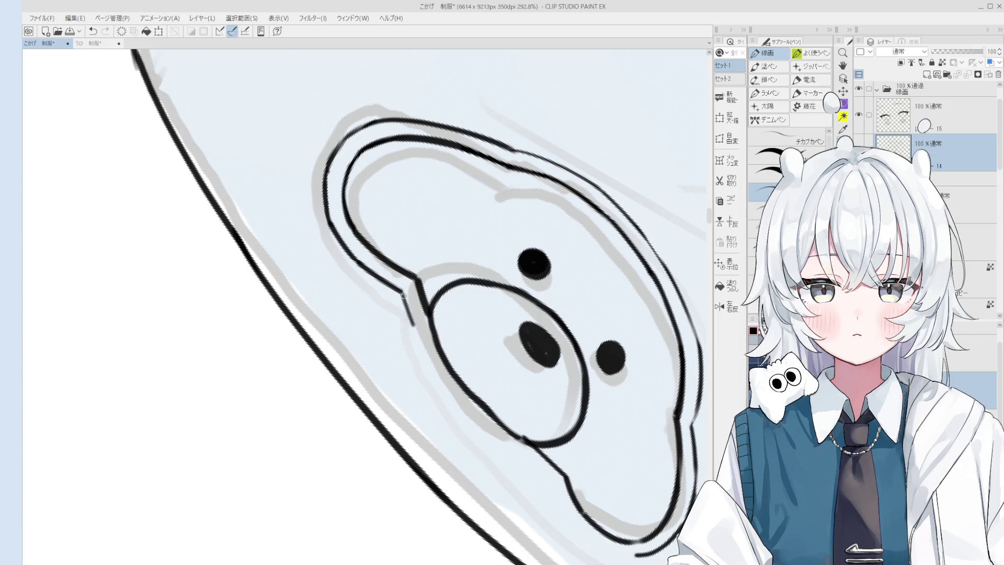
drag(404, 295, 474, 426)
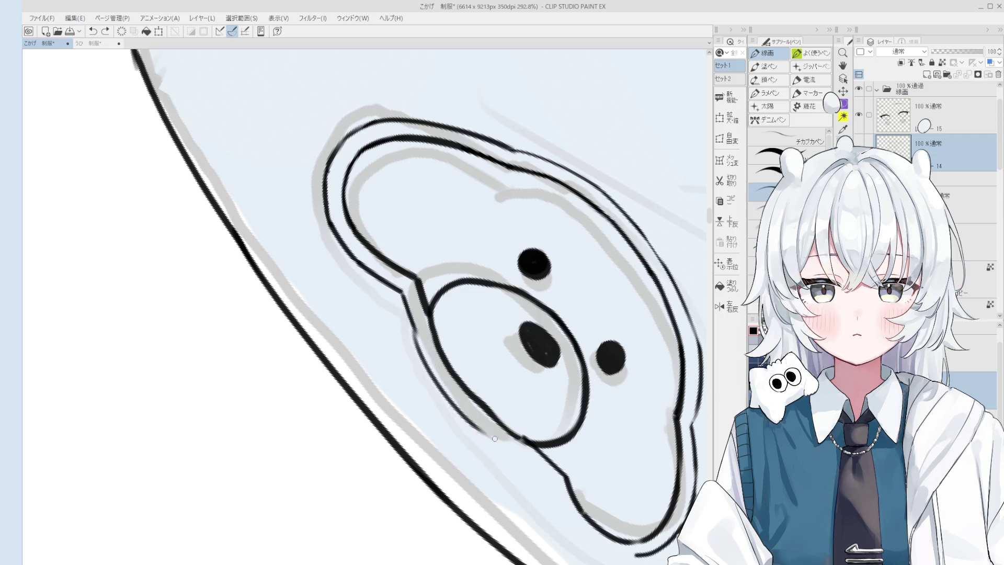
scroll(494, 438, down, 1)
Ink the stroke beneath the bear's inner ear curve
key(e)
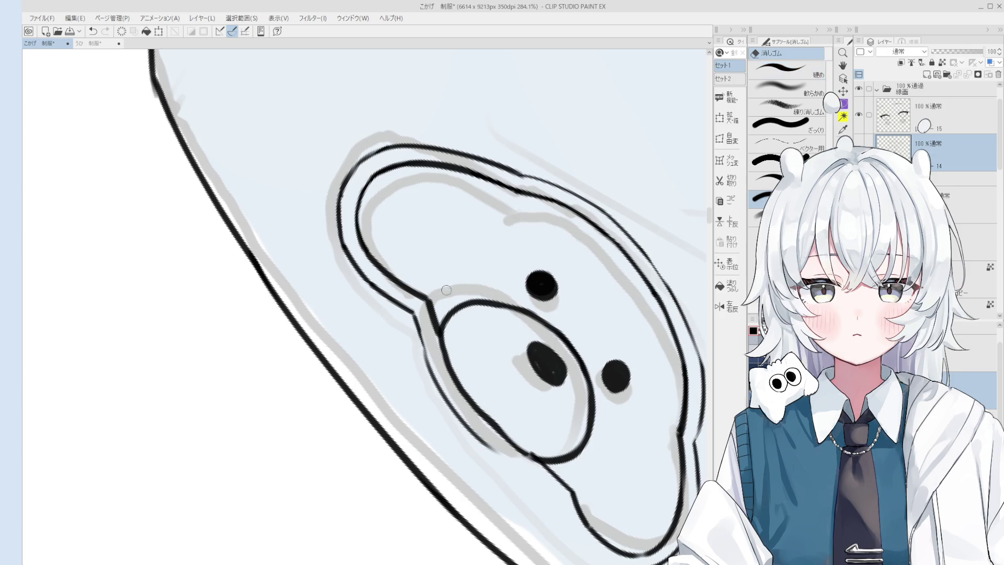
scroll(430, 324, up, 1)
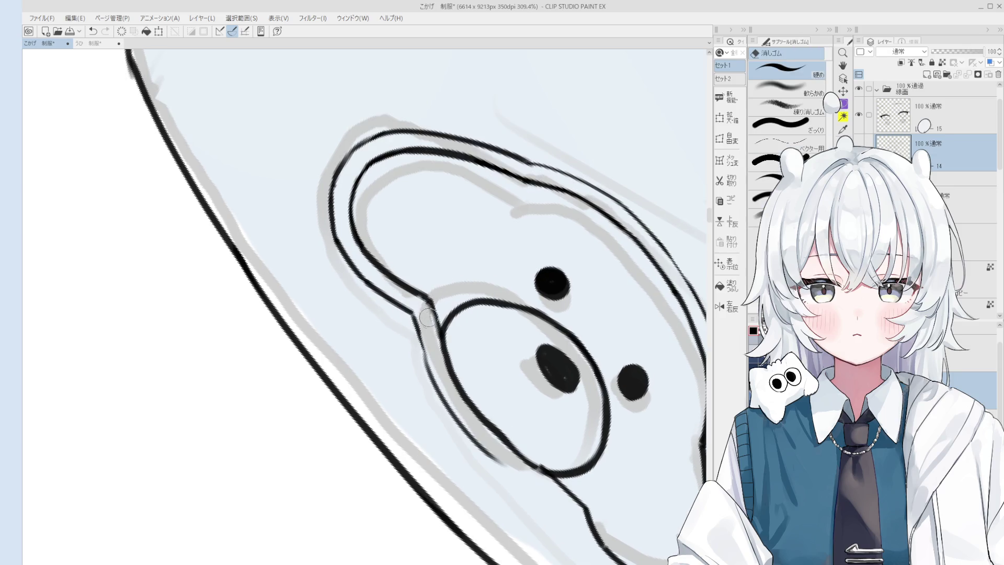
key(p)
scroll(434, 326, down, 5)
scroll(437, 330, up, 4)
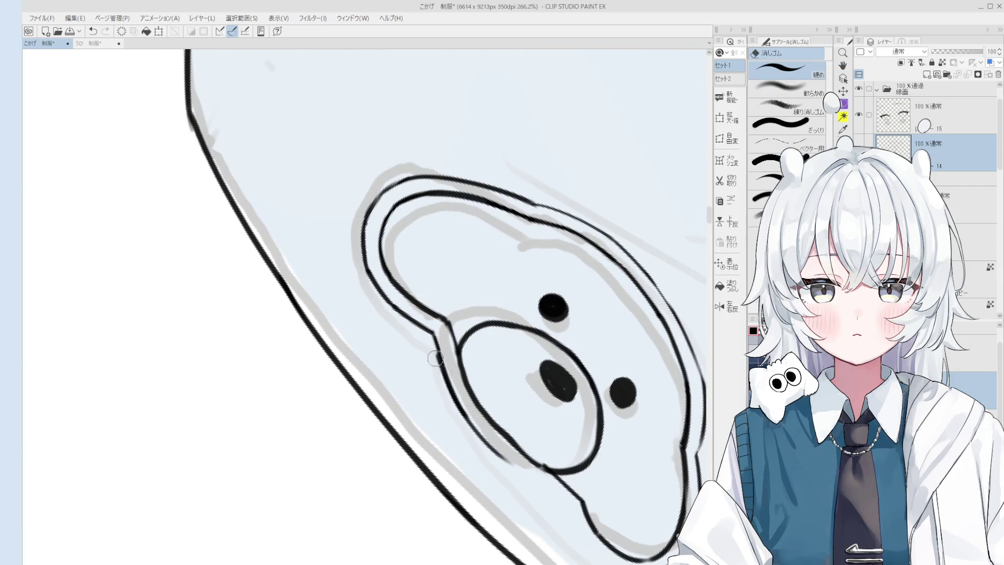
scroll(465, 408, down, 4)
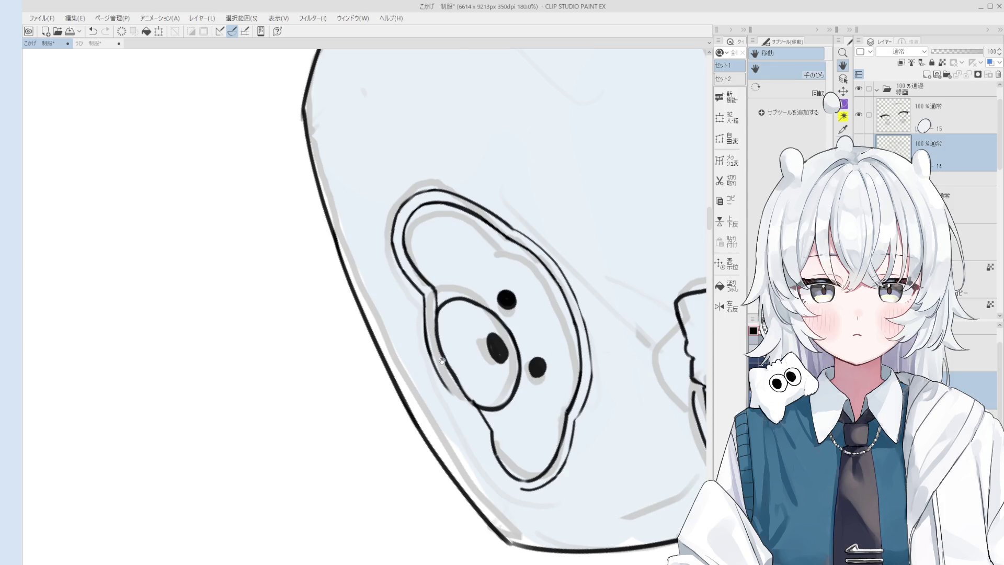
key(e)
scroll(454, 376, up, 6)
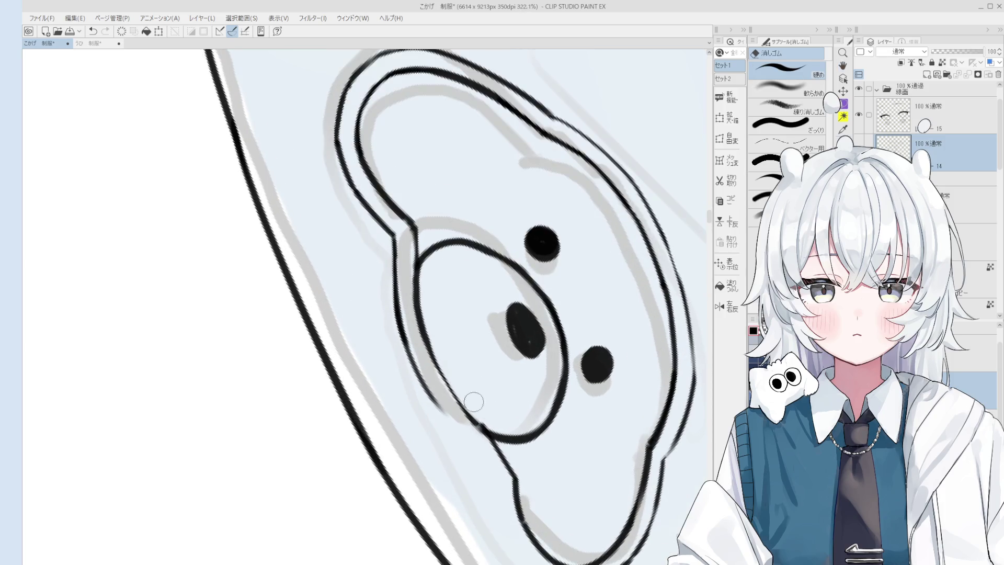
key(p)
scroll(463, 389, down, 8)
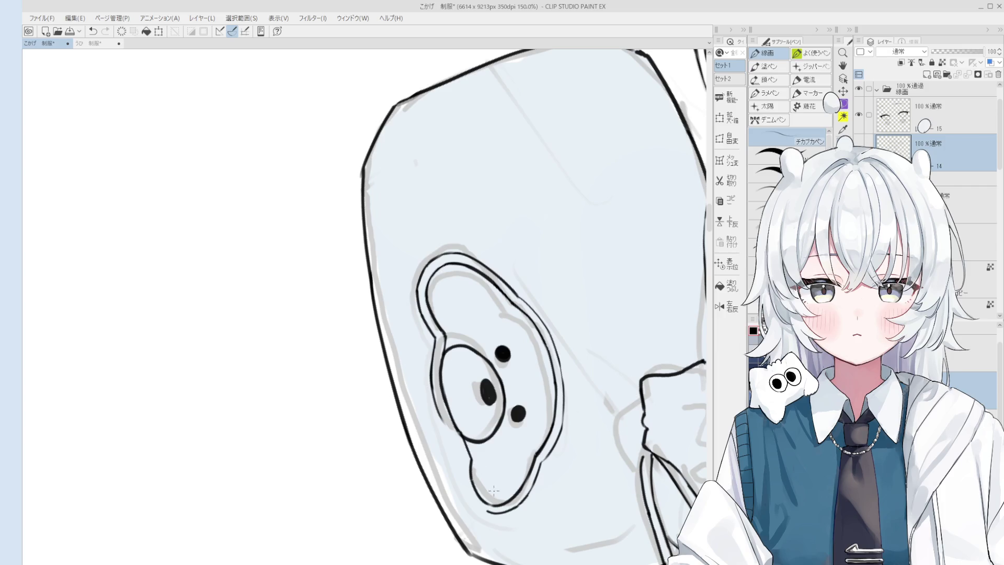
scroll(489, 487, up, 4)
mouse_move(428, 387)
mouse_down()
mouse_move(467, 459)
mouse_move(499, 456)
mouse_move(491, 448)
mouse_up()
key(ctrl+z)
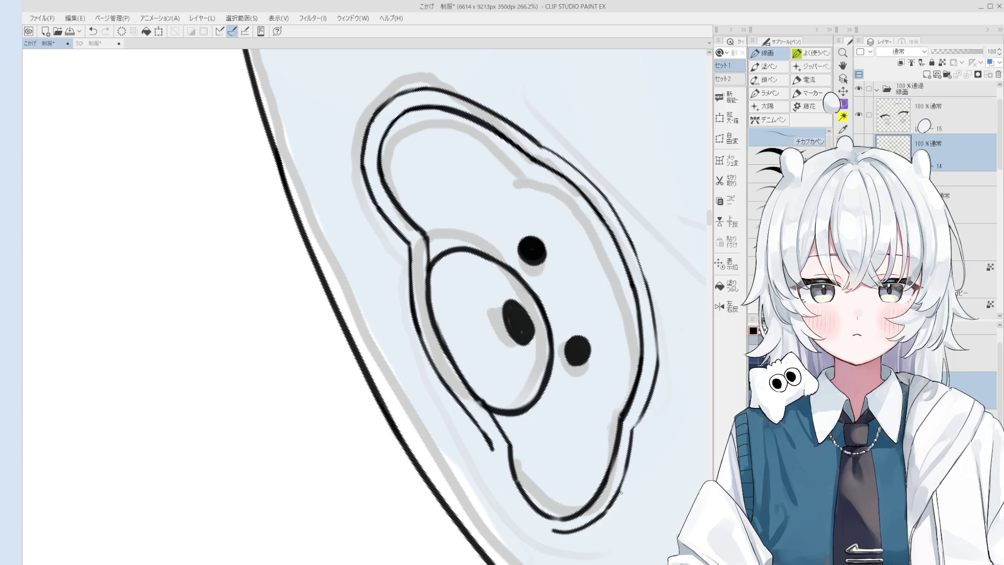
Extend the patch's second outline down its right side
scroll(490, 461, up, 1)
mouse_move(489, 439)
mouse_down()
mouse_move(506, 513)
mouse_move(564, 562)
mouse_up()
key(ctrl+z)
scroll(643, 471, down, 8)
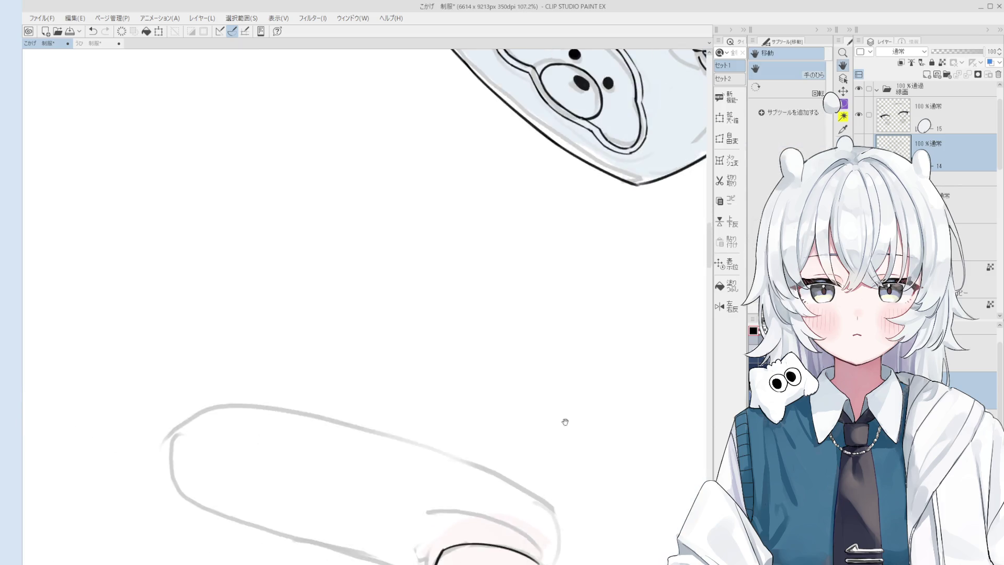
Bring the patch's lower edge into view and redraw its outer contour stroke
drag(580, 292, 483, 562)
scroll(461, 432, up, 5)
key(e)
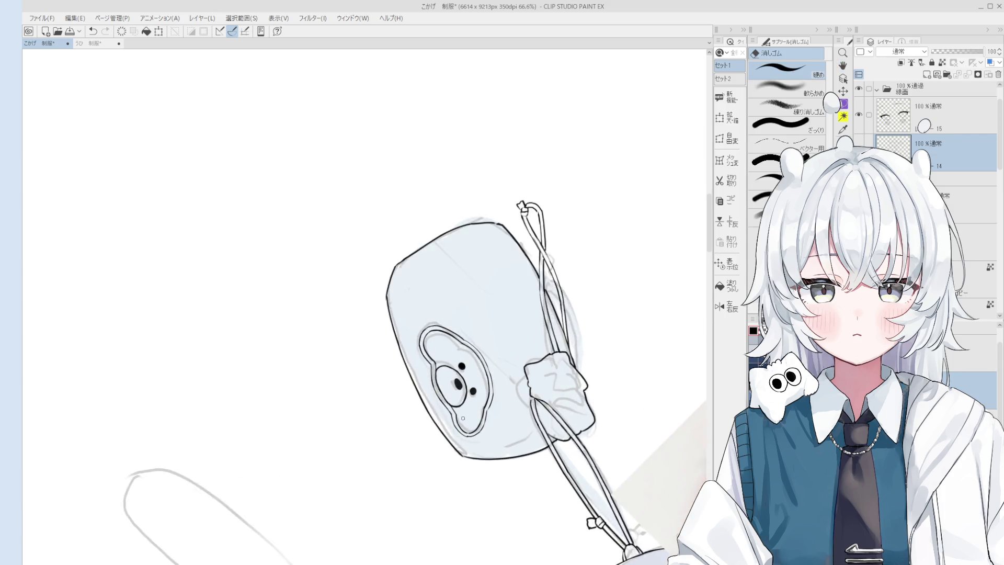
scroll(460, 432, up, 3)
key(p)
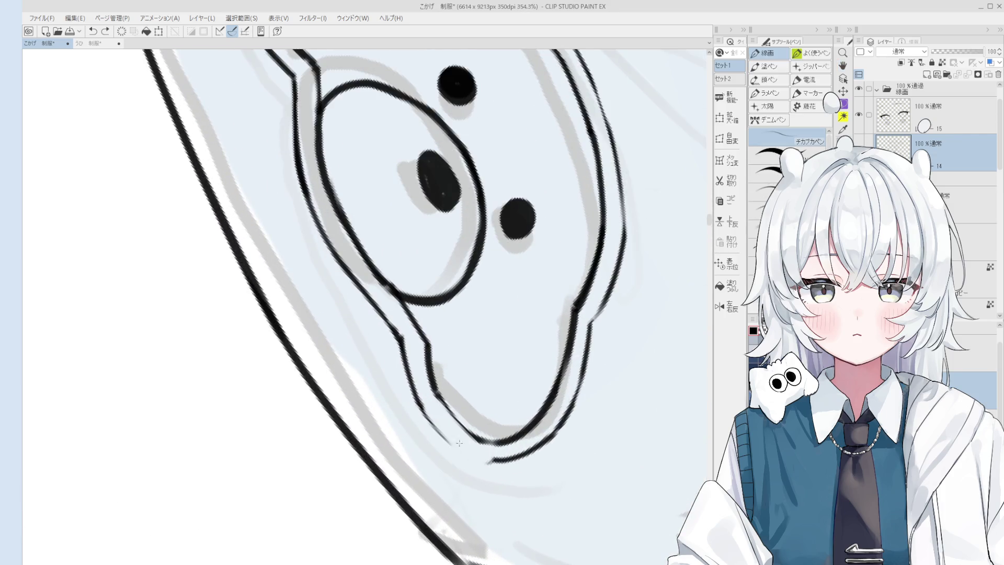
key(ctrl+z)
drag(421, 413, 465, 445)
scroll(466, 445, down, 2)
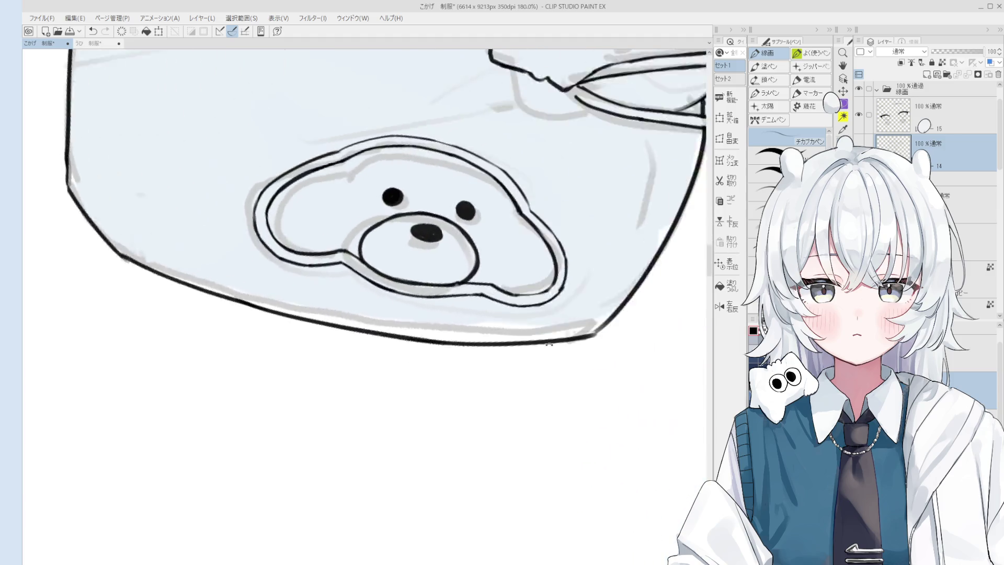
scroll(570, 314, up, 3)
key(p)
mouse_move(546, 231)
mouse_down()
mouse_move(572, 312)
mouse_move(554, 341)
mouse_up()
key(ctrl+z)
Erase a rough section of the patch contour and redraw it cleanly
key(ctrl+z)
scroll(554, 293, down, 2)
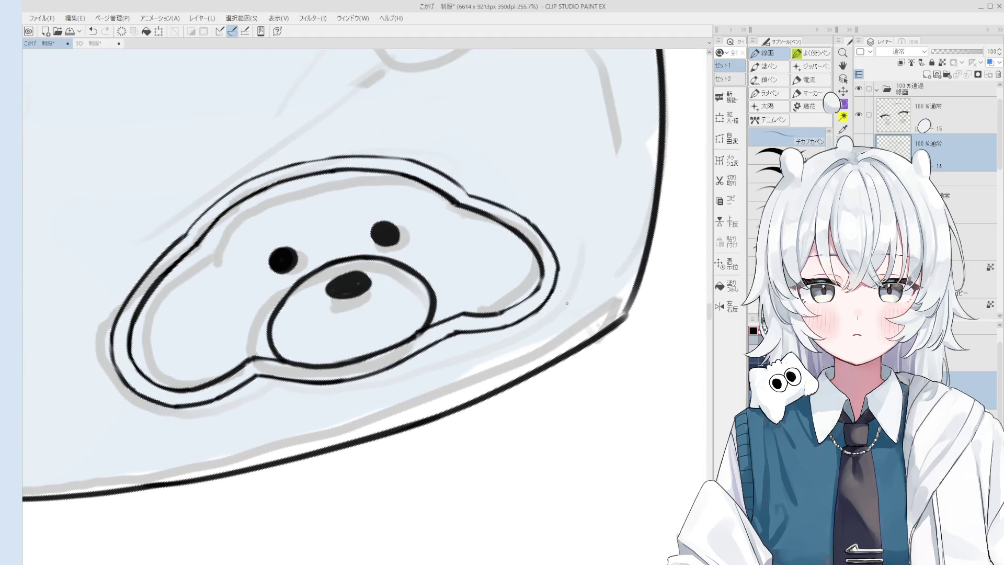
key(e)
mouse_move(548, 272)
mouse_down()
mouse_move(536, 243)
mouse_move(539, 285)
mouse_up()
key(p)
key(ctrl+z)
drag(538, 243, 539, 290)
key(h)
drag(557, 330, 580, 338)
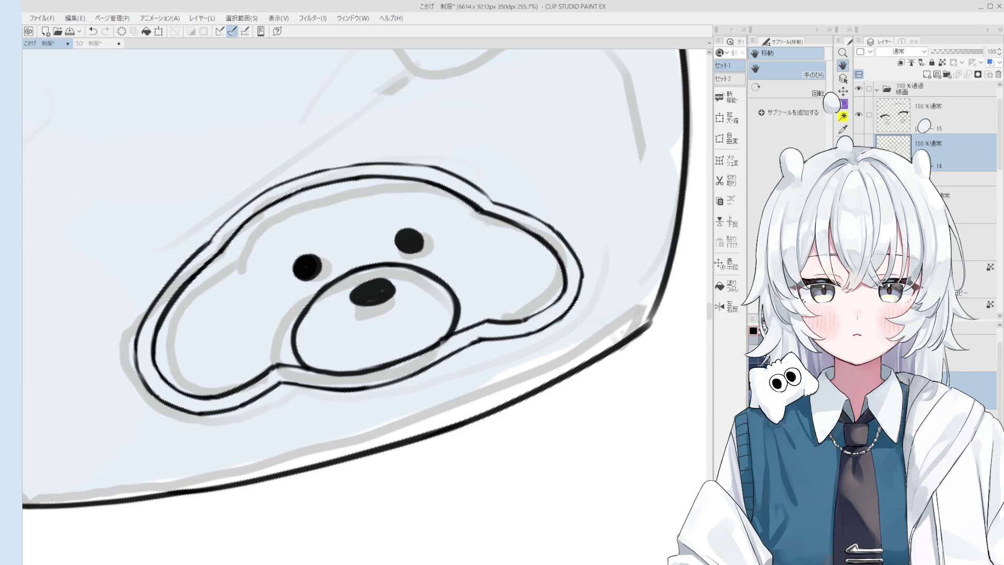
scroll(520, 458, down, 5)
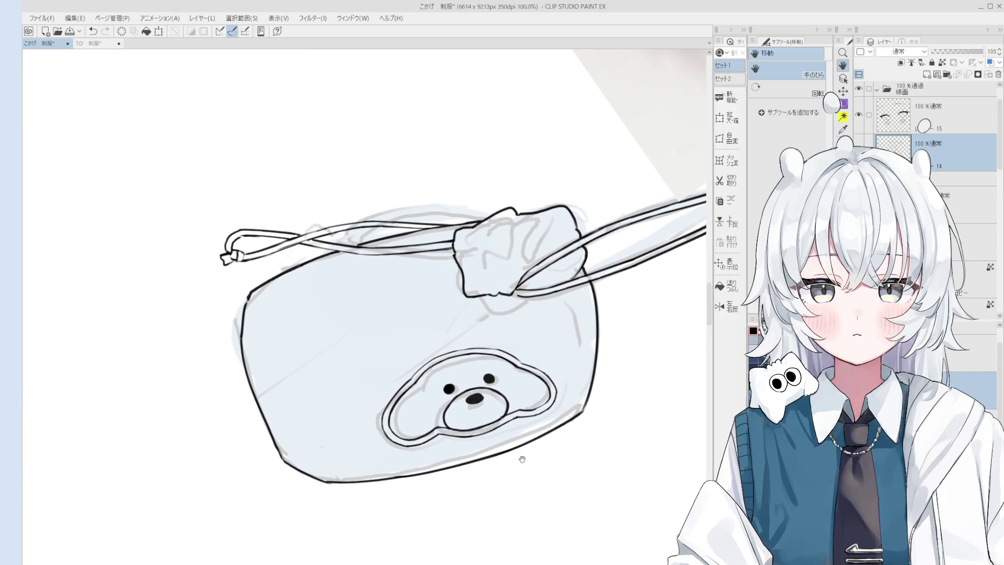
Zoom out, set the canvas upright and compare the figure with the reference photo
scroll(532, 434, up, 5)
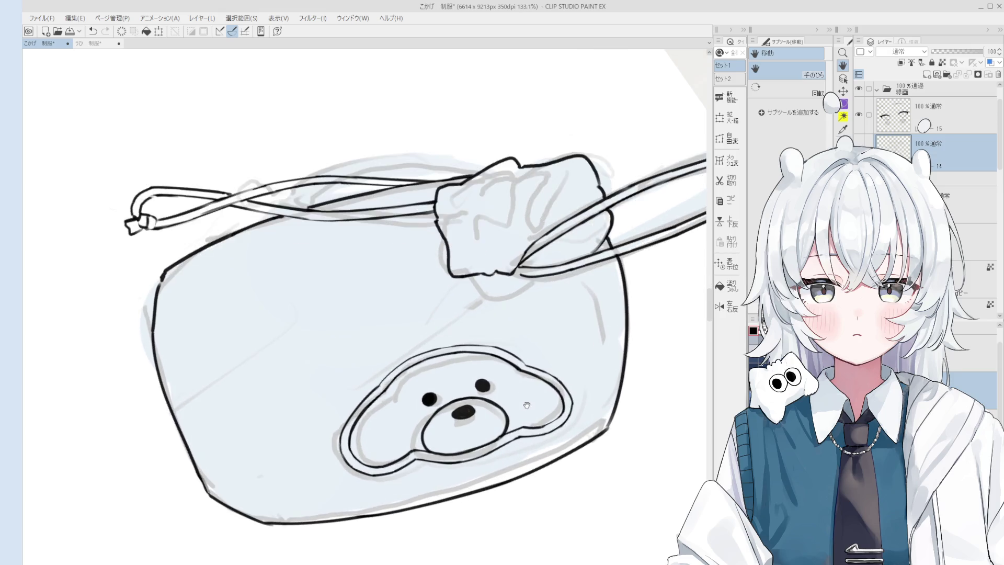
key(e)
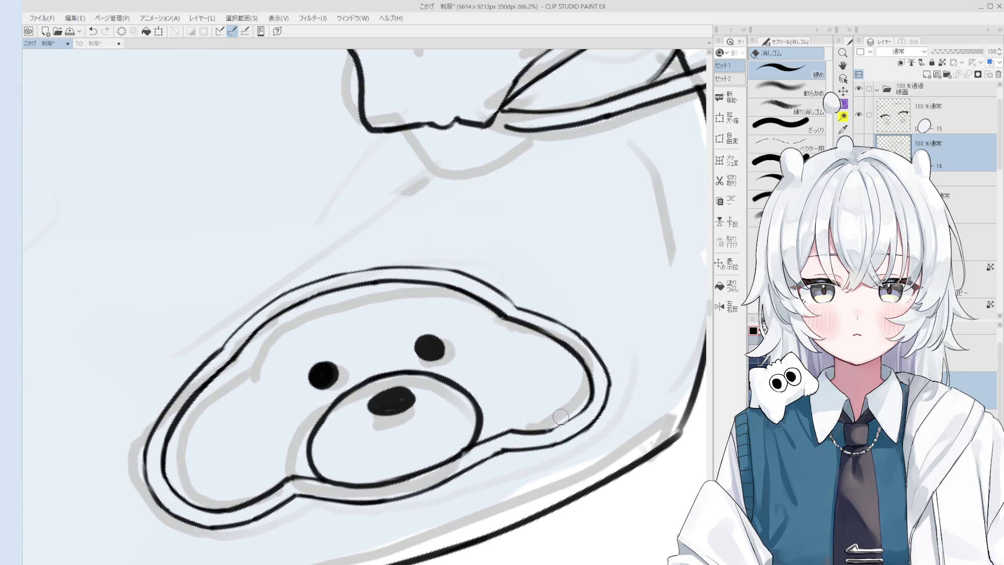
key(p)
scroll(565, 407, down, 3)
key(h)
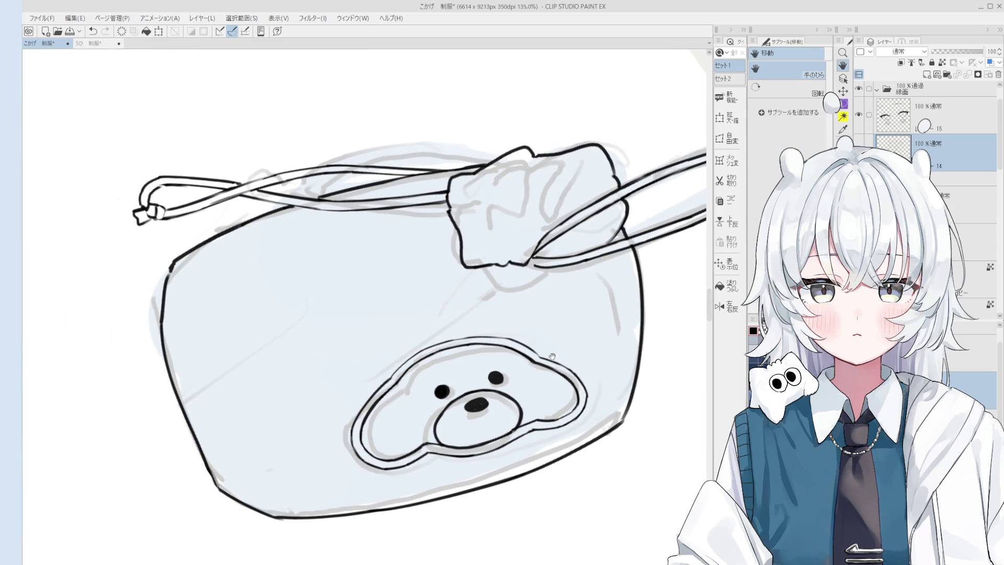
scroll(565, 407, down, 3)
scroll(554, 348, down, 2)
key(ctrl+@)
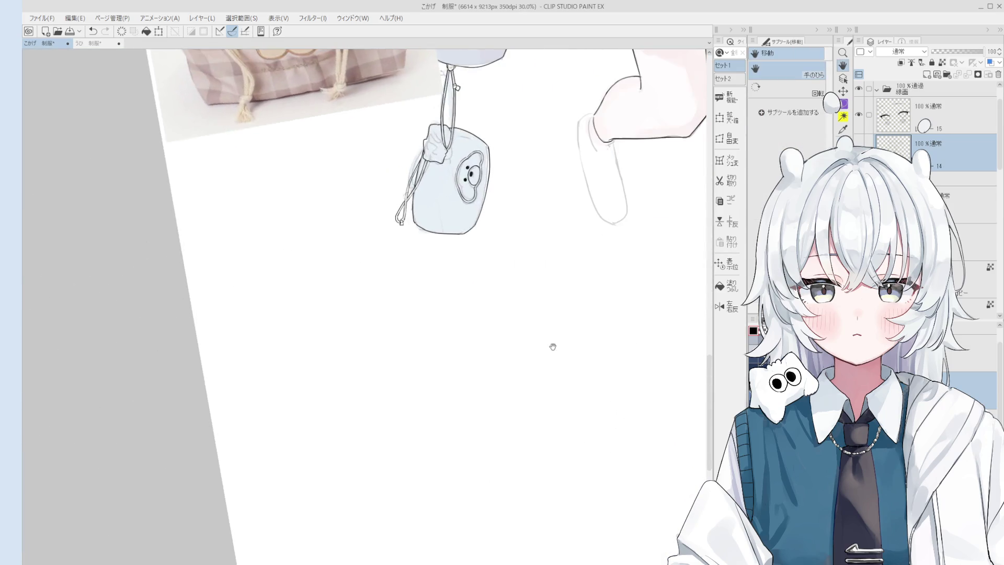
scroll(553, 347, down, 2)
key(asciicircum)
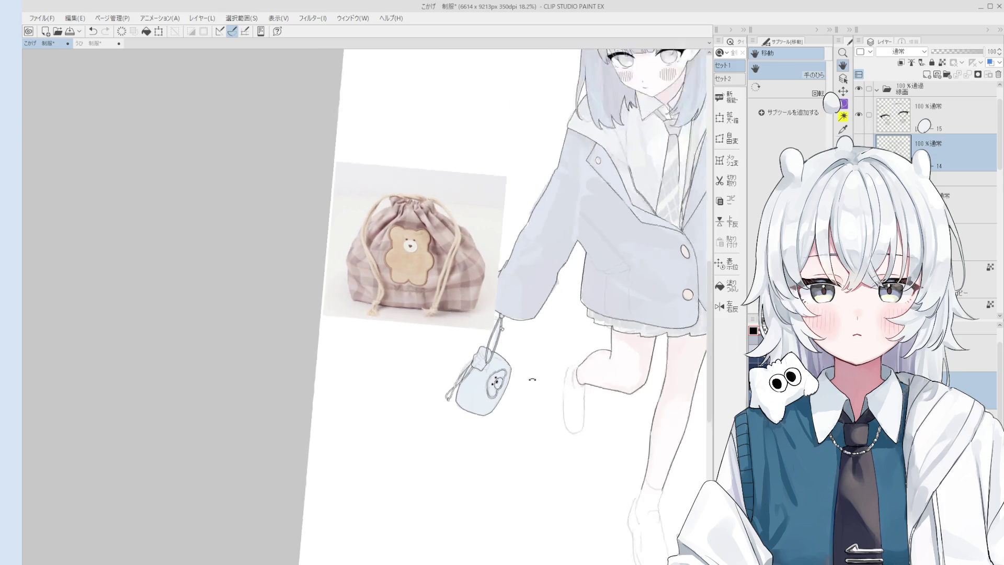
scroll(519, 385, up, 6)
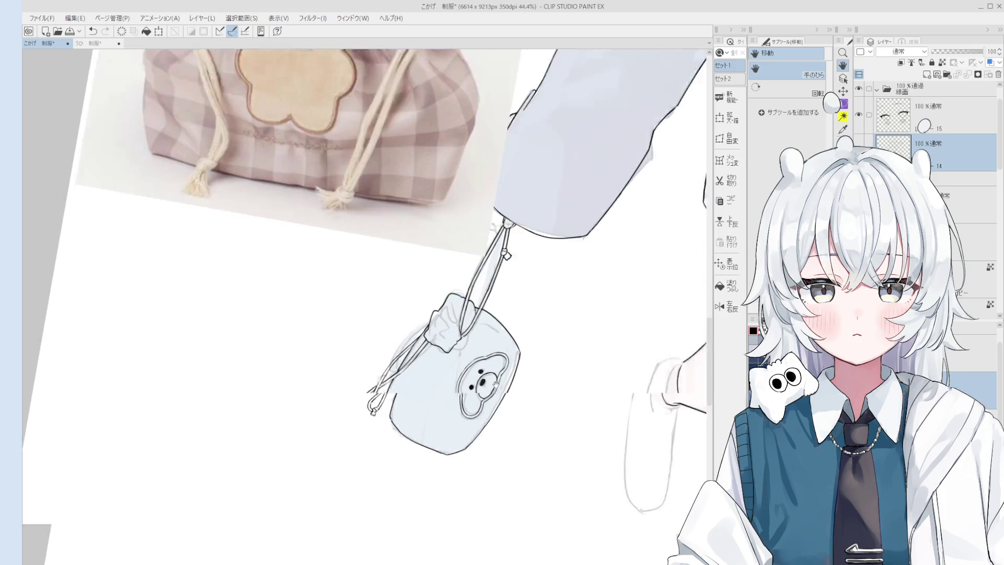
scroll(464, 399, up, 2)
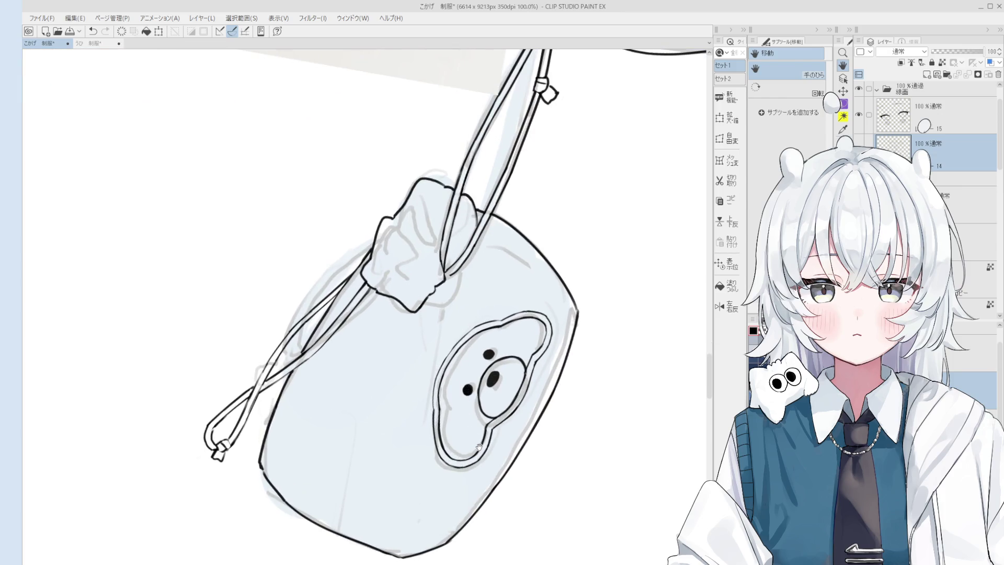
drag(478, 447, 478, 442)
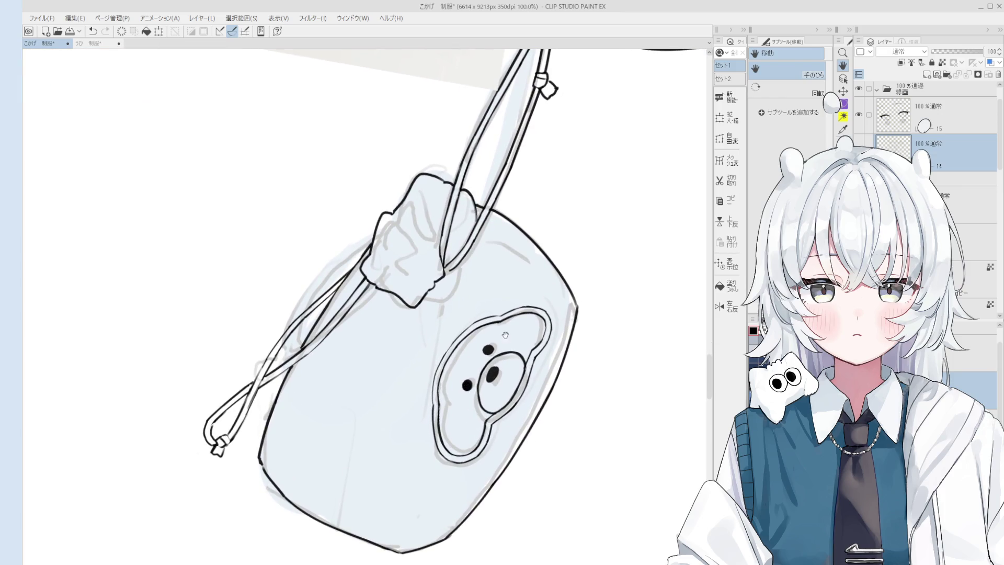
scroll(506, 337, up, 3)
Rotate the view so the pouch stands upright and test strokes on it
key(e)
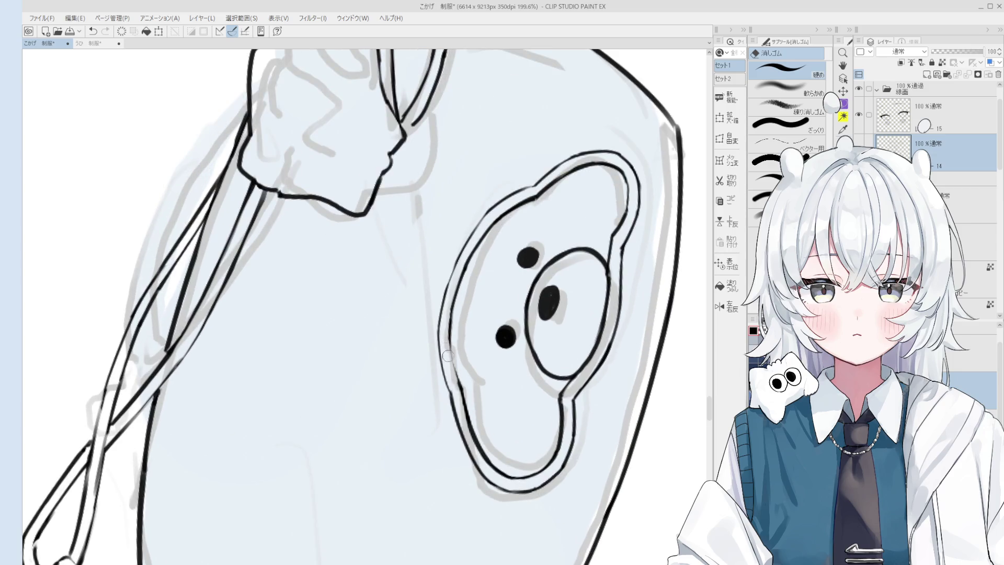
key(p)
scroll(451, 361, down, 3)
mouse_move(484, 418)
mouse_down()
mouse_move(598, 410)
mouse_move(607, 481)
mouse_up()
drag(608, 435, 609, 482)
key(ctrl+z)
key(ctrl+z)
drag(451, 392, 494, 426)
key(ctrl+z)
scroll(491, 424, up, 1)
scroll(492, 423, down, 1)
Hide the colour fill and ink the large round paw pad below the bear patch
key(e)
scroll(501, 429, down, 1)
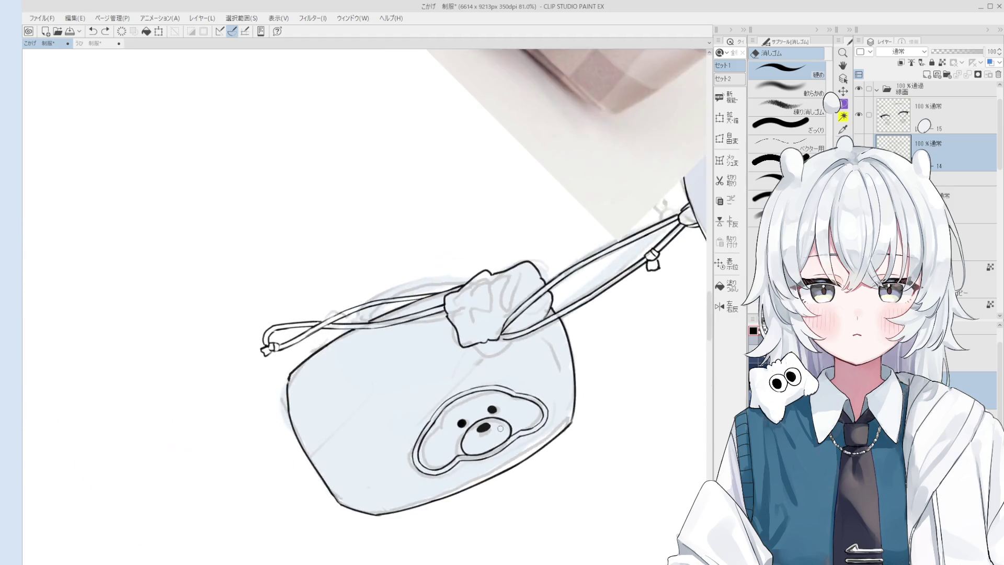
scroll(501, 429, down, 2)
key(minus)
key(minus)
key(minus)
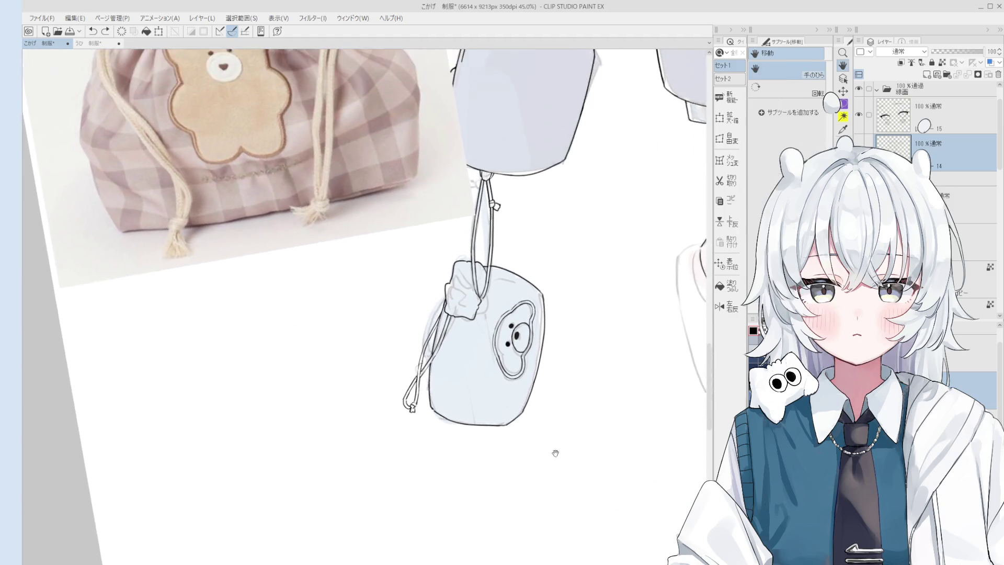
scroll(556, 432, down, 2)
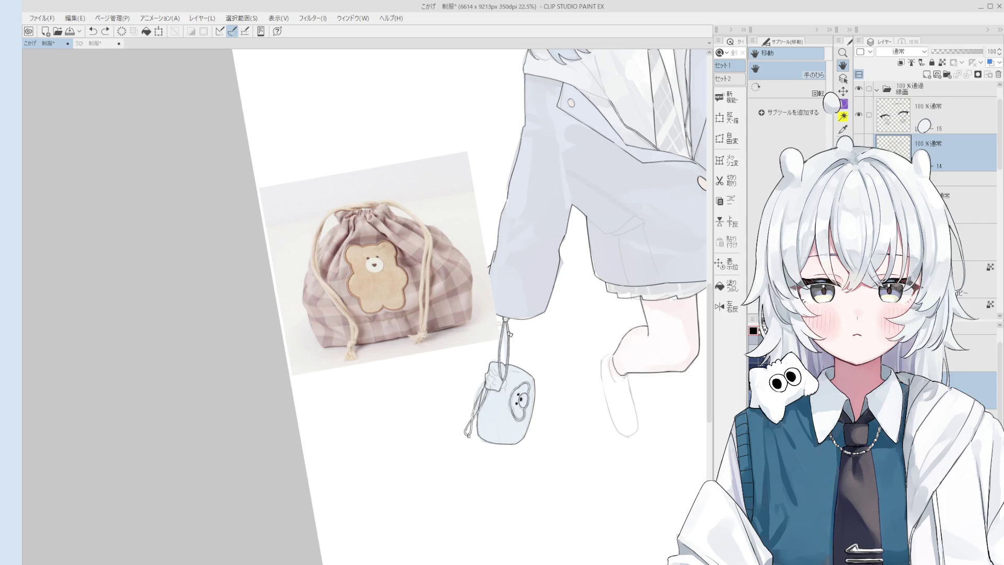
key(minus)
key(minus)
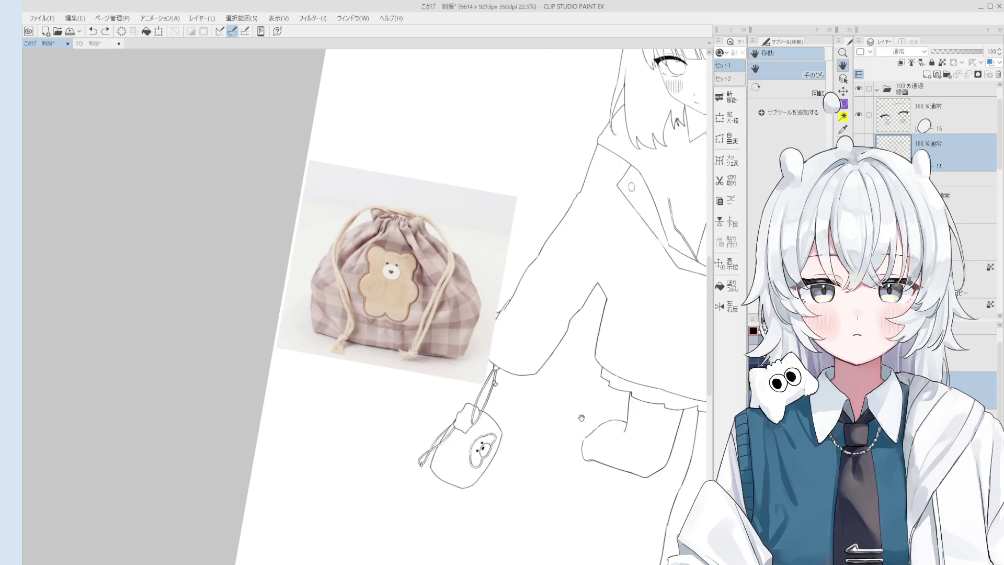
scroll(447, 487, up, 7)
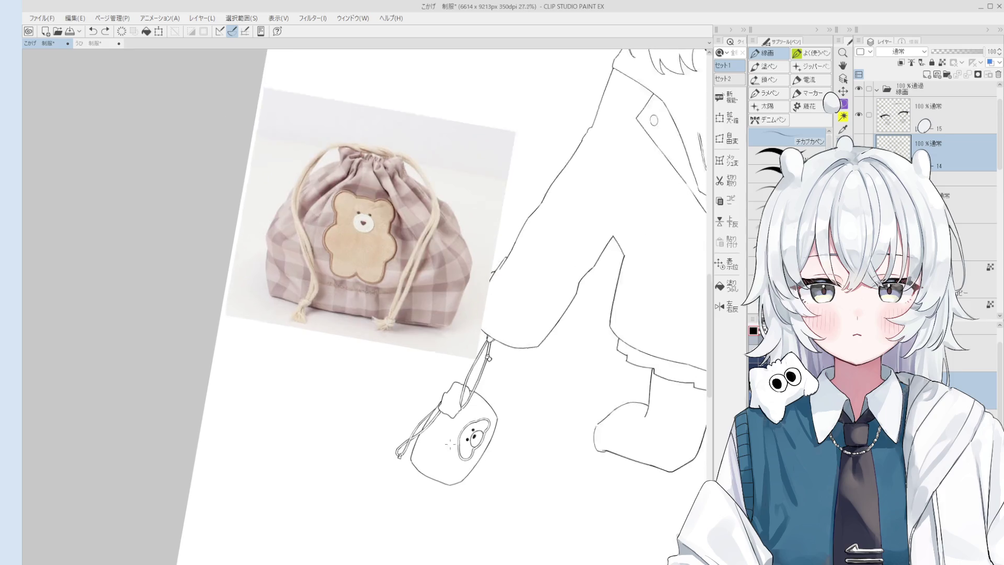
key(p)
mouse_move(447, 487)
mouse_down()
mouse_move(473, 492)
mouse_move(439, 483)
mouse_move(460, 463)
mouse_move(435, 486)
mouse_move(466, 515)
mouse_move(436, 489)
mouse_up()
Undo the pad circle, then try toe ovals left and above-left of the pad, undoing each
key(ctrl+z)
key(ctrl+z)
key(asciicircum)
key(asciicircum)
scroll(433, 437, up, 2)
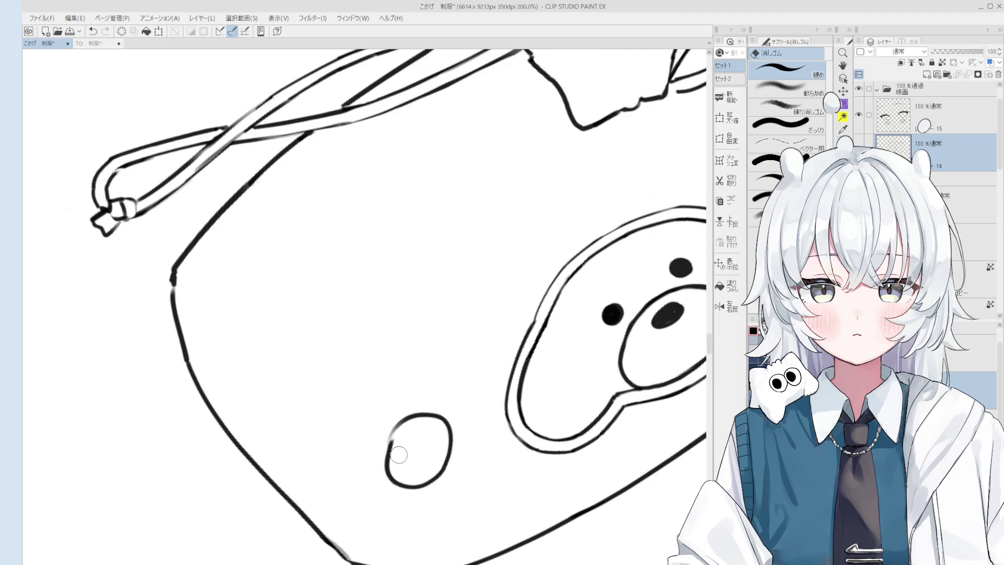
drag(361, 460, 361, 467)
key(ctrl+z)
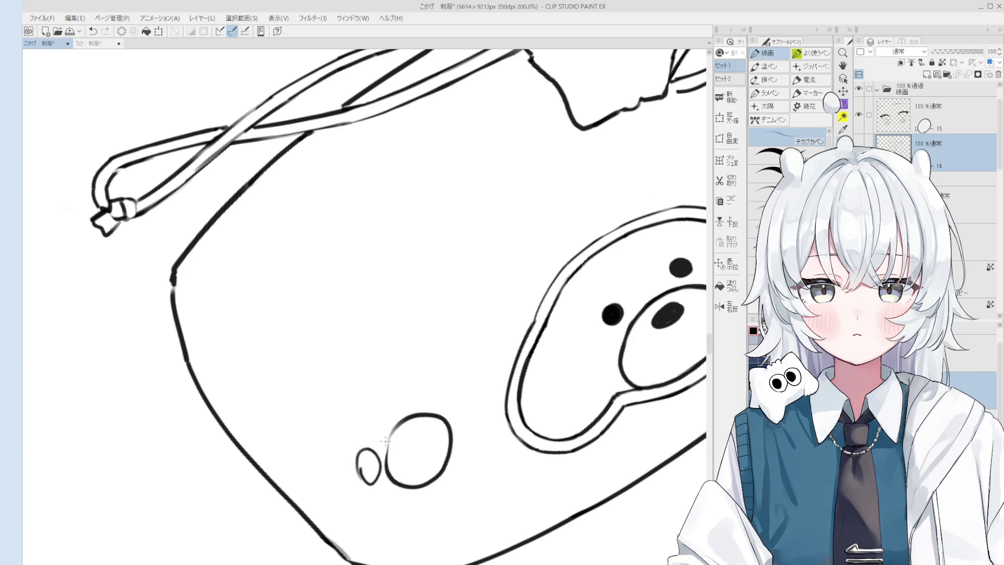
mouse_move(383, 429)
mouse_down()
mouse_move(366, 405)
mouse_move(382, 421)
mouse_up()
key(ctrl+z)
Erase part of the large pad's left outline with the Eraser
key(e)
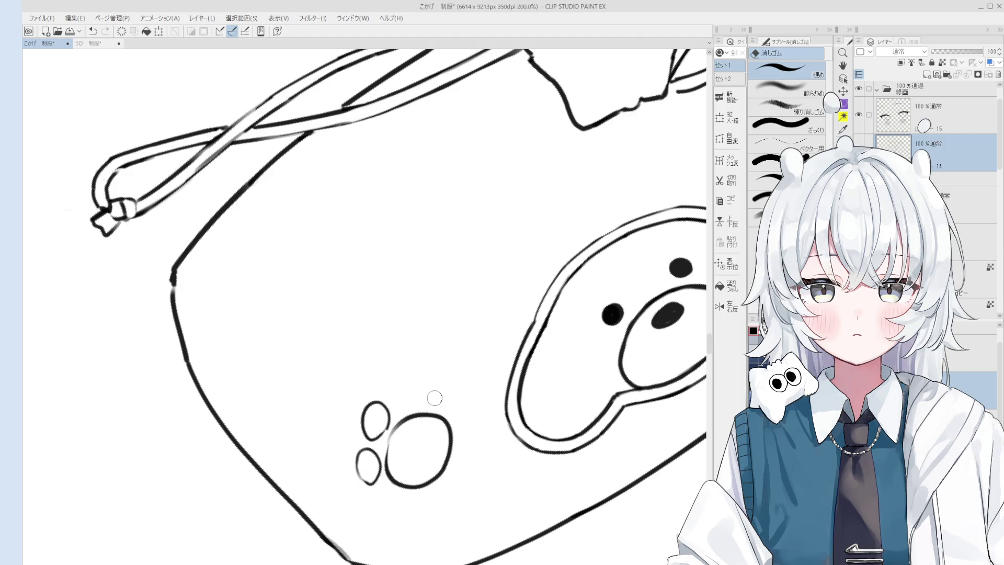
scroll(454, 397, down, 2)
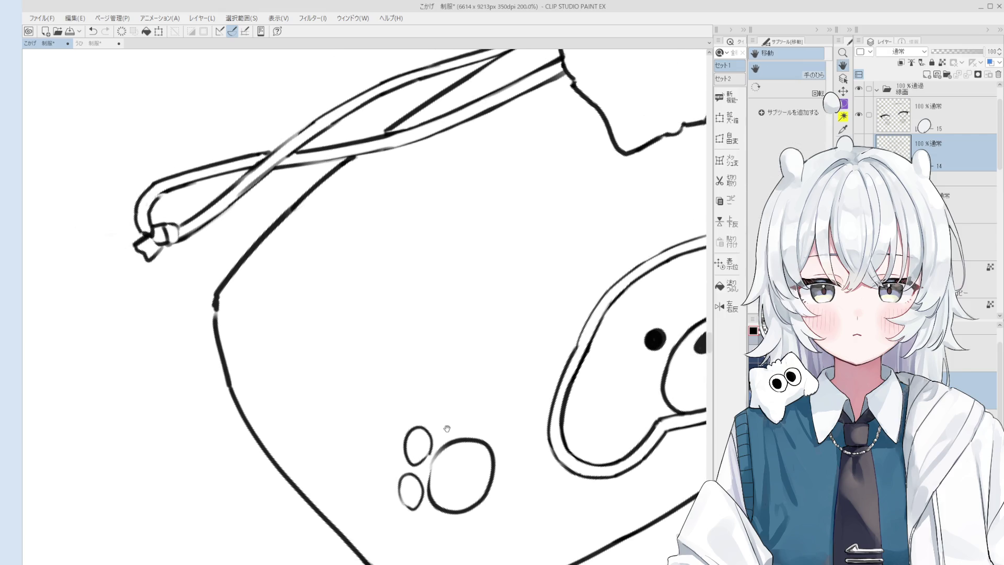
scroll(421, 466, up, 4)
drag(430, 523, 449, 468)
key(p)
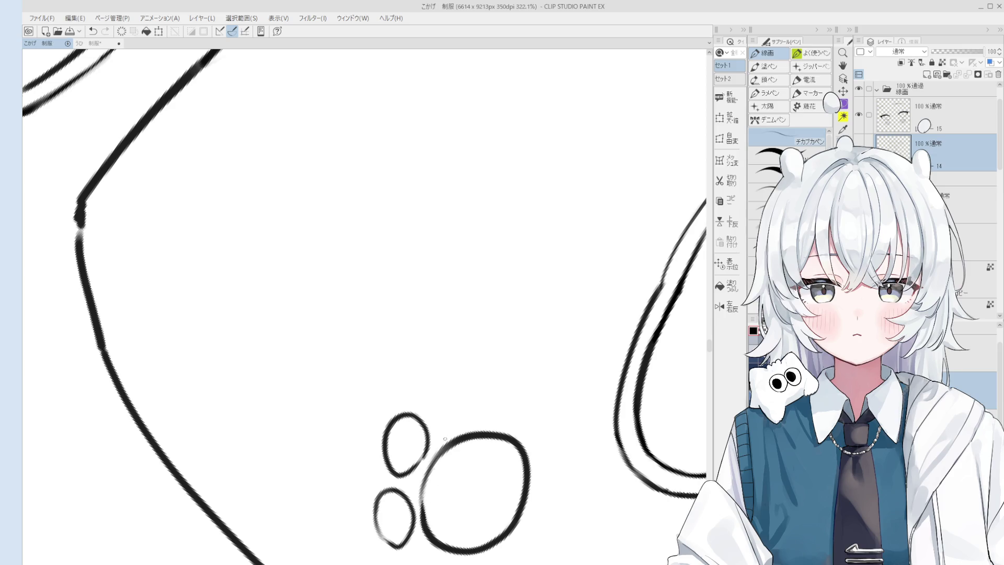
Ink trial toe ovals above the large pad, undoing them to redraw larger
drag(459, 425, 431, 402)
key(ctrl+z)
mouse_move(476, 429)
mouse_down()
mouse_move(456, 426)
mouse_move(473, 423)
mouse_move(451, 395)
mouse_move(474, 417)
mouse_up()
scroll(471, 427, down, 2)
key(ctrl+z)
Erase most of the lower-left toe oval, then undo the partial toe stroke
key(e)
mouse_move(432, 503)
mouse_down()
mouse_move(404, 473)
mouse_move(430, 489)
mouse_move(414, 507)
mouse_move(416, 482)
mouse_up()
key(p)
key(ctrl+z)
key(e)
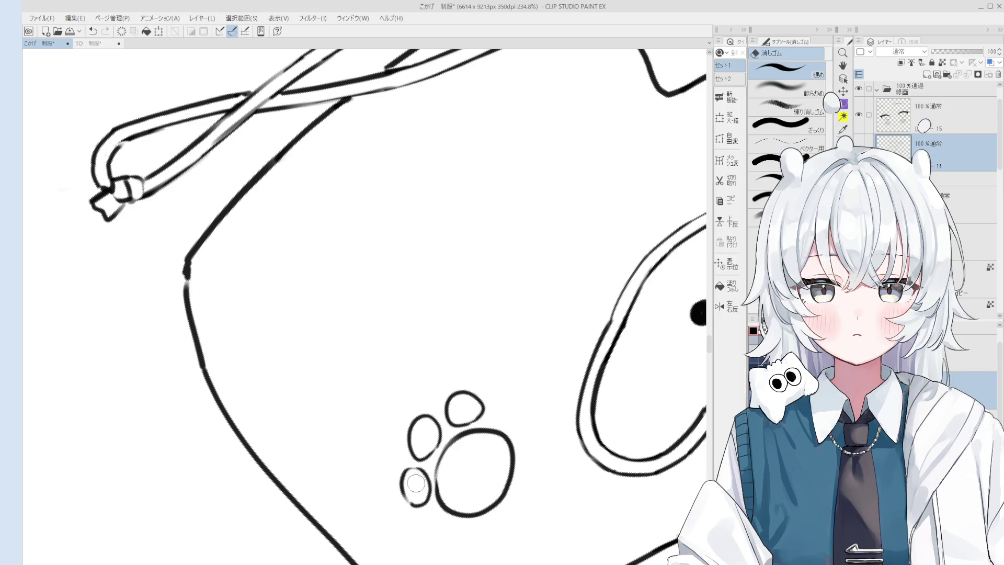
key(p)
key(ctrl+z)
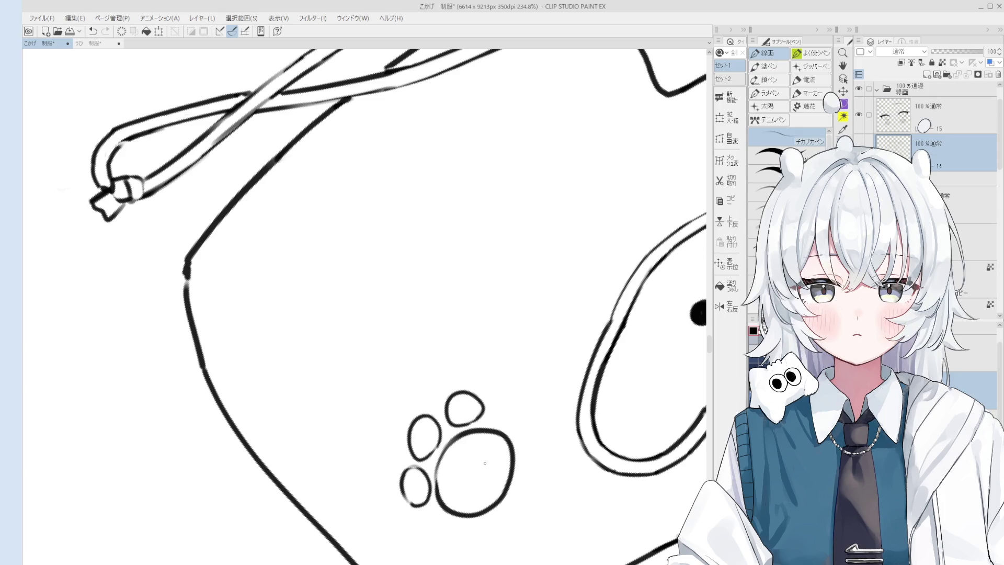
Erase the tail of the upper toe's outline and compare it using undo and redo
scroll(449, 481, up, 3)
mouse_move(488, 413)
mouse_down()
mouse_move(460, 392)
mouse_move(480, 408)
mouse_up()
key(ctrl+z)
key(ctrl+y)
key(ctrl+z)
key(ctrl+y)
Erase and rework the right side of the small upper-left toe pad
key(ctrl+z)
scroll(422, 236, down, 1)
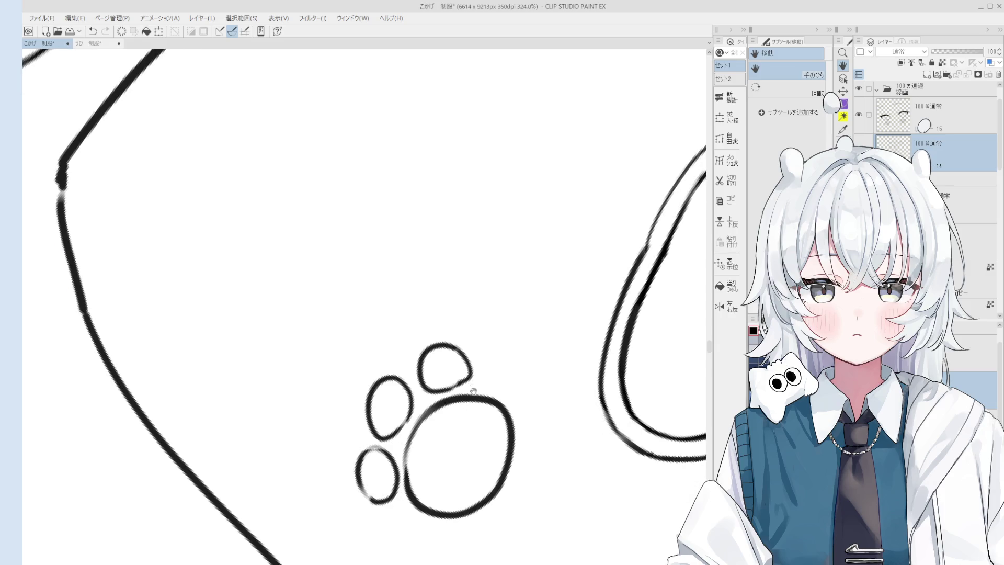
key(e)
drag(397, 398, 397, 428)
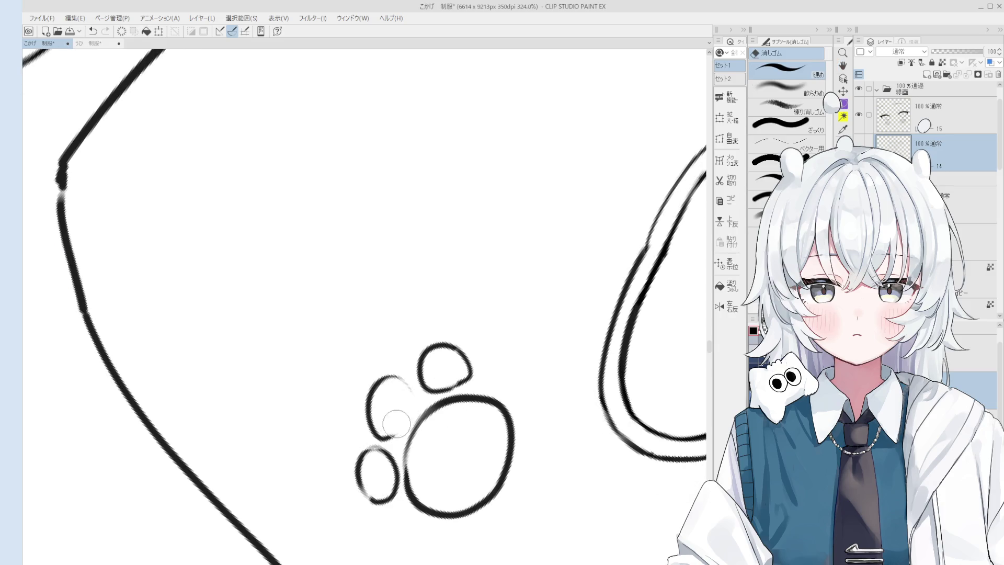
key(p)
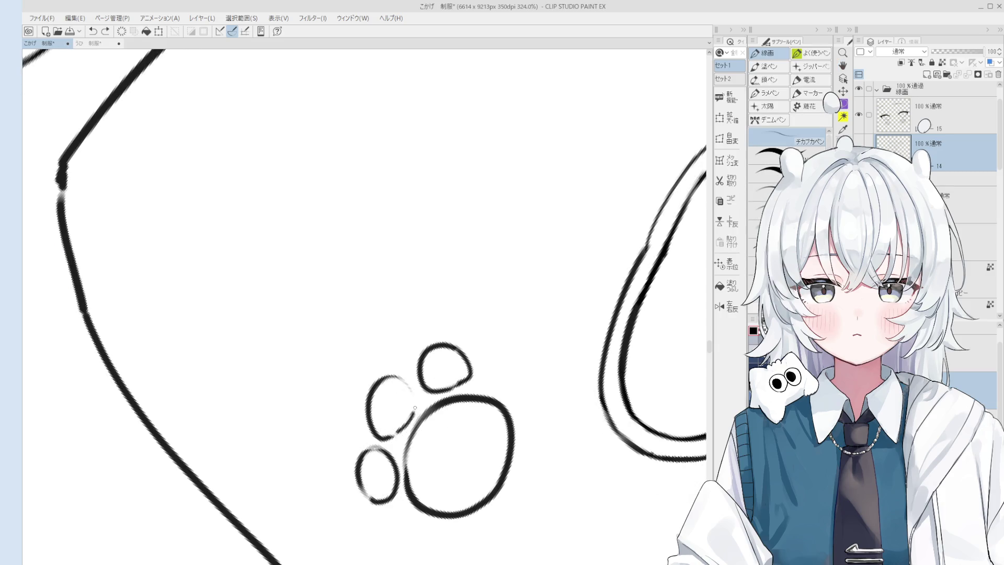
drag(405, 385, 417, 401)
key(ctrl+z)
key(ctrl+z)
scroll(405, 392, up, 1)
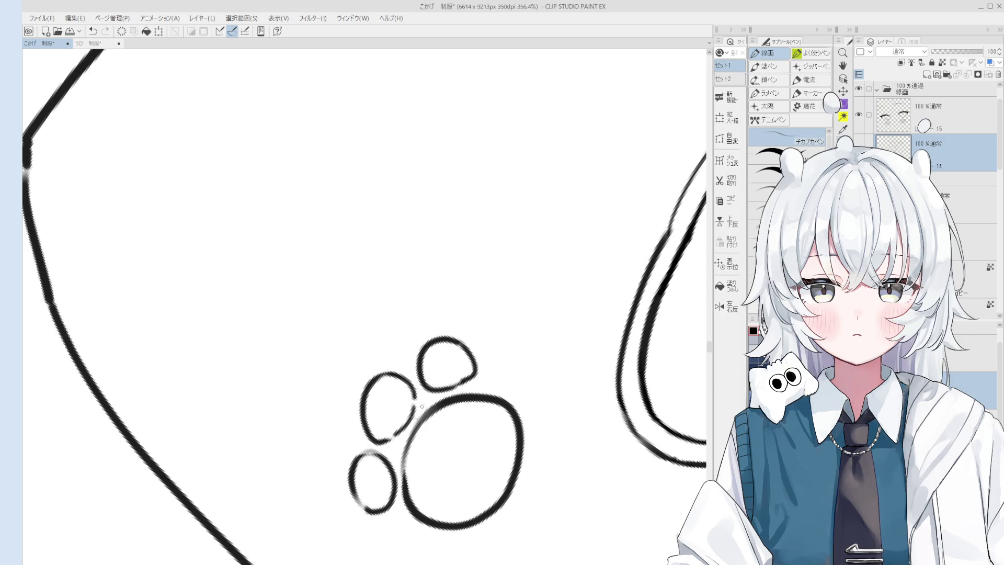
key(e)
scroll(413, 400, up, 1)
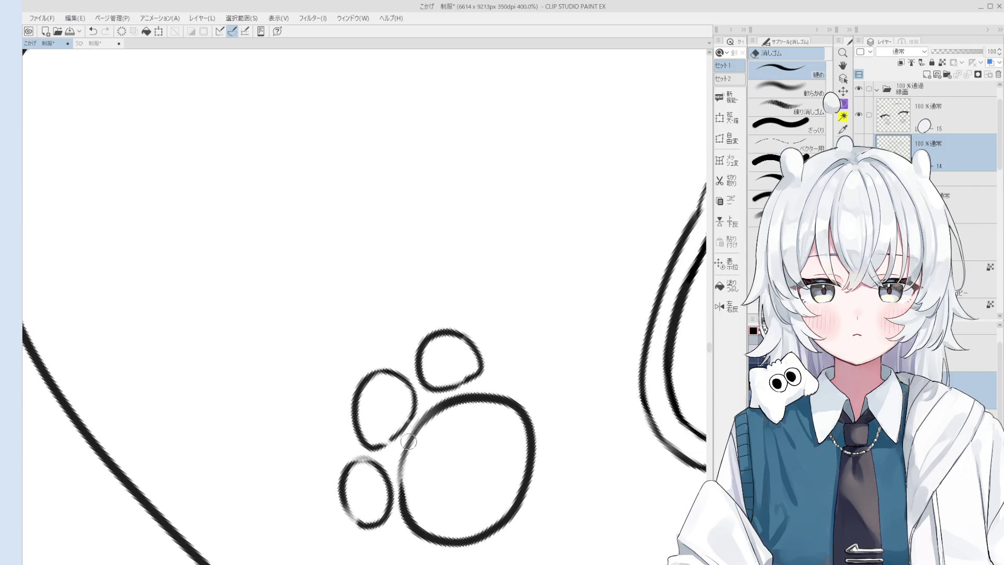
mouse_move(404, 411)
mouse_down()
mouse_move(414, 396)
mouse_move(387, 444)
mouse_move(406, 385)
mouse_up()
key(p)
key(ctrl+z)
key(ctrl+z)
key(e)
key(p)
scroll(410, 397, down, 4)
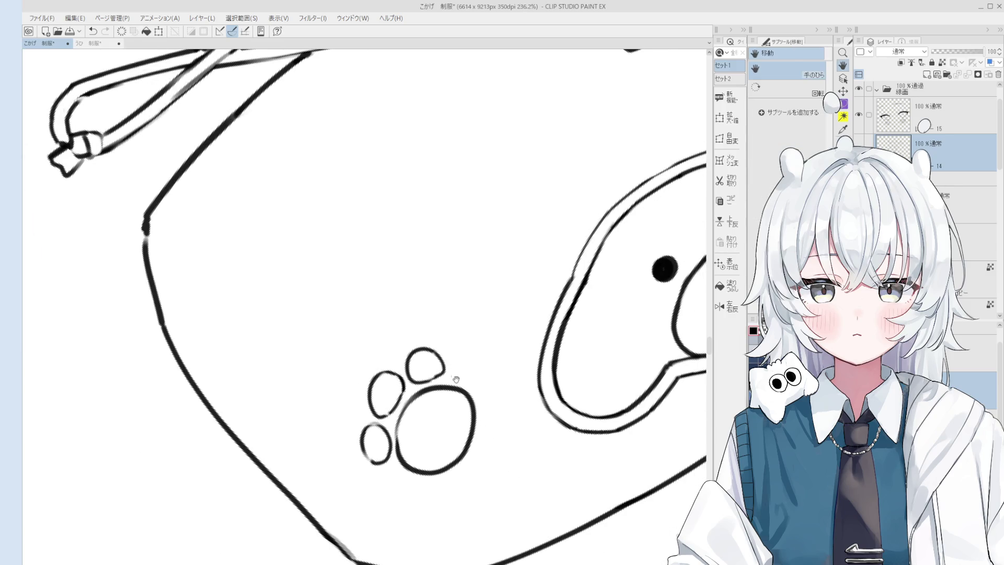
key(e)
scroll(434, 371, up, 3)
key(p)
key(ctrl+z)
Redraw the arc that completes the right toe pad
drag(454, 380, 469, 343)
key(ctrl+z)
key(ctrl+z)
mouse_move(465, 378)
mouse_down()
mouse_move(479, 346)
mouse_move(457, 394)
mouse_move(478, 406)
mouse_move(486, 428)
mouse_move(474, 441)
mouse_up()
scroll(470, 376, down, 2)
key(e)
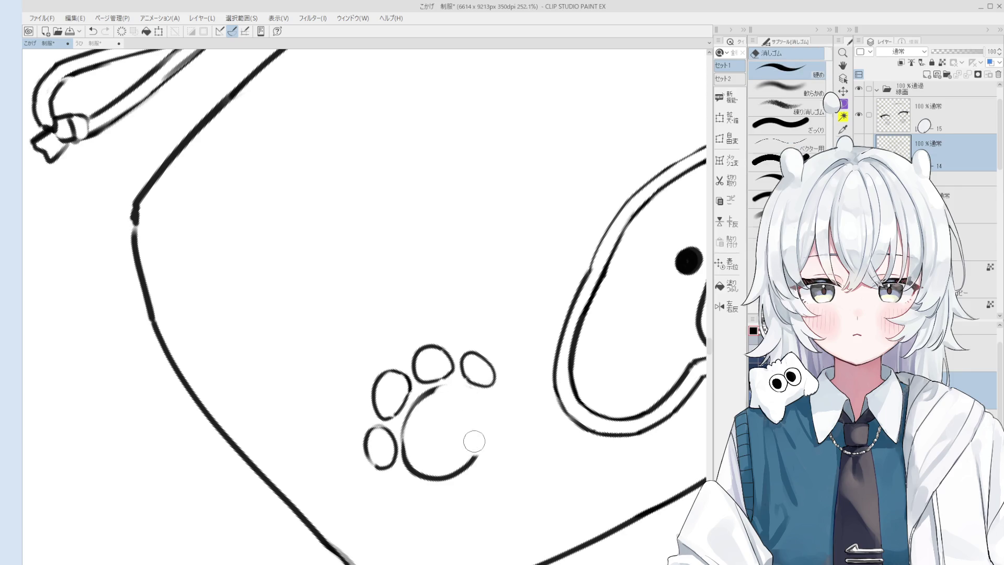
key(p)
key(ctrl+z)
Erase the main pad's upper arc and close its left side
scroll(454, 393, down, 1)
key(e)
drag(473, 389, 425, 417)
key(p)
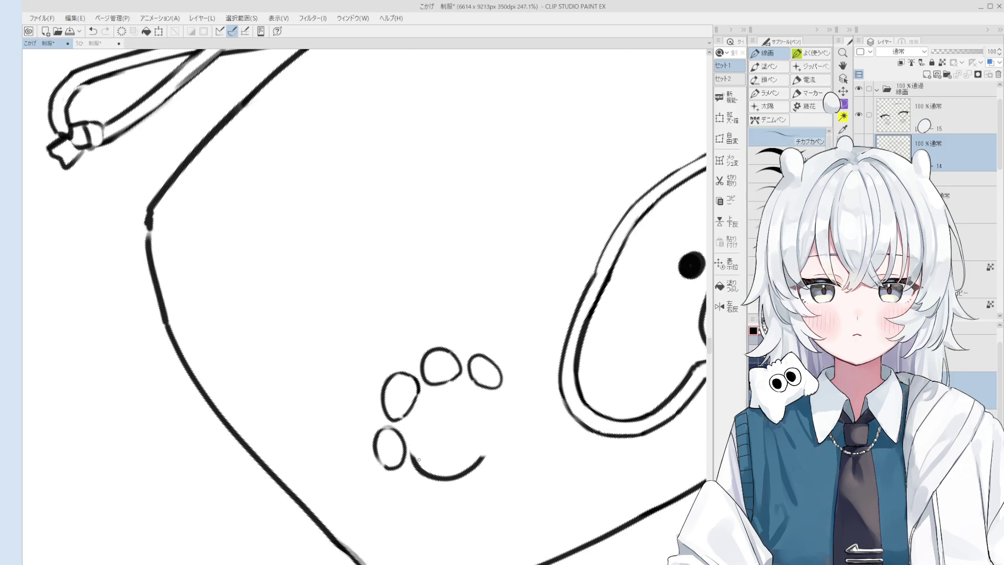
mouse_move(418, 454)
mouse_down()
mouse_move(429, 410)
mouse_move(430, 448)
mouse_move(439, 398)
mouse_up()
key(e)
key(p)
key(ctrl+z)
Redraw the main pad's upper-left curve, top curve and right side
key(ctrl+z)
drag(415, 444, 431, 396)
key(ctrl+z)
drag(416, 449, 438, 394)
key(ctrl+z)
key(ctrl+z)
mouse_move(416, 428)
mouse_down()
mouse_move(490, 403)
mouse_move(505, 439)
mouse_up()
Touch up the lower edge of the main pad
key(ctrl+z)
key(ctrl+z)
mouse_move(501, 405)
mouse_down()
mouse_move(505, 439)
mouse_move(423, 473)
mouse_move(479, 460)
mouse_move(461, 456)
mouse_move(497, 439)
mouse_move(486, 437)
mouse_move(480, 455)
mouse_move(494, 444)
mouse_up()
key(ctrl+z)
key(ctrl+z)
key(ctrl+z)
key(ctrl+z)
key(e)
key(p)
key(ctrl+z)
scroll(495, 444, down, 1)
scroll(447, 418, up, 2)
key(e)
mouse_move(505, 425)
mouse_down()
mouse_move(513, 434)
mouse_move(523, 426)
mouse_move(515, 442)
mouse_up()
key(p)
scroll(518, 436, down, 1)
key(e)
key(p)
key(e)
key(p)
scroll(516, 445, down, 1)
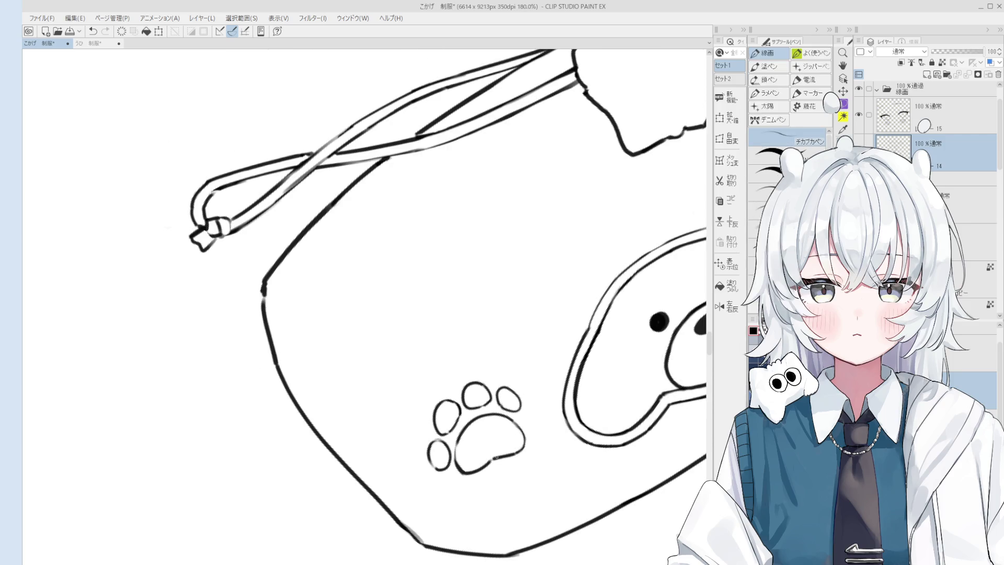
scroll(494, 445, down, 1)
key(e)
key(p)
scroll(496, 434, up, 1)
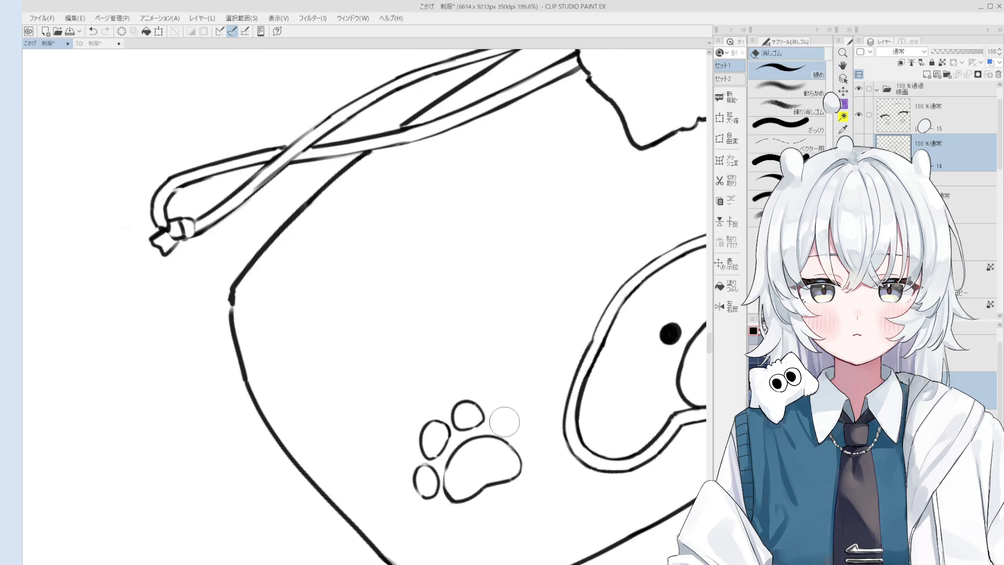
scroll(498, 429, up, 1)
key(ctrl+z)
Try a fourth toe beside the top toe and extra paw outline strokes, undoing both
mouse_move(497, 427)
mouse_down()
mouse_move(499, 404)
mouse_move(503, 433)
mouse_move(514, 438)
mouse_up()
key(ctrl+z)
scroll(502, 434, down, 5)
scroll(439, 340, up, 6)
drag(445, 327, 429, 364)
key(ctrl+z)
scroll(441, 380, down, 1)
scroll(440, 381, up, 2)
Rework the top toe's bottom edge and the right toe's left edge
key(e)
drag(460, 330, 486, 317)
key(p)
key(ctrl+z)
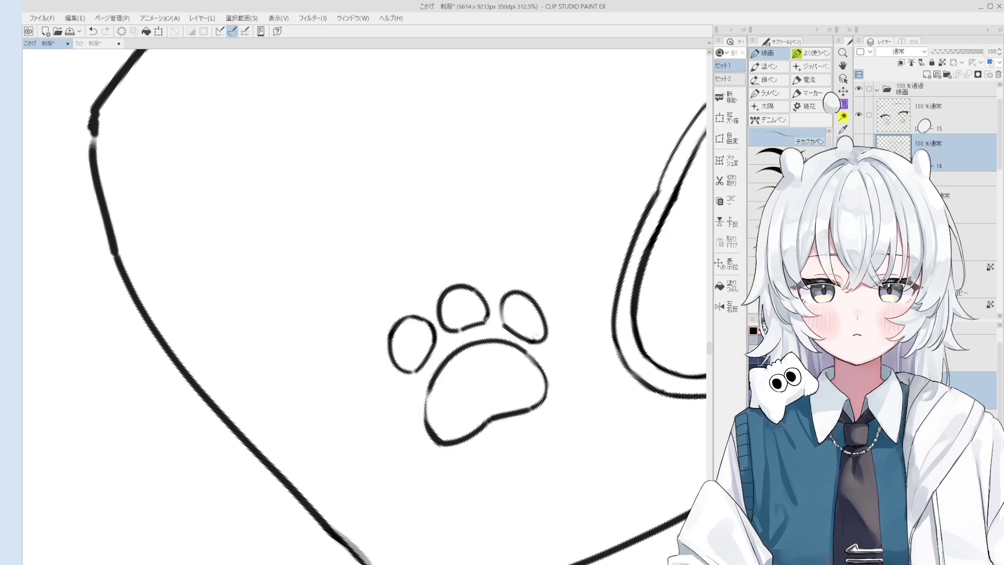
drag(466, 360, 473, 352)
key(e)
mouse_move(507, 289)
mouse_down()
mouse_move(517, 316)
mouse_move(505, 318)
mouse_up()
key(p)
key(ctrl+z)
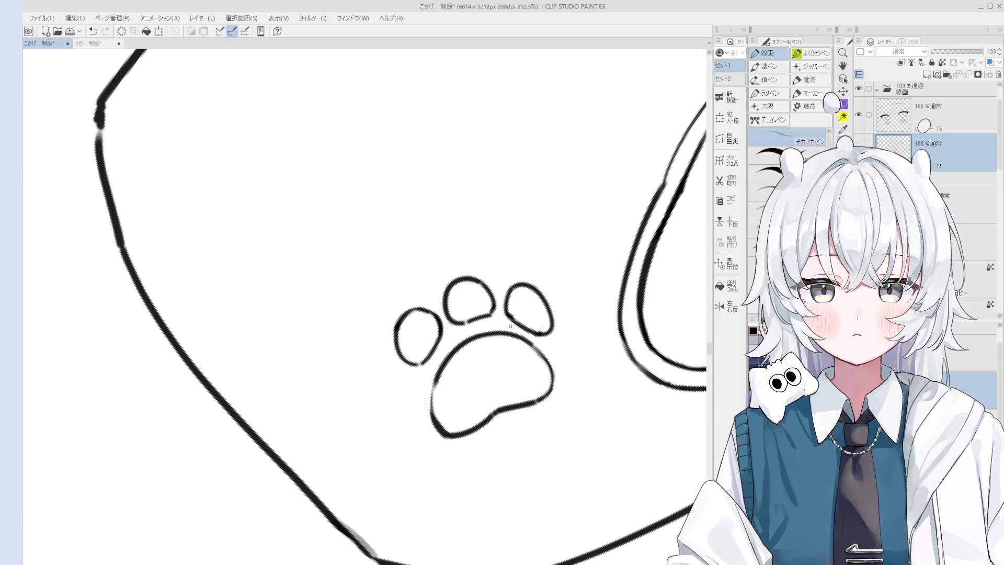
Draw the fourth toe at the paw's lower left and erase its right overlap
mouse_move(389, 416)
mouse_down()
mouse_move(418, 379)
mouse_move(420, 423)
mouse_up()
key(ctrl+z)
key(ctrl+z)
drag(424, 382, 421, 426)
drag(390, 403, 421, 432)
key(e)
drag(431, 382, 429, 429)
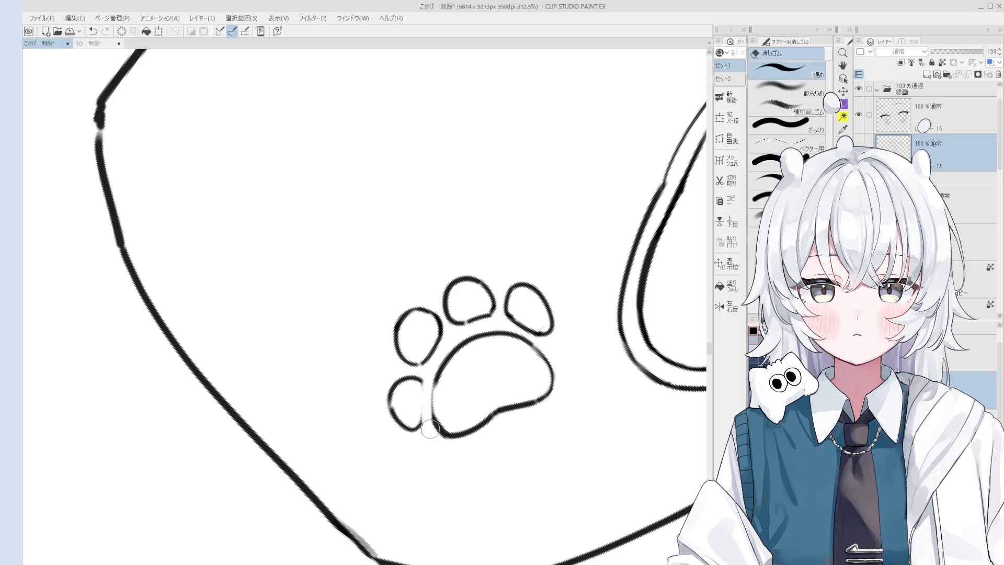
key(p)
Redraw the main pad's left edge and the small toe's edge
mouse_move(429, 382)
mouse_down()
mouse_move(438, 430)
mouse_move(421, 427)
mouse_up()
key(ctrl+z)
key(ctrl+z)
scroll(421, 416, down, 1)
mouse_move(423, 381)
mouse_down()
mouse_move(421, 422)
mouse_move(408, 383)
mouse_move(418, 422)
mouse_up()
key(e)
key(p)
key(ctrl+z)
key(e)
key(p)
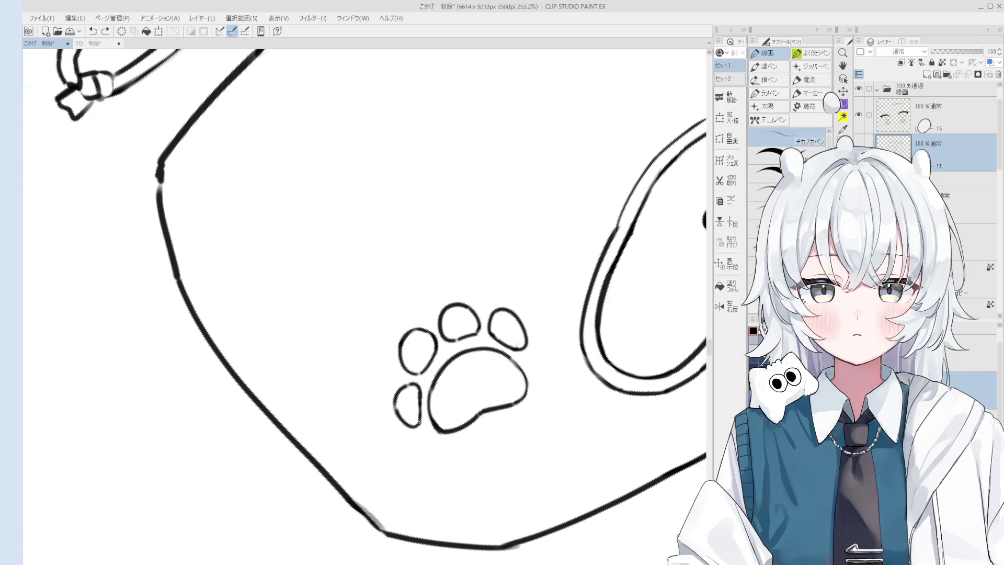
Erase the upper-left toe's lower-left outline and rework its joint with the main pad
scroll(434, 417, down, 2)
key(space)
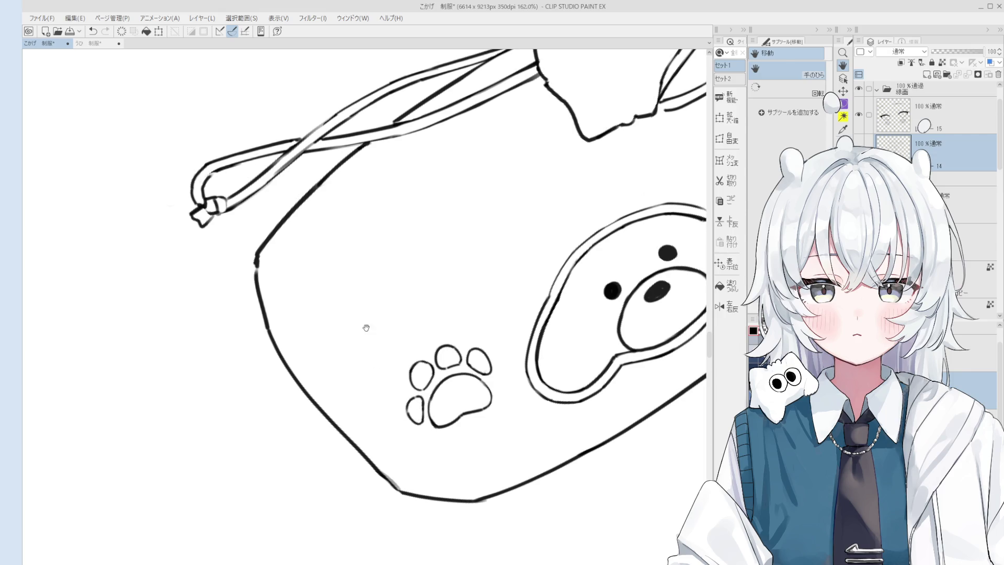
scroll(398, 411, up, 5)
key(e)
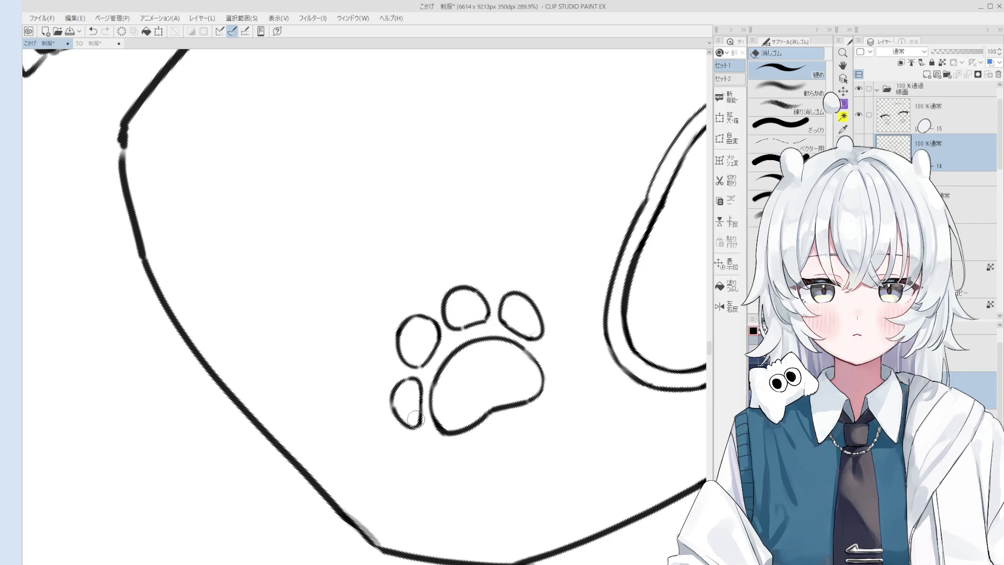
scroll(407, 405, up, 1)
scroll(408, 410, down, 3)
scroll(415, 353, up, 4)
drag(399, 335, 416, 359)
key(p)
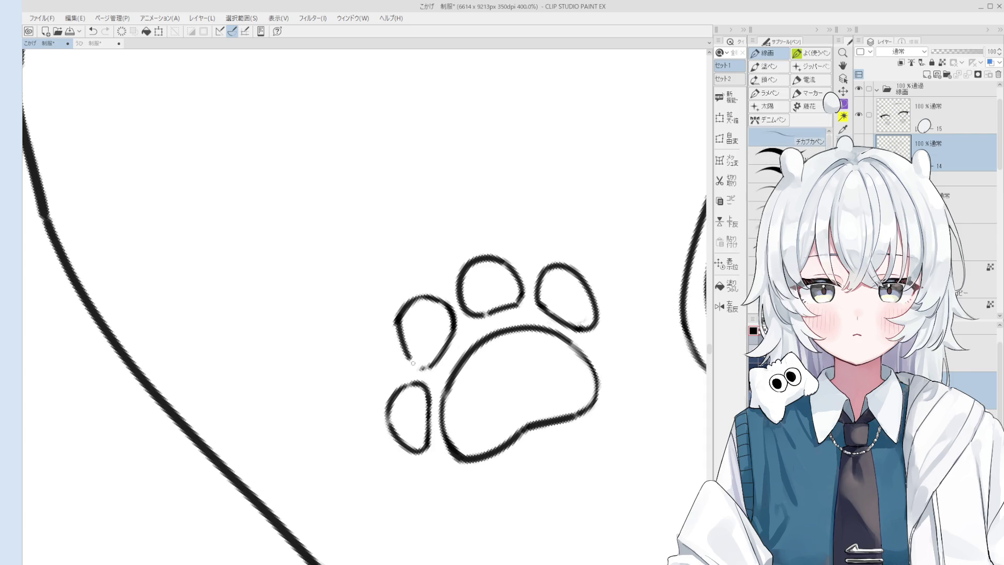
scroll(416, 342, down, 1)
key(h)
key(e)
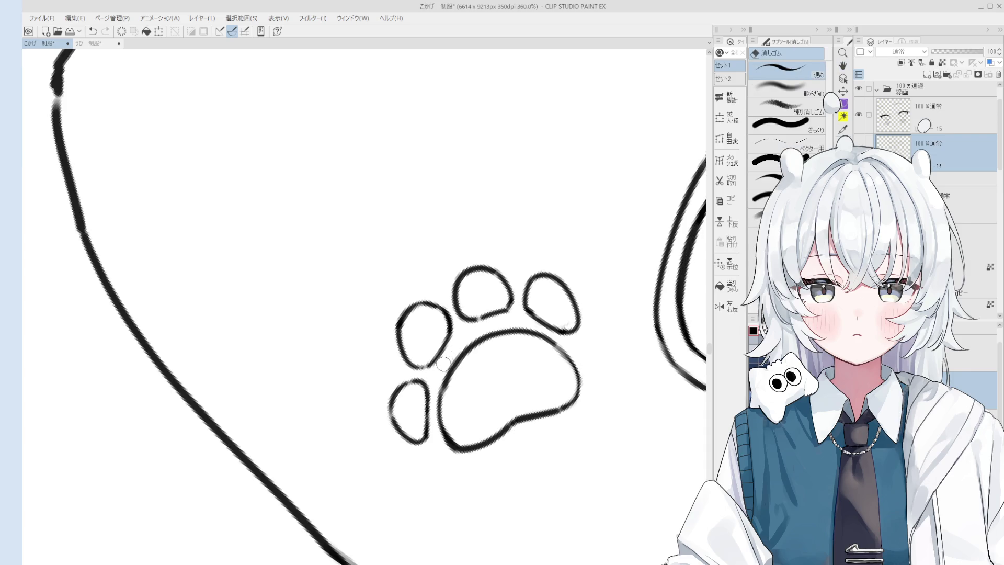
mouse_move(447, 351)
mouse_down()
mouse_move(448, 330)
mouse_move(449, 340)
mouse_up()
key(p)
scroll(441, 345, down, 3)
scroll(442, 346, up, 4)
key(e)
key(p)
Fill the gap on the main pad's left side and tidy gaps near the right toe
scroll(453, 338, down, 2)
scroll(449, 350, down, 3)
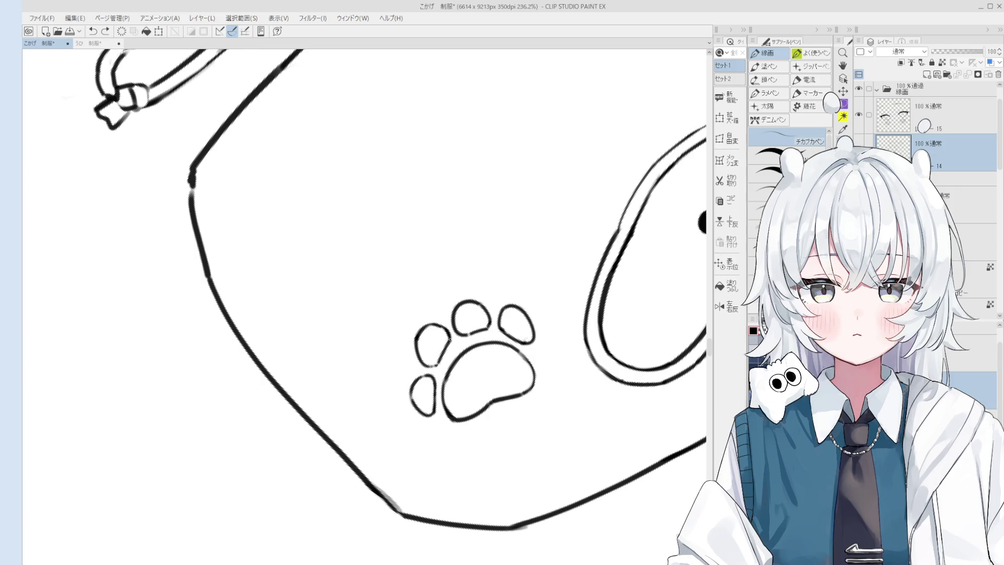
scroll(455, 385, up, 2)
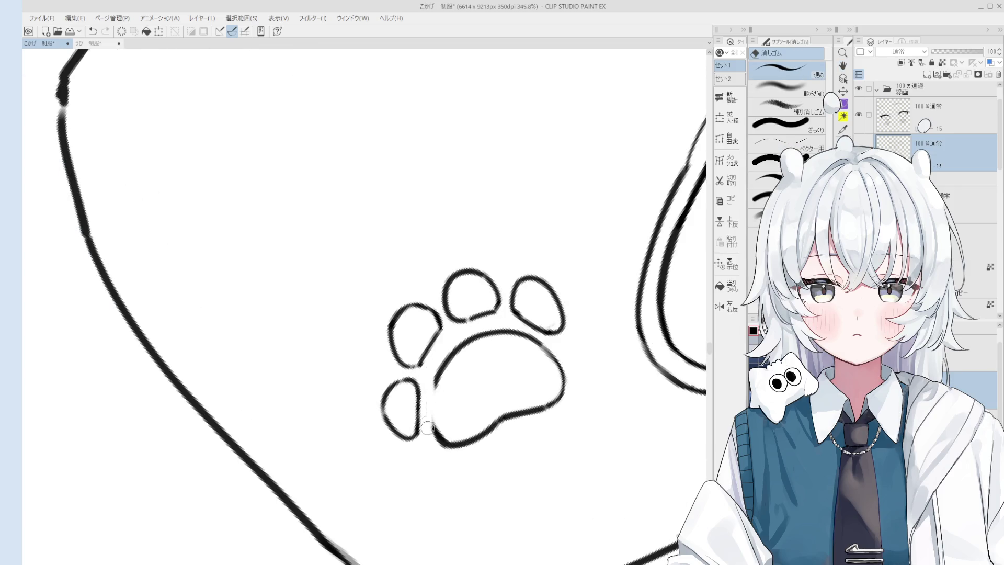
drag(434, 424, 437, 377)
scroll(450, 366, down, 1)
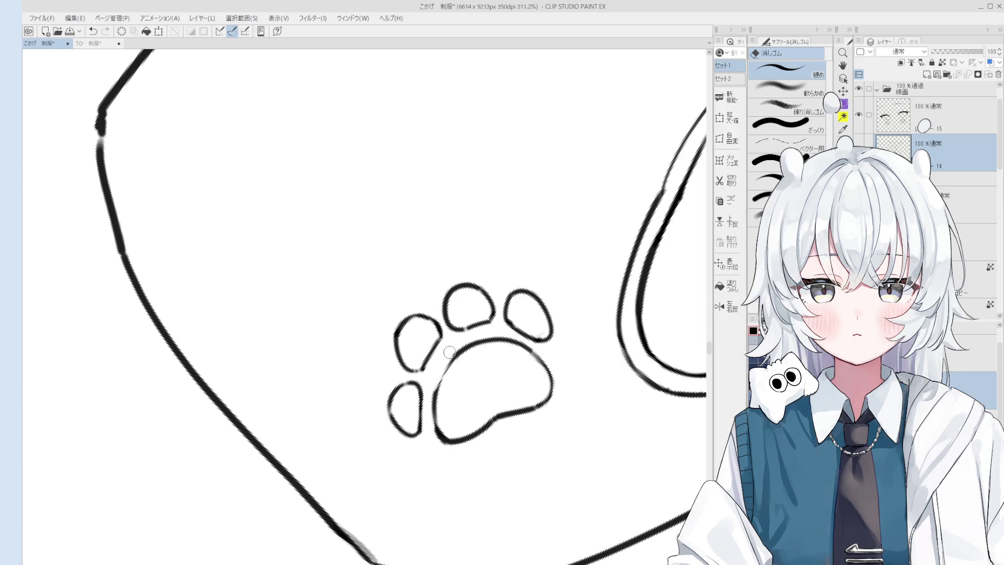
scroll(464, 350, down, 3)
key(e)
scroll(465, 361, up, 1)
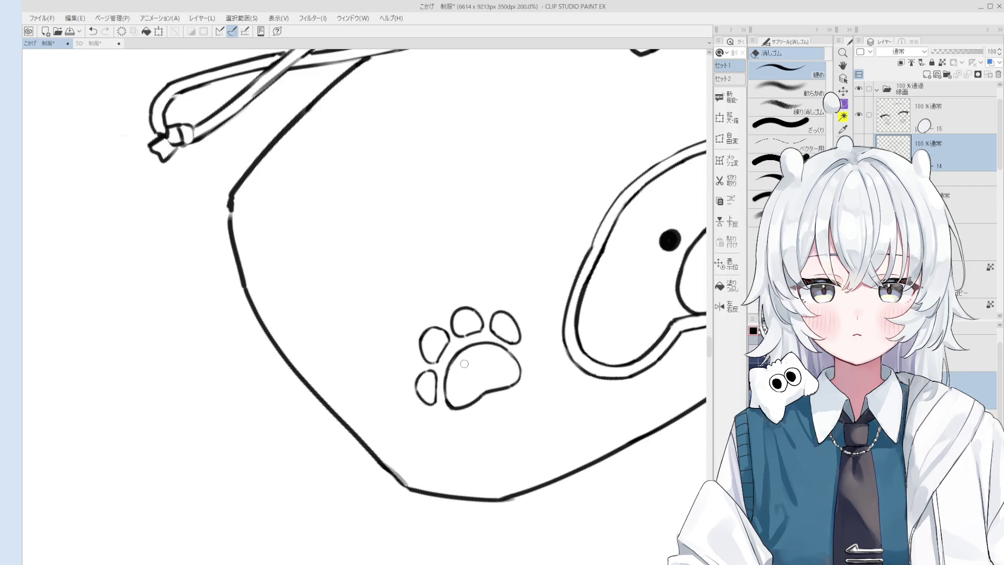
scroll(503, 360, down, 1)
scroll(517, 387, up, 3)
mouse_move(502, 365)
mouse_down()
mouse_move(516, 385)
mouse_move(505, 360)
mouse_up()
key(h)
key(ctrl+z)
key(ctrl+y)
key(ctrl+z)
key(ctrl+z)
key(ctrl+z)
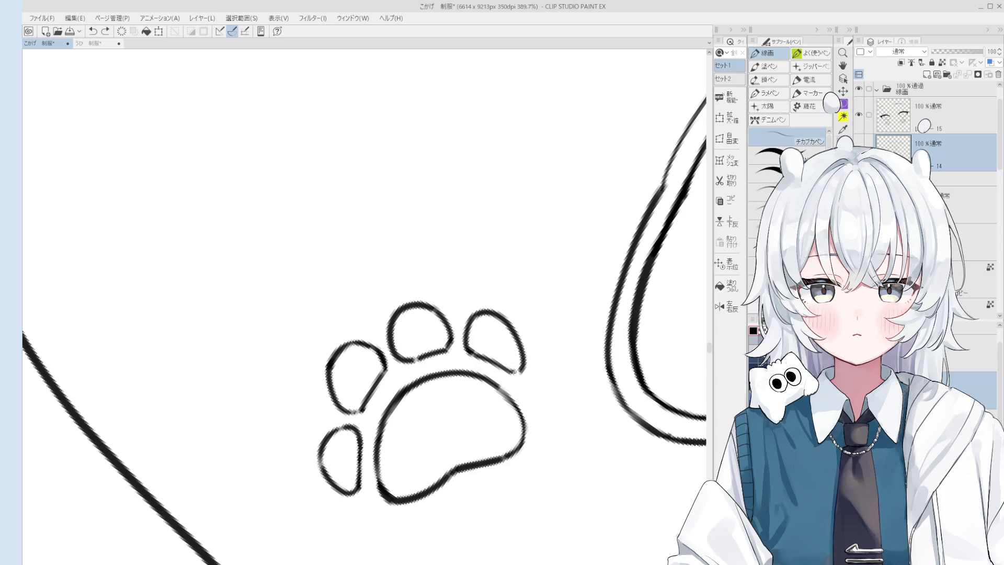
Center the whole pouch in view and start an outer outline left of the small toe
scroll(537, 385, down, 3)
scroll(546, 345, down, 2)
drag(547, 345, 515, 215)
drag(516, 277, 510, 305)
scroll(429, 330, up, 3)
key(p)
mouse_move(416, 336)
mouse_down()
mouse_move(421, 357)
mouse_move(451, 374)
mouse_up()
Trace the outer outline below the main pad and up the right side, undoing stray tails
key(ctrl+z)
key(ctrl+z)
key(ctrl+z)
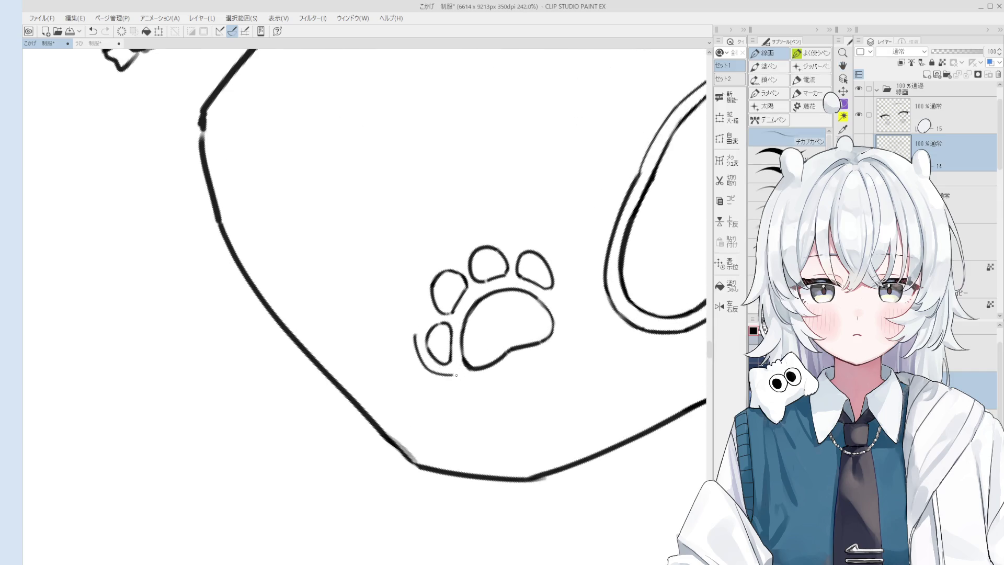
key(ctrl+z)
key(ctrl+z)
mouse_move(454, 375)
mouse_down()
mouse_move(477, 381)
mouse_move(522, 357)
mouse_up()
key(ctrl+z)
key(ctrl+z)
drag(477, 382, 525, 357)
key(e)
key(p)
scroll(527, 359, up, 1)
mouse_move(517, 360)
mouse_down()
mouse_move(554, 345)
mouse_move(563, 294)
mouse_up()
key(ctrl+z)
drag(553, 346, 560, 292)
key(ctrl+z)
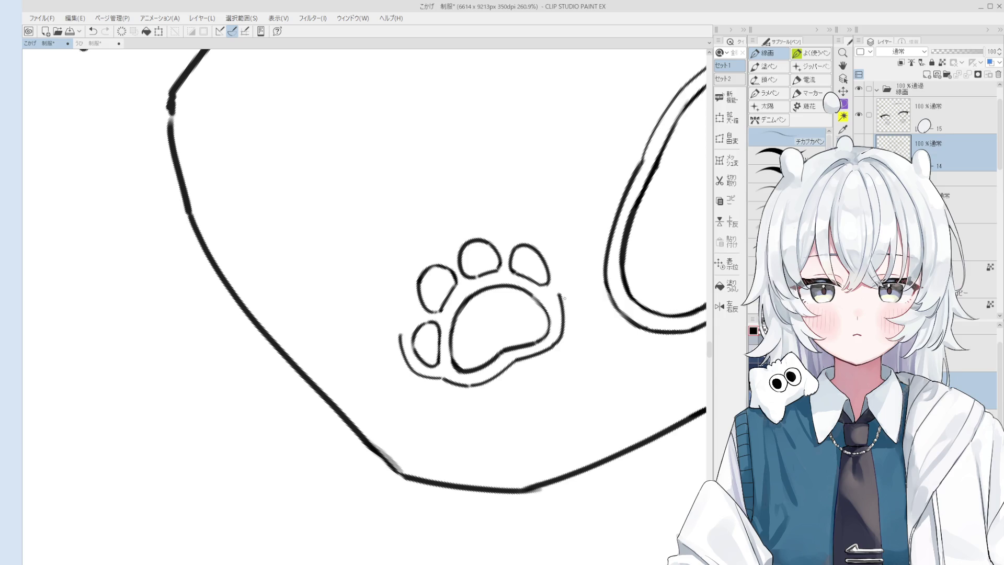
key(ctrl+z)
mouse_move(562, 328)
mouse_down()
mouse_move(561, 314)
mouse_move(538, 333)
mouse_up()
Redraw the outline near the right toe and fix its top end
key(space)
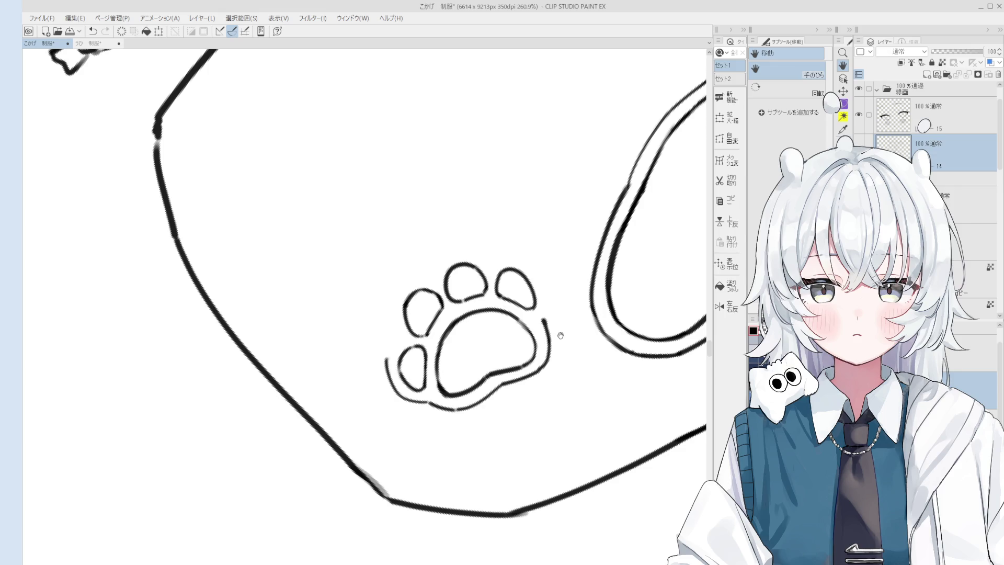
key(e)
scroll(541, 314, up, 3)
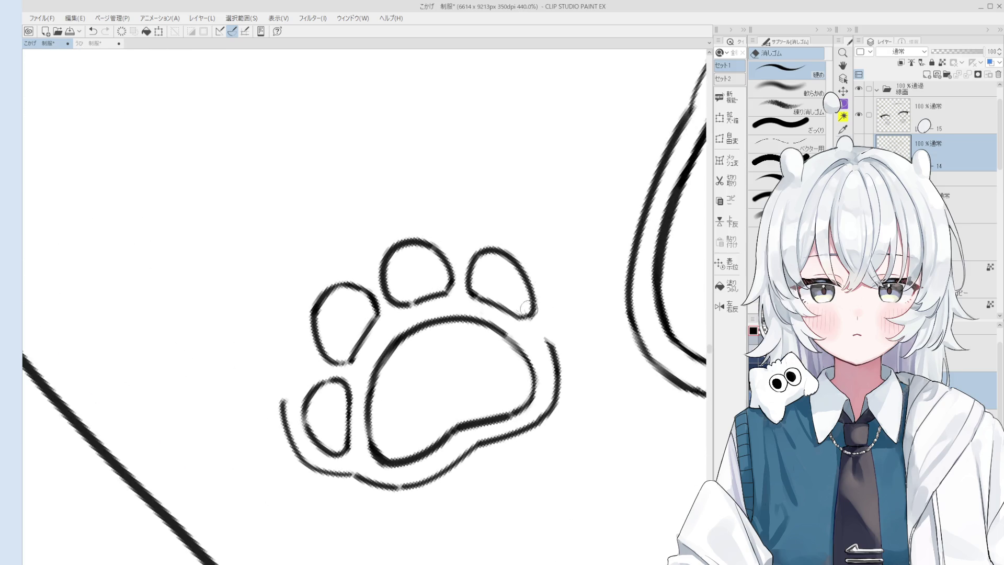
key(p)
key(ctrl+z)
mouse_move(499, 304)
mouse_down()
mouse_move(528, 305)
mouse_move(533, 293)
mouse_move(502, 308)
mouse_up()
key(ctrl+z)
scroll(523, 304, down, 1)
key(e)
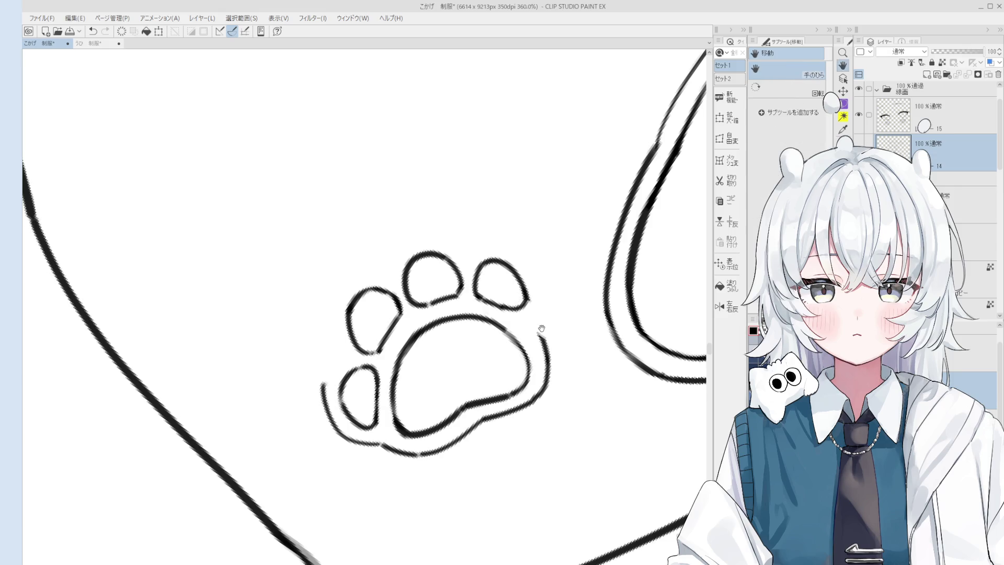
key(p)
key(ctrl+z)
mouse_move(538, 343)
mouse_down()
mouse_move(528, 328)
mouse_move(550, 336)
mouse_up()
Draw the outer outline up the paw's left side and around the toes
scroll(531, 325, down, 1)
drag(361, 389, 401, 288)
key(ctrl+z)
key(ctrl+z)
drag(372, 355, 397, 296)
key(ctrl+z)
mouse_move(371, 358)
mouse_down()
mouse_move(411, 288)
mouse_move(392, 303)
mouse_move(452, 254)
mouse_move(468, 256)
mouse_up()
key(e)
key(p)
scroll(424, 264, down, 1)
key(ctrl+z)
drag(418, 282, 473, 258)
Extend the outline down the paw's right side and close the remaining gap
scroll(473, 257, up, 1)
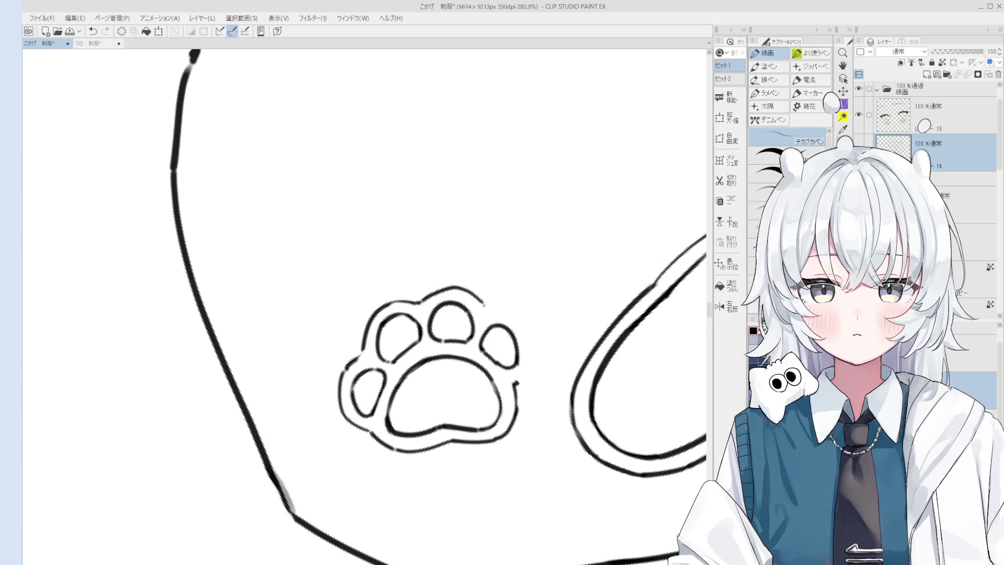
key(ctrl+z)
drag(490, 308, 520, 342)
scroll(522, 334, up, 2)
key(ctrl+z)
drag(535, 304, 543, 346)
scroll(541, 346, down, 3)
scroll(541, 346, down, 4)
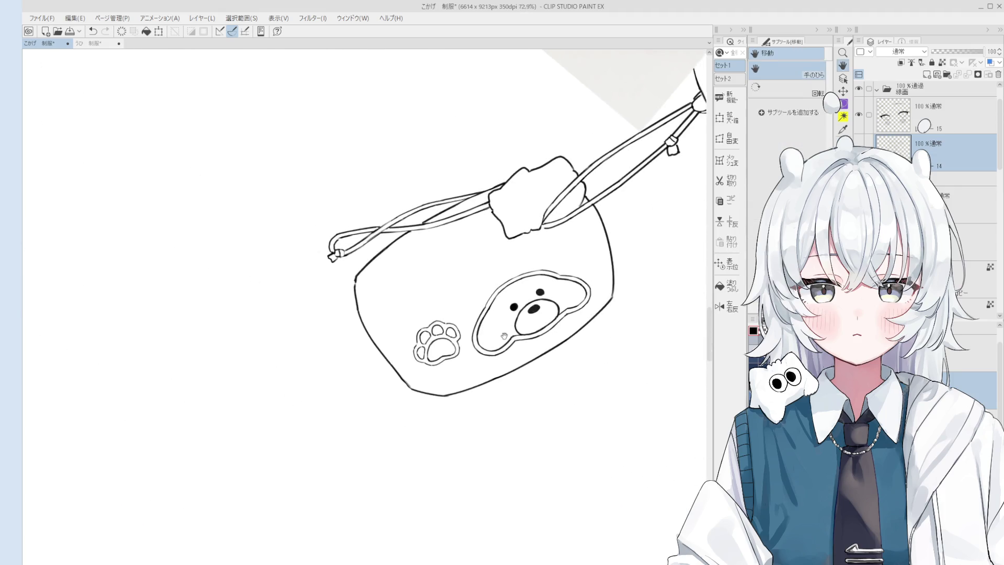
Lasso-select the paw print, apply a first transform, then deselect it
scroll(509, 326, down, 1)
scroll(514, 315, down, 3)
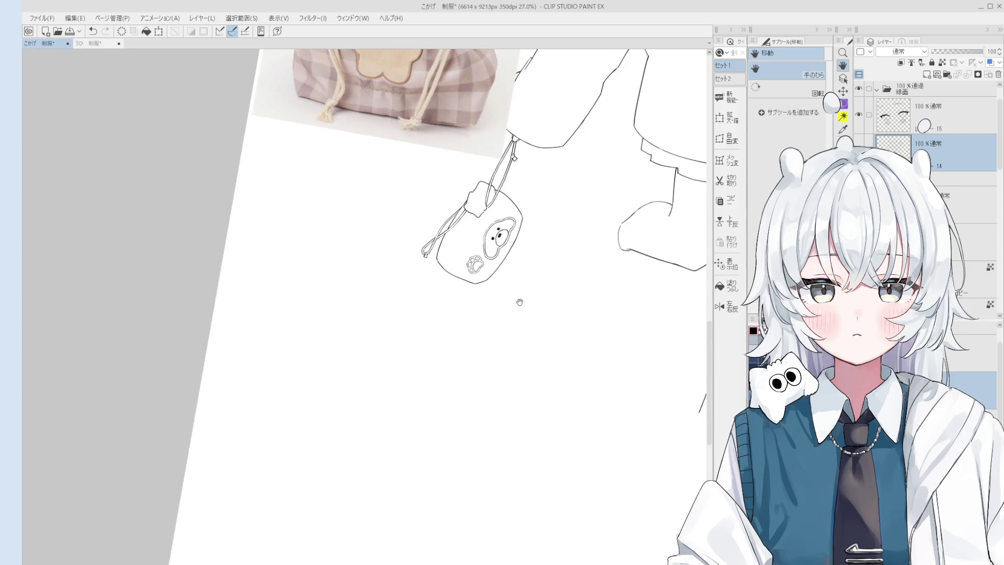
key(m)
scroll(462, 296, up, 2)
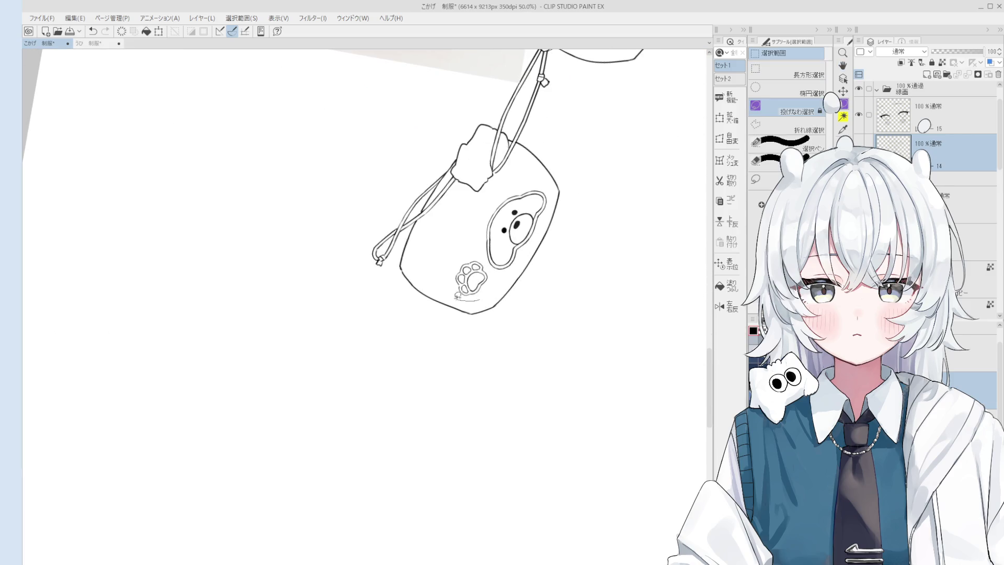
drag(486, 291, 485, 289)
click(508, 320)
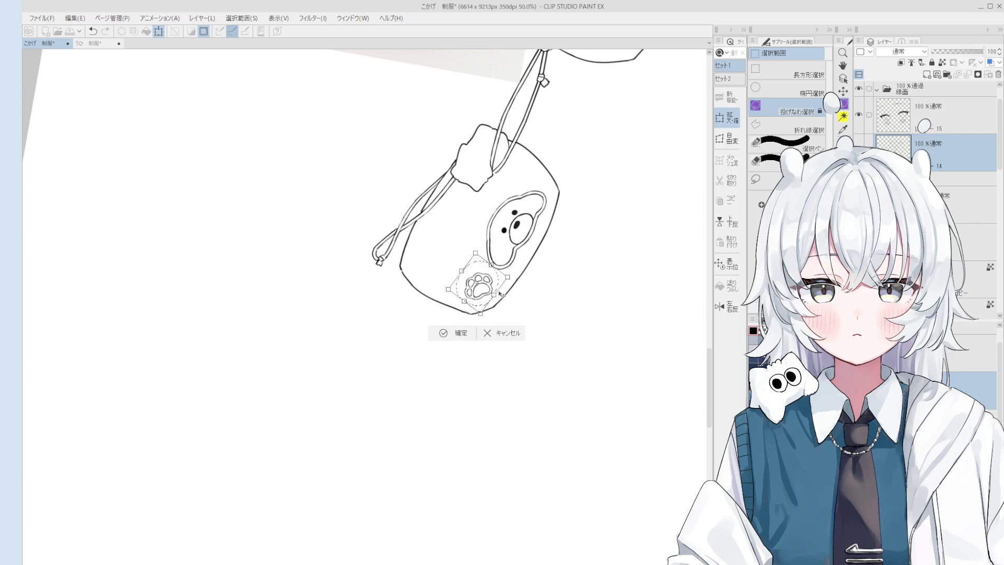
click(475, 336)
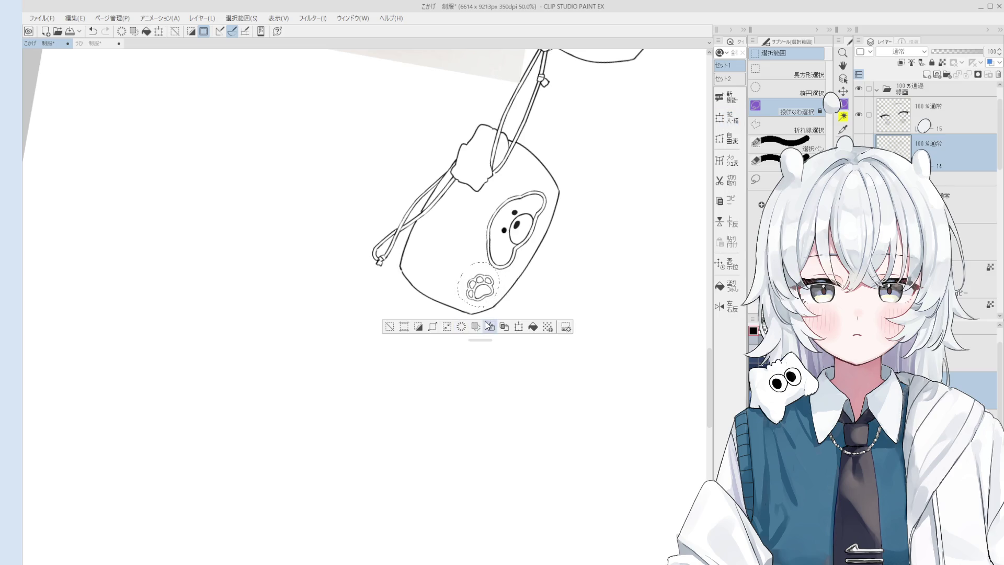
click(391, 326)
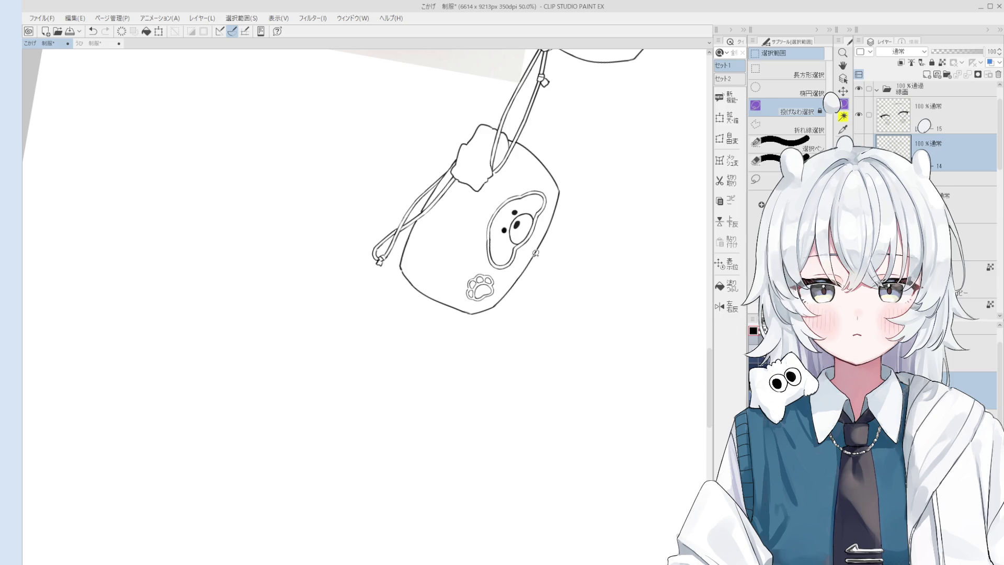
Reselect the paw print, shrink it and tilt it slightly counter-clockwise, then confirm and deselect
mouse_move(479, 263)
mouse_down()
mouse_move(459, 288)
mouse_move(477, 263)
mouse_move(471, 277)
mouse_up()
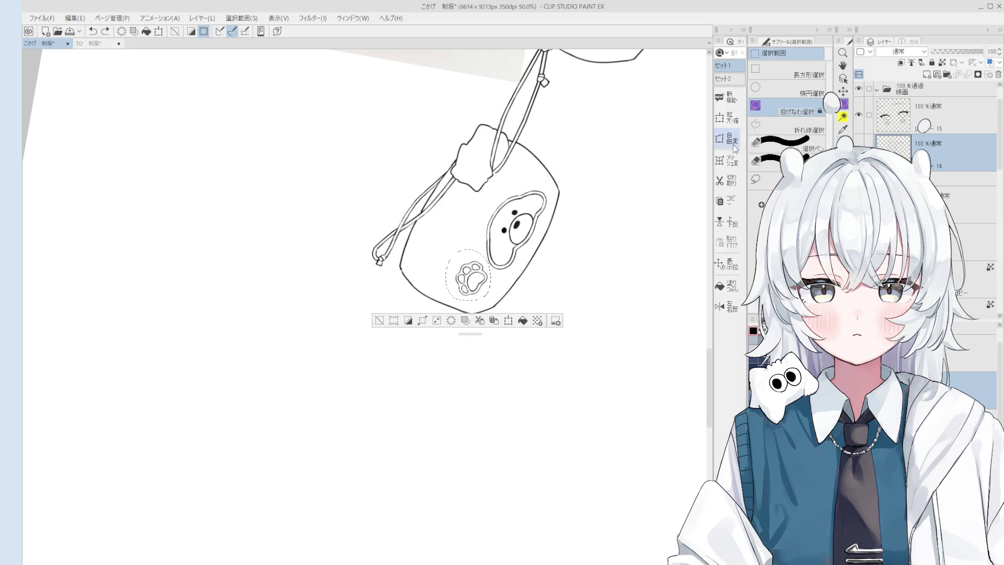
click(734, 145)
drag(490, 307, 493, 300)
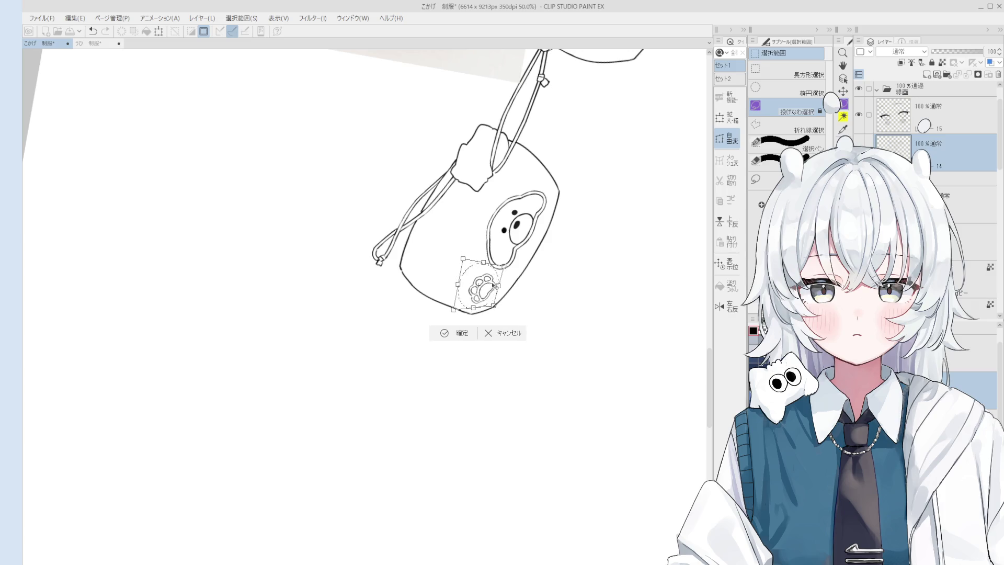
scroll(495, 279, down, 2)
drag(499, 269, 488, 258)
mouse_move(469, 307)
mouse_down()
mouse_move(492, 295)
mouse_move(474, 337)
mouse_up()
click(462, 320)
click(410, 317)
Frame the bear patch and erase the lower-left part of its face outline
scroll(403, 313, down, 2)
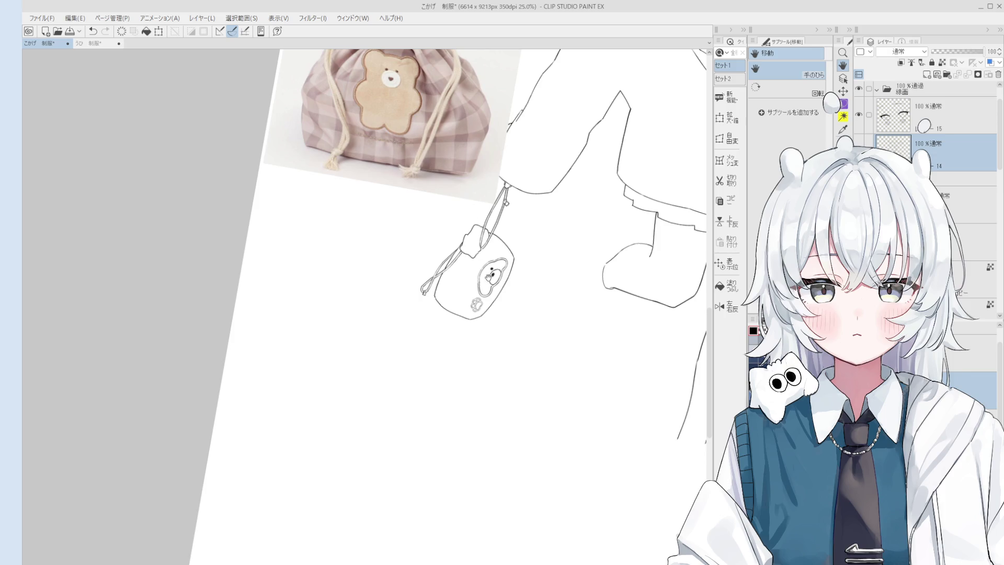
scroll(487, 274, up, 6)
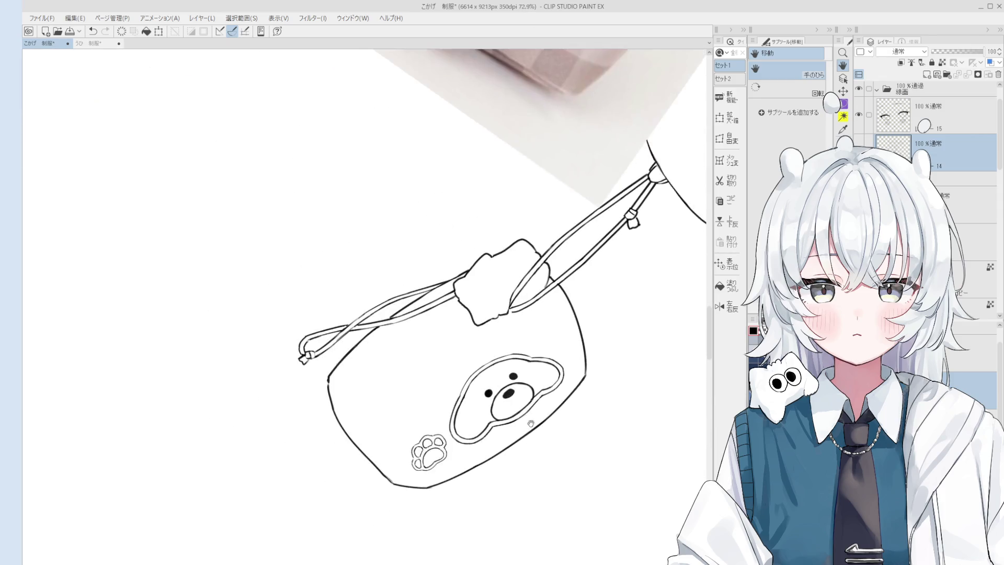
scroll(532, 427, up, 5)
key(p)
scroll(531, 396, down, 8)
key(h)
drag(553, 379, 547, 395)
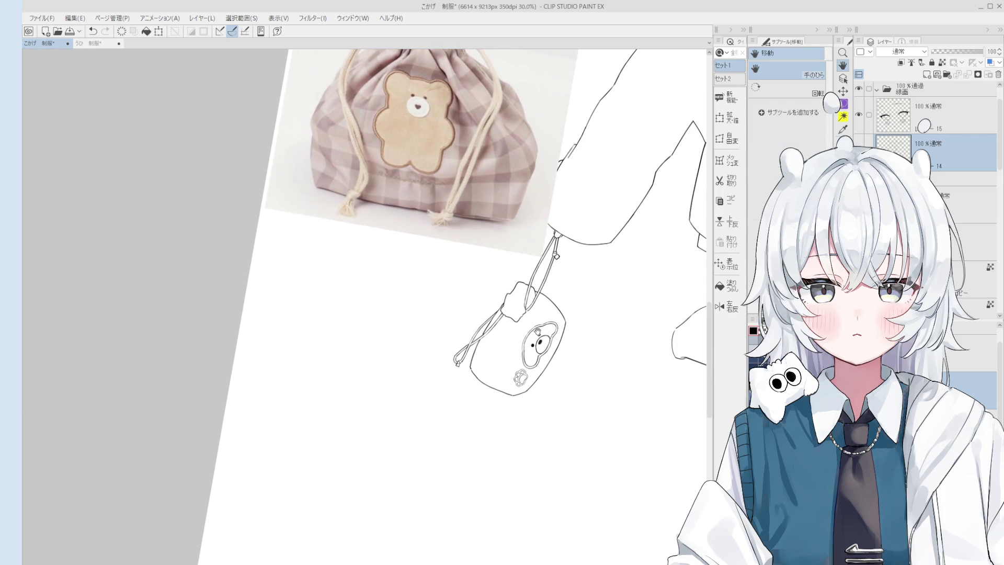
scroll(537, 331, up, 8)
key(e)
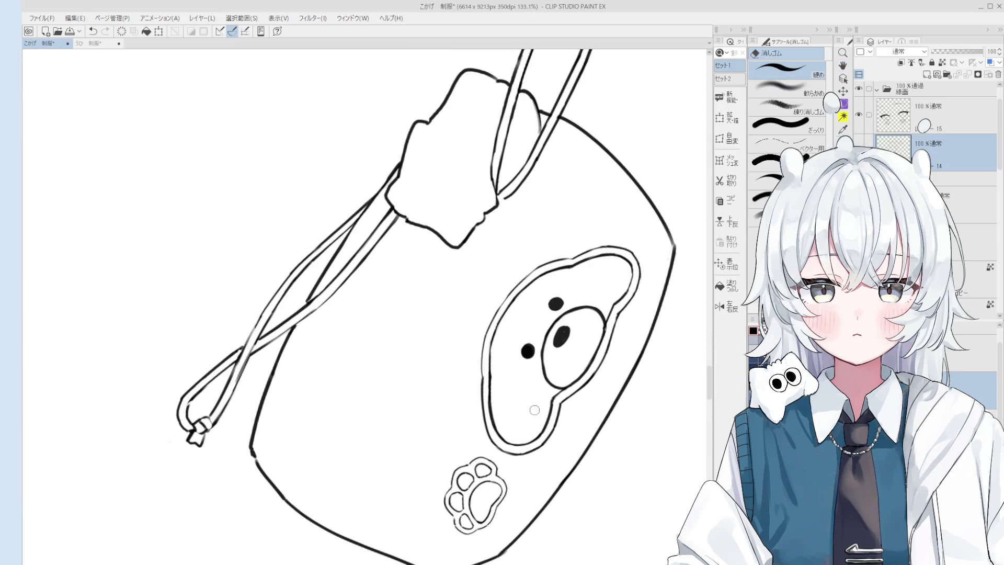
mouse_move(546, 416)
mouse_down()
mouse_move(498, 422)
mouse_move(492, 369)
mouse_move(495, 420)
mouse_up()
Redraw the bear face's lower-left curve with the pen and erase part of the head outline
key(p)
key(ctrl+z)
drag(491, 350, 511, 431)
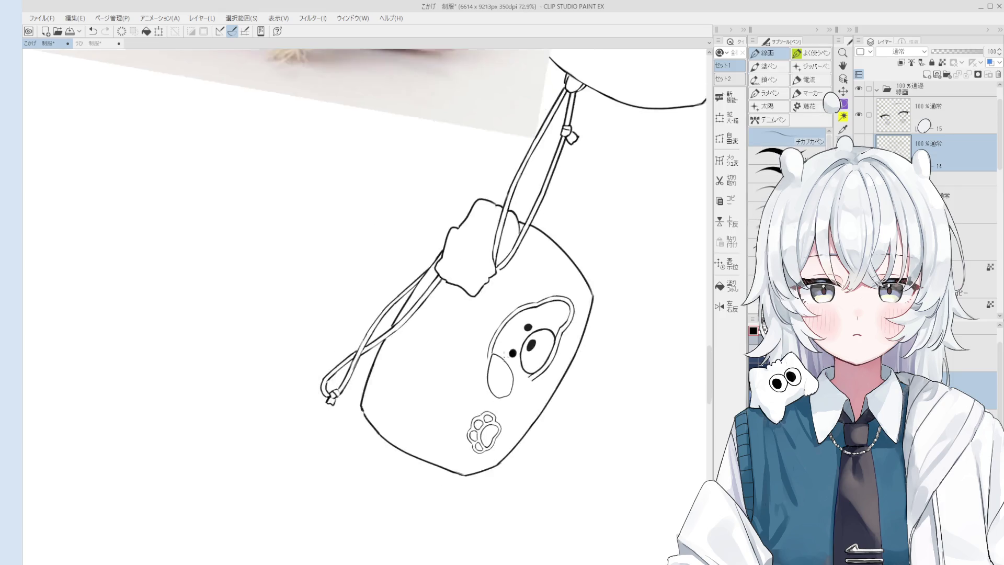
scroll(526, 386, down, 1)
key(e)
mouse_move(565, 400)
mouse_down()
mouse_move(561, 375)
mouse_move(532, 347)
mouse_move(523, 361)
mouse_up()
Ink an arc beside the bear's head, redoing the first attempt, and save the file
scroll(510, 390, up, 5)
key(p)
scroll(511, 390, down, 6)
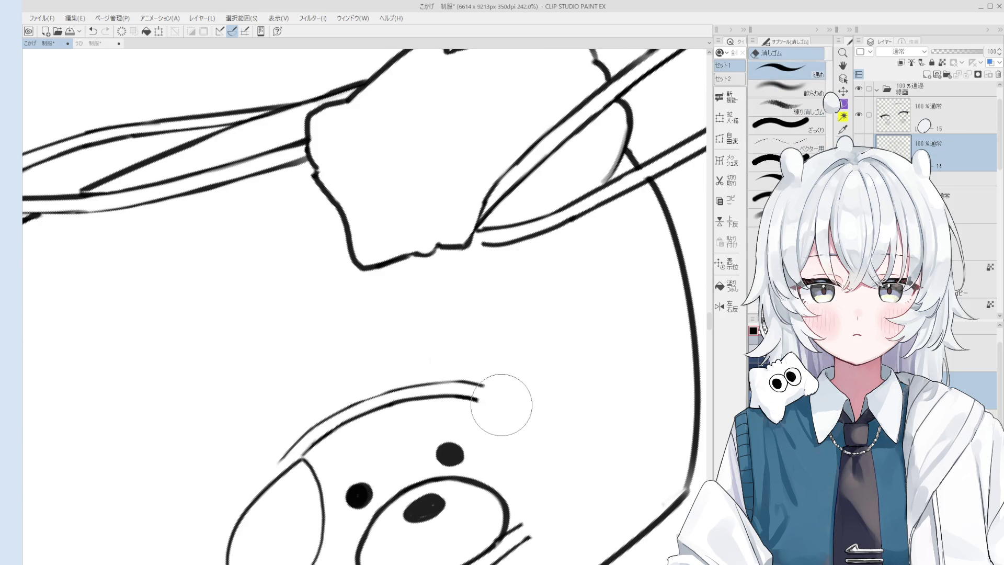
drag(477, 402, 518, 437)
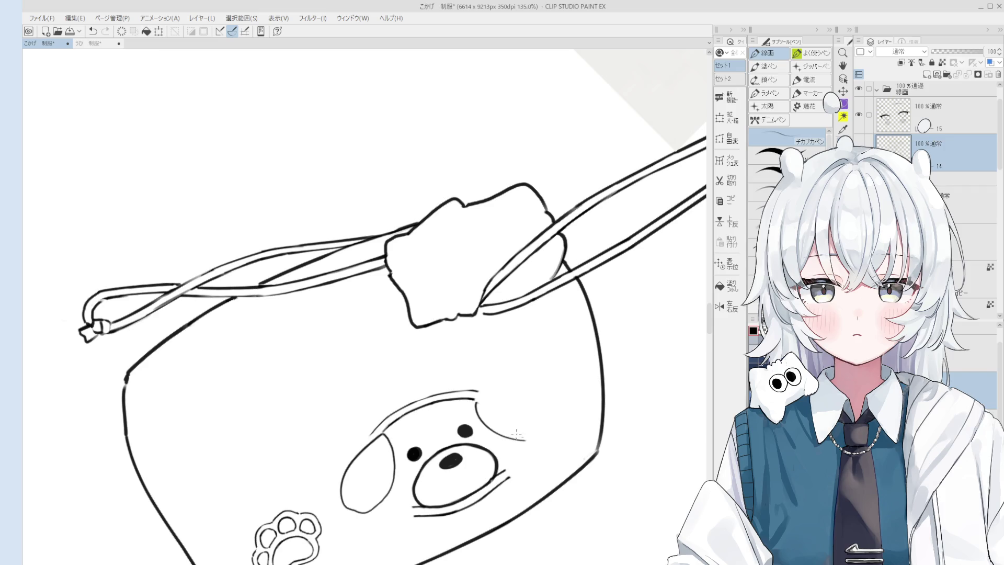
key(ctrl+z)
drag(477, 396, 544, 413)
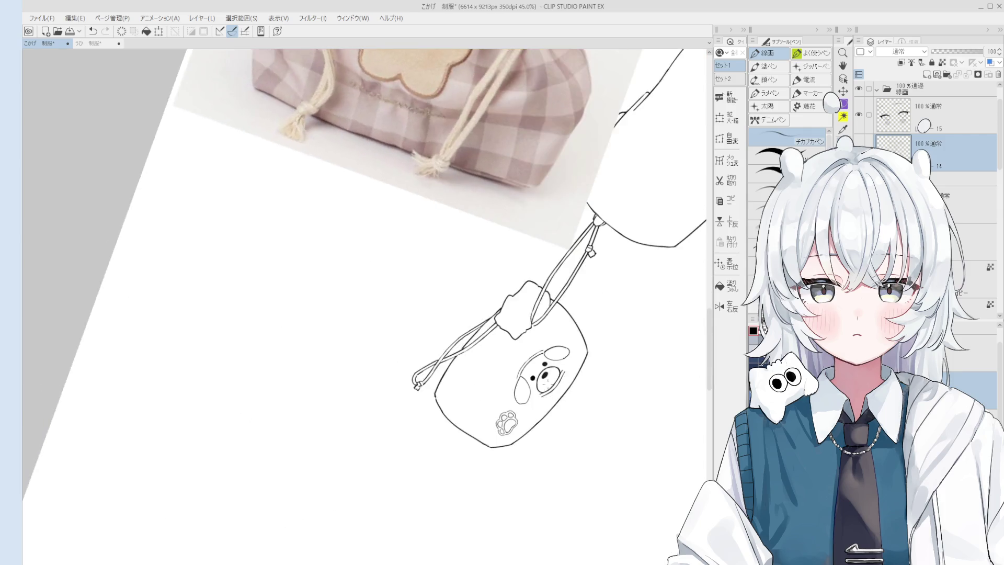
key(e)
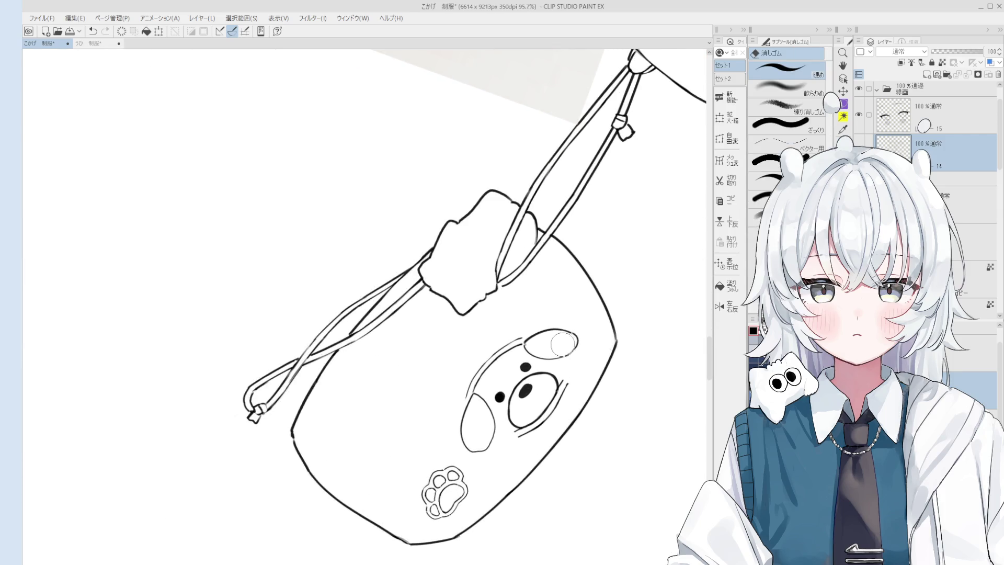
scroll(564, 343, up, 3)
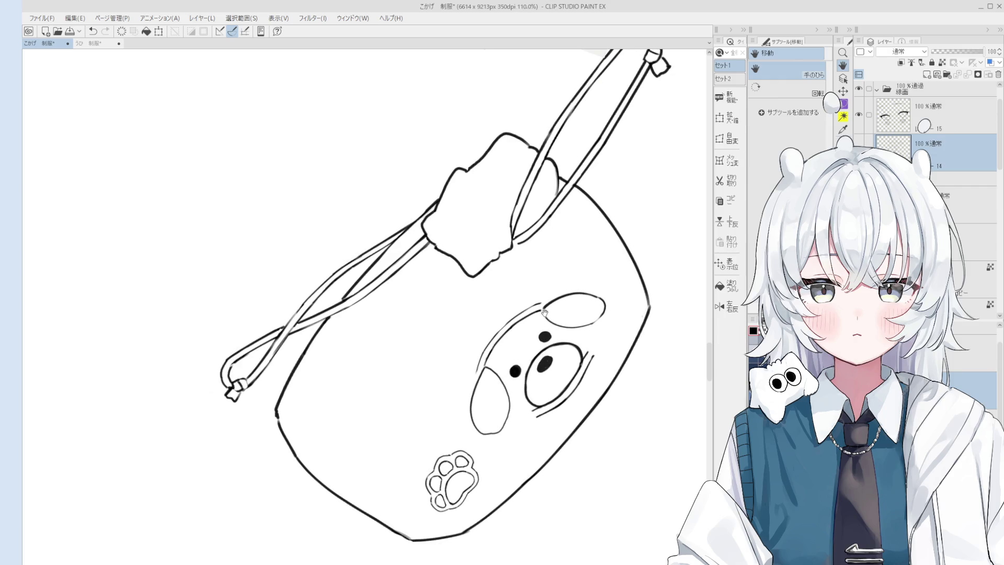
key(ctrl+s)
Touch up the dog face with eraser and pen, removing a stray dot near the eye
key(e)
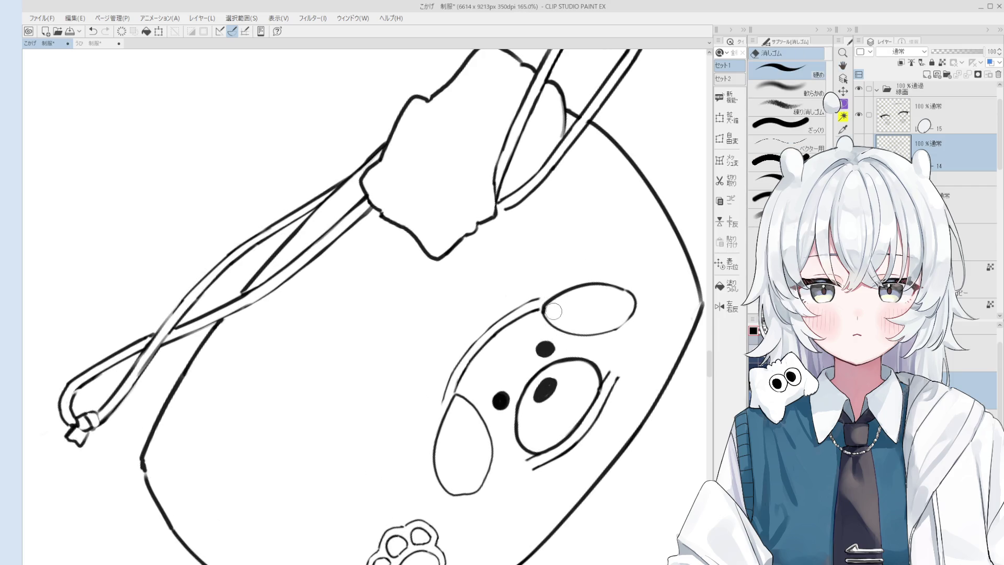
scroll(548, 329, down, 1)
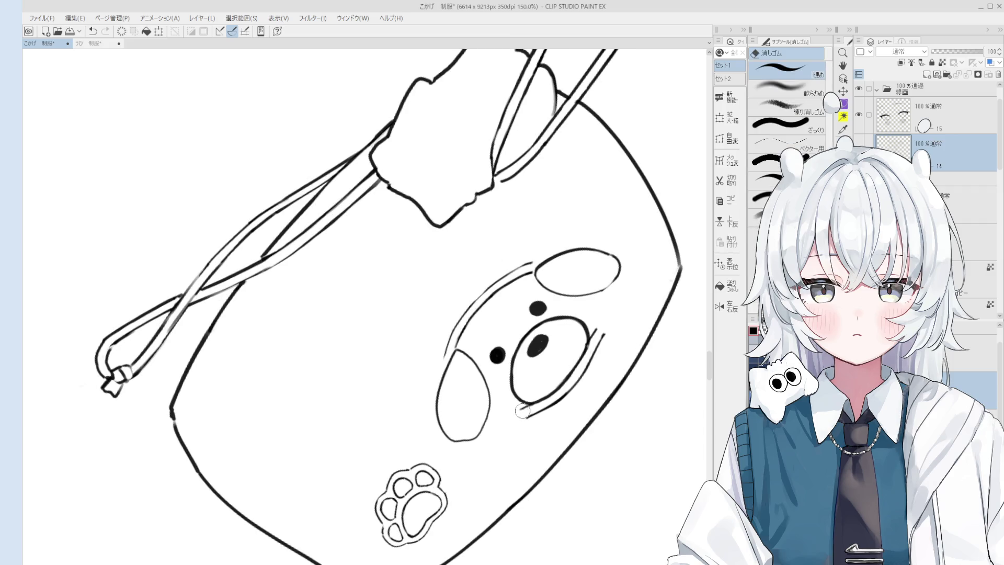
key(p)
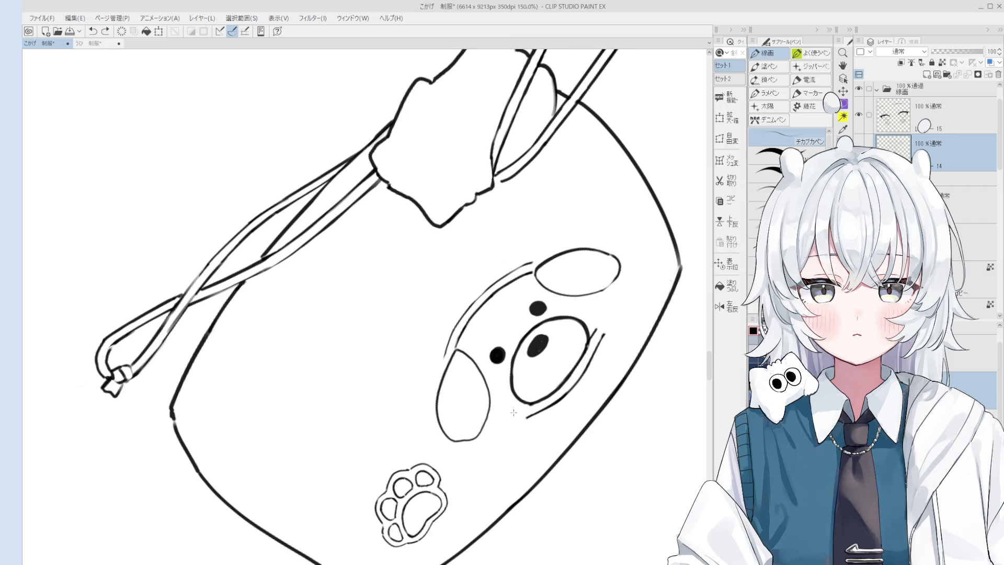
scroll(516, 411, down, 2)
scroll(575, 348, up, 2)
key(e)
key(p)
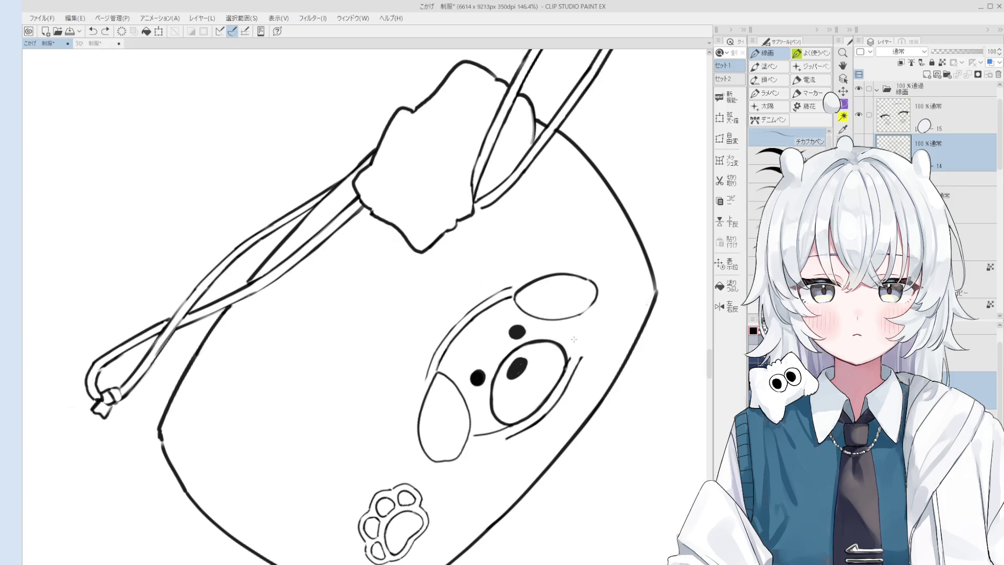
scroll(574, 318, down, 10)
key(space)
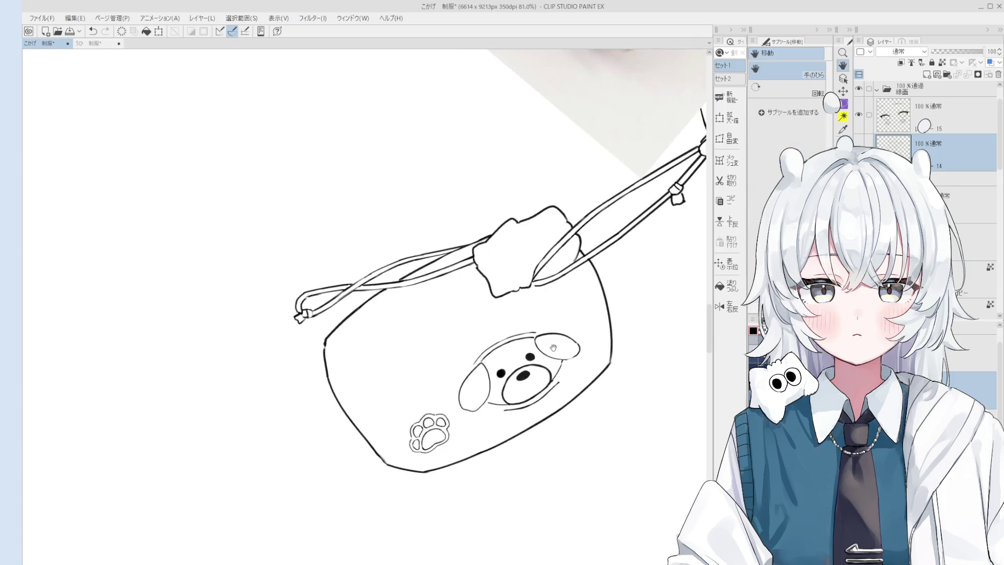
scroll(564, 335, up, 2)
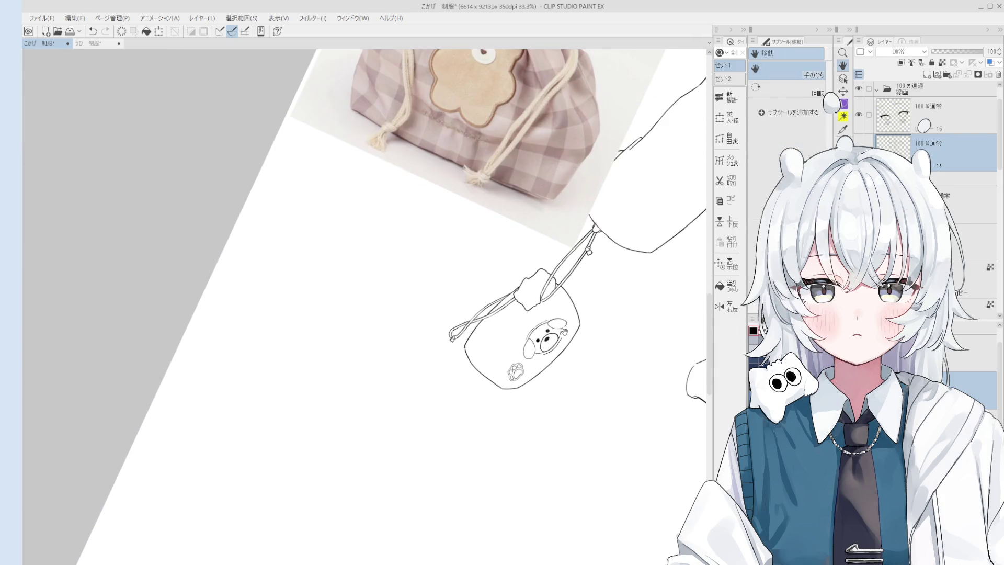
scroll(532, 326, up, 6)
key(e)
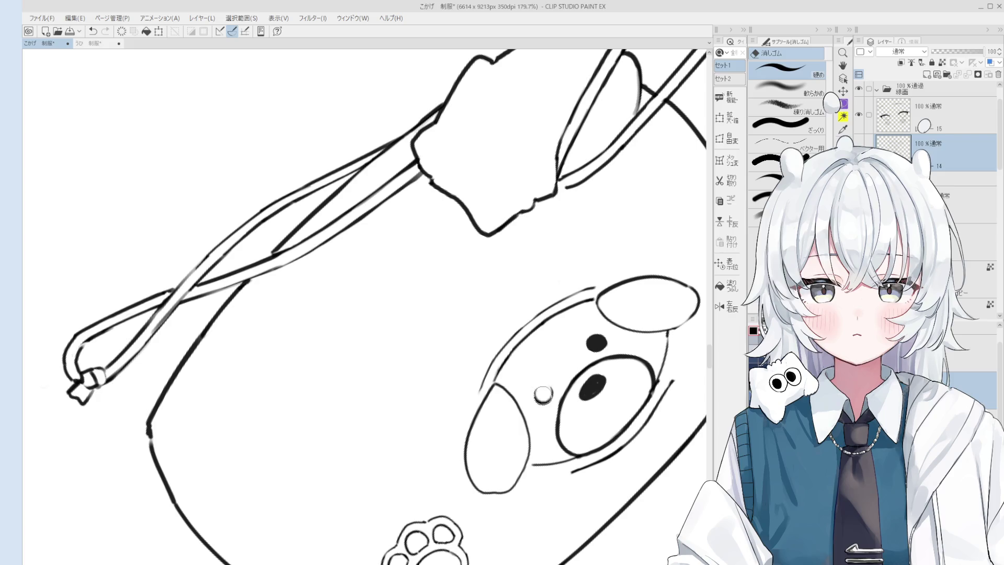
key(p)
scroll(546, 383, up, 1)
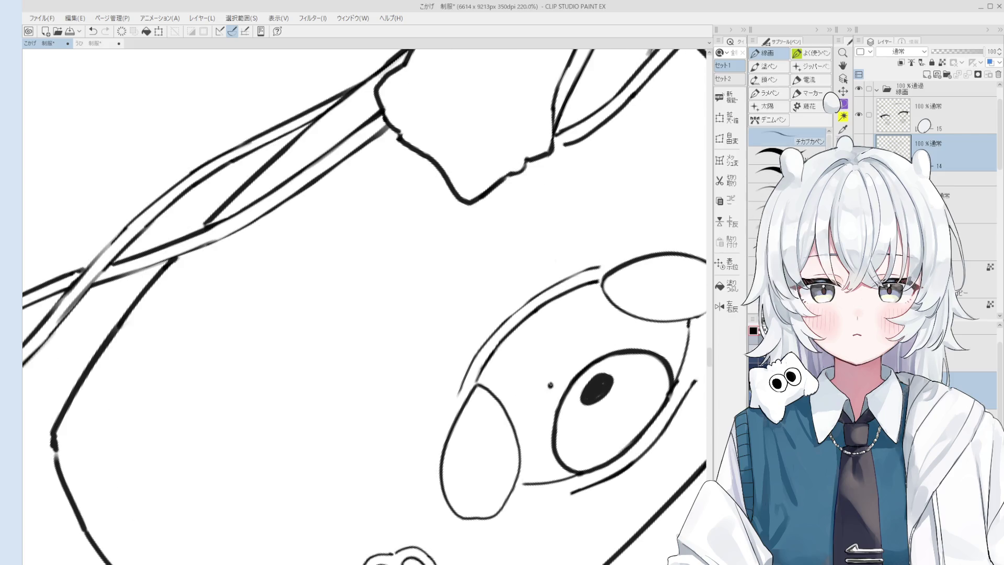
key(ctrl+z)
Rework the dog face's oval, restoring an accidental erase, and level the canvas rotation
scroll(598, 348, down, 5)
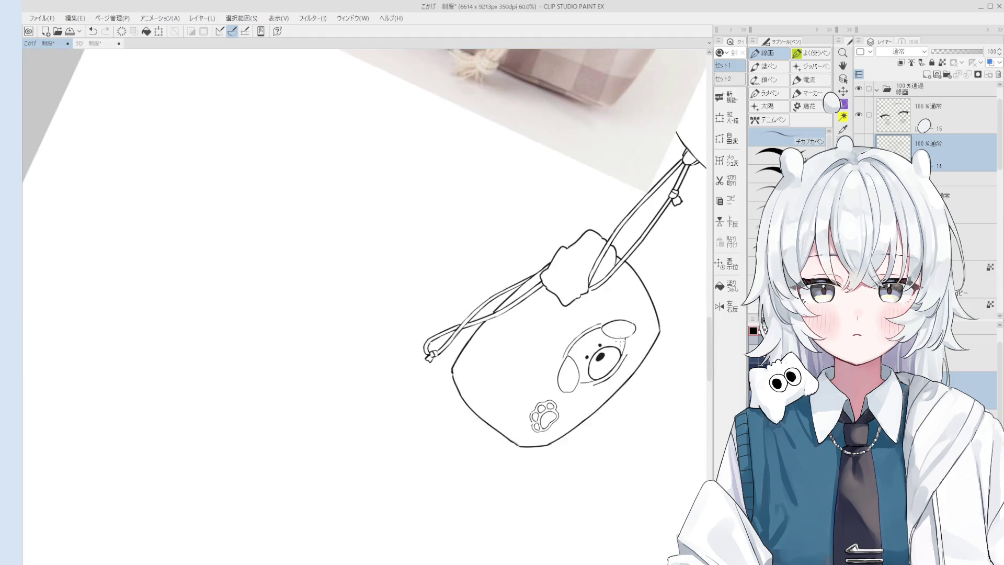
key(e)
scroll(594, 274, up, 1)
scroll(594, 275, down, 1)
scroll(549, 413, down, 3)
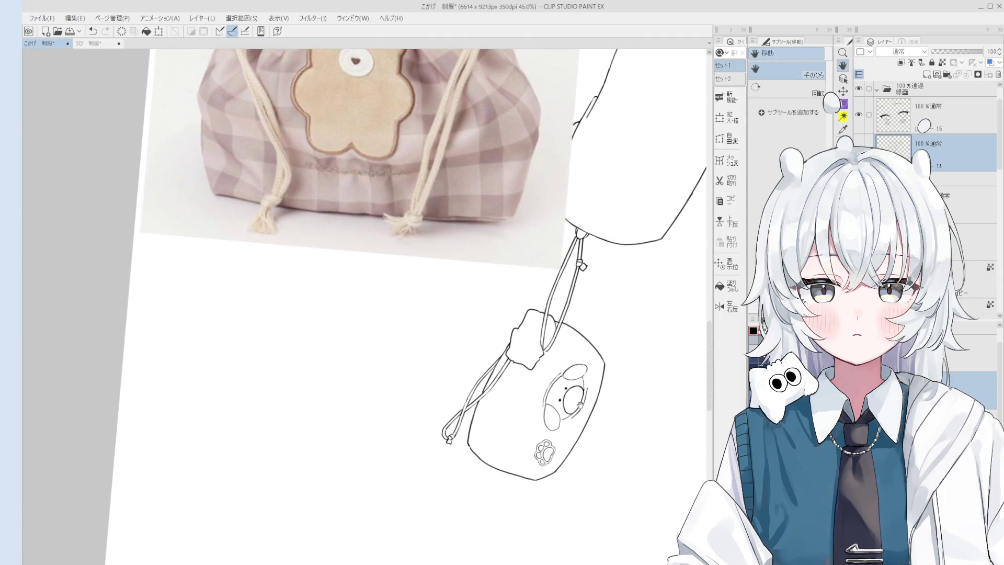
scroll(543, 455, up, 3)
key(p)
scroll(543, 456, up, 3)
mouse_move(536, 415)
mouse_down()
mouse_move(499, 468)
mouse_move(546, 405)
mouse_move(522, 458)
mouse_move(542, 434)
mouse_move(538, 456)
mouse_up()
scroll(540, 407, up, 2)
key(ctrl+z)
scroll(541, 432, up, 1)
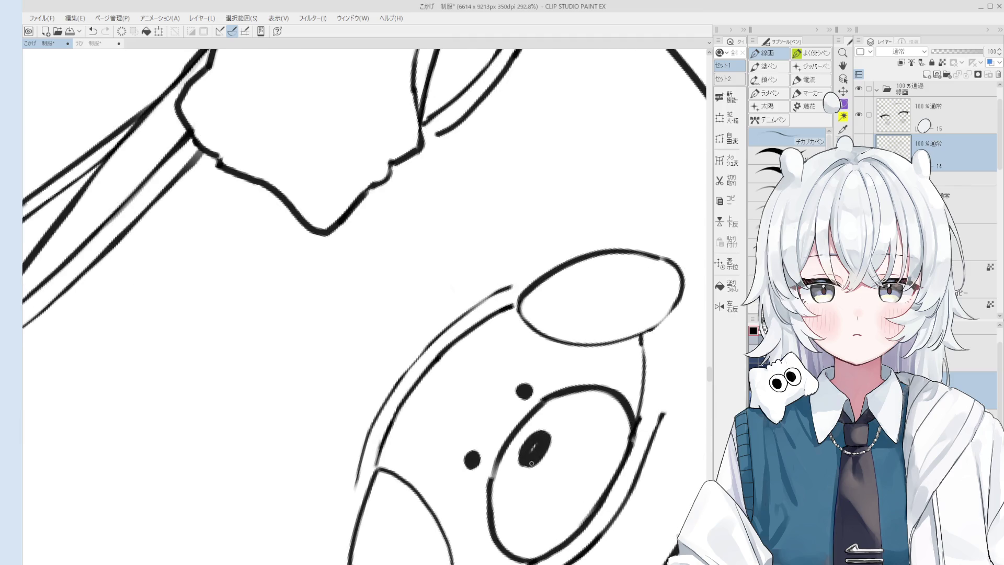
scroll(539, 444, down, 4)
key(ctrl+@)
Continue eraser and pen fixes on the dog face, then rotate the canvas to a drawing angle
key(e)
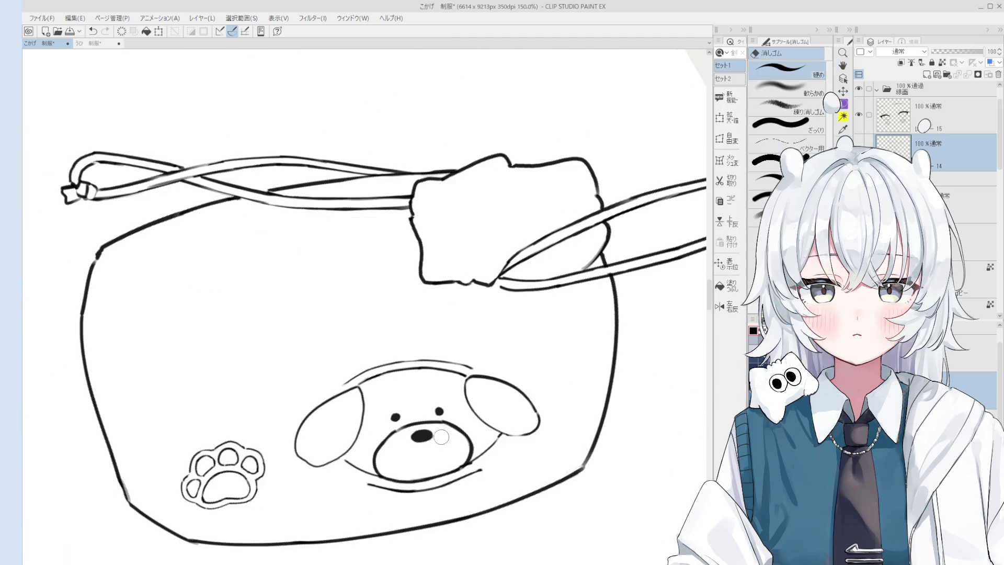
scroll(443, 429, up, 3)
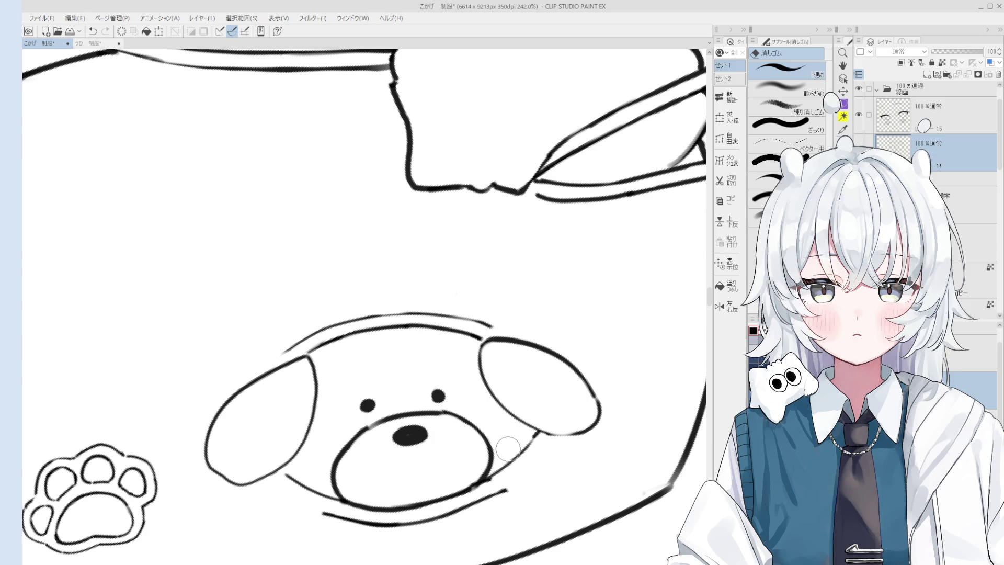
scroll(507, 448, down, 2)
scroll(475, 405, up, 4)
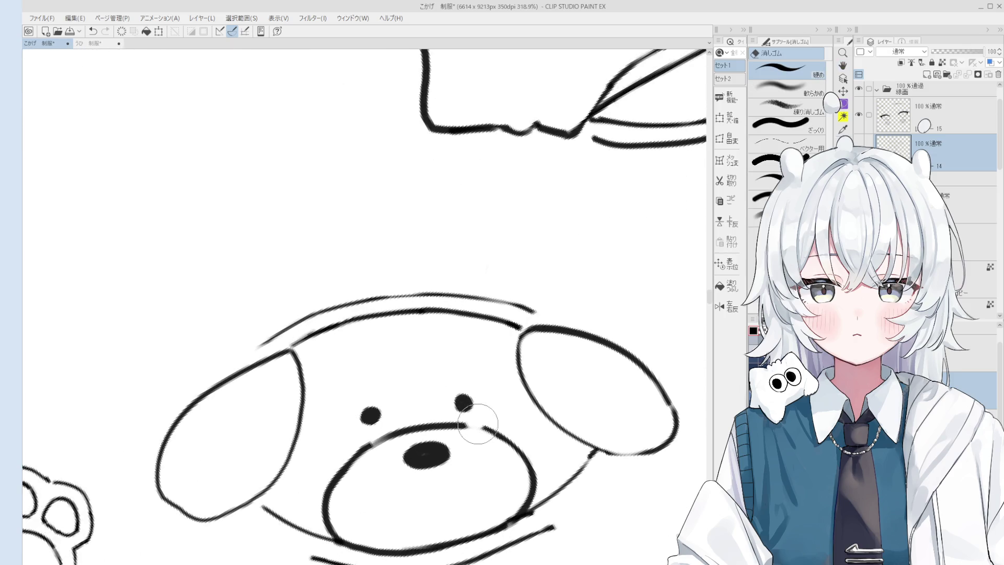
key(p)
scroll(468, 428, down, 5)
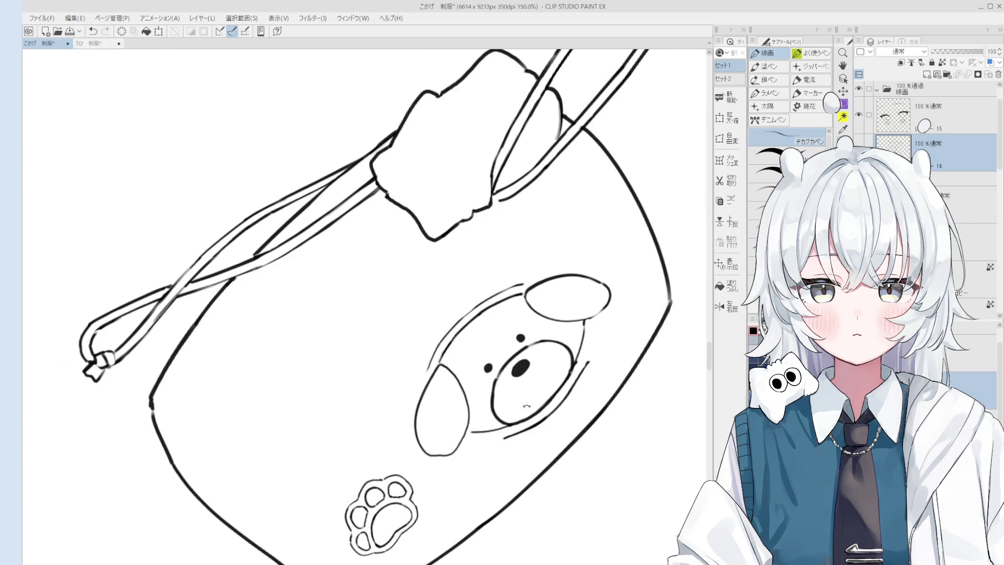
scroll(591, 348, down, 2)
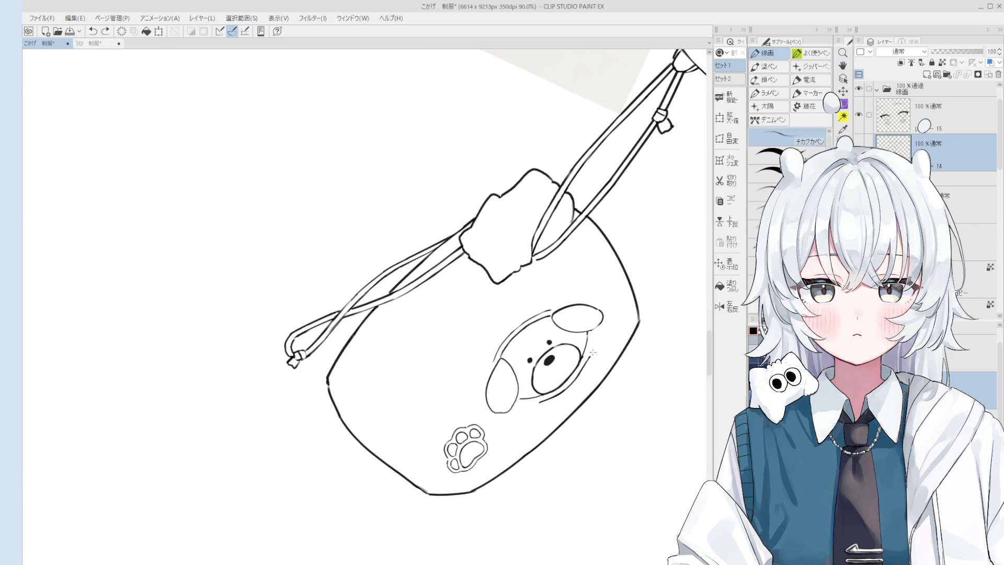
key(ctrl+z)
key(e)
key(p)
scroll(590, 347, down, 4)
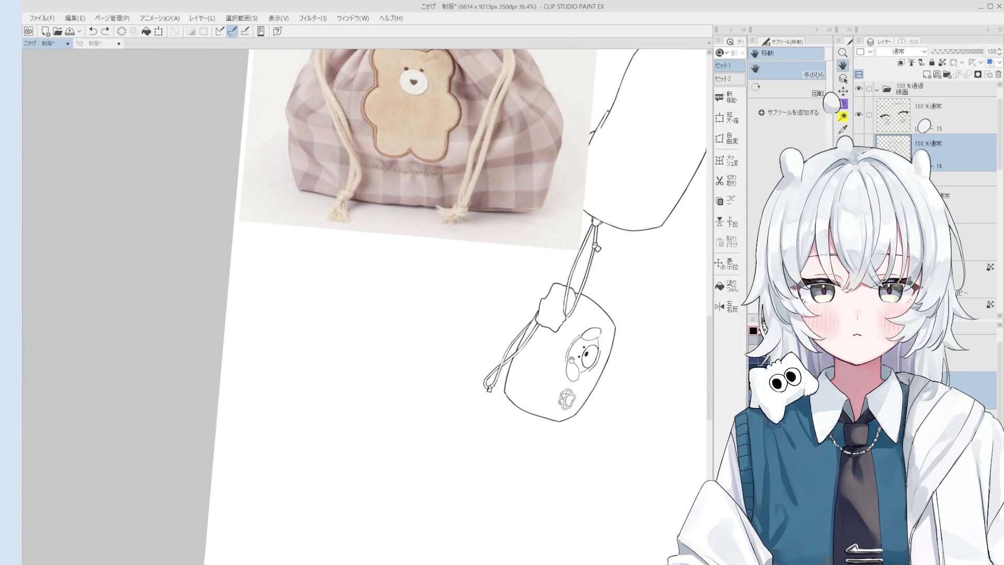
scroll(608, 356, up, 4)
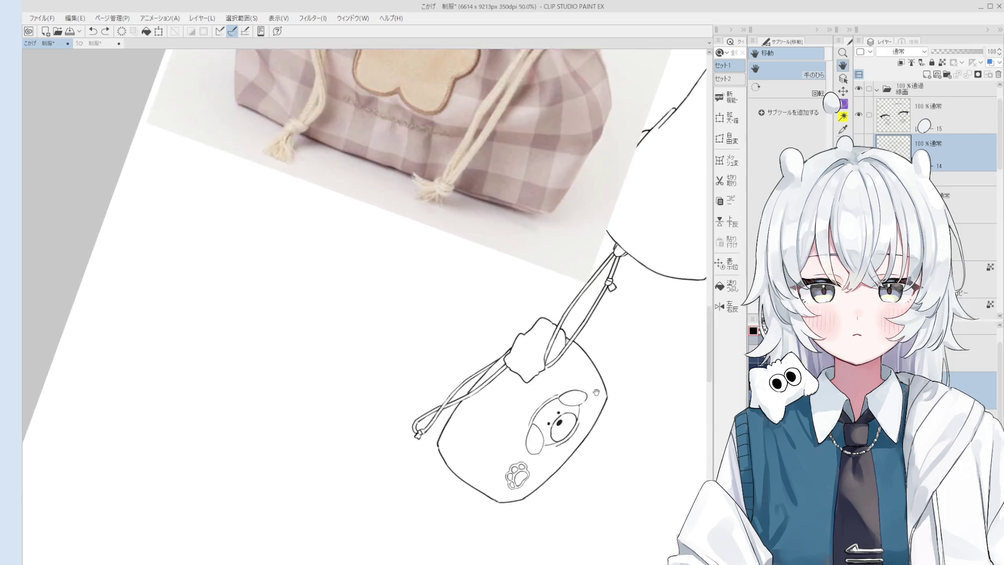
key(e)
scroll(523, 429, up, 5)
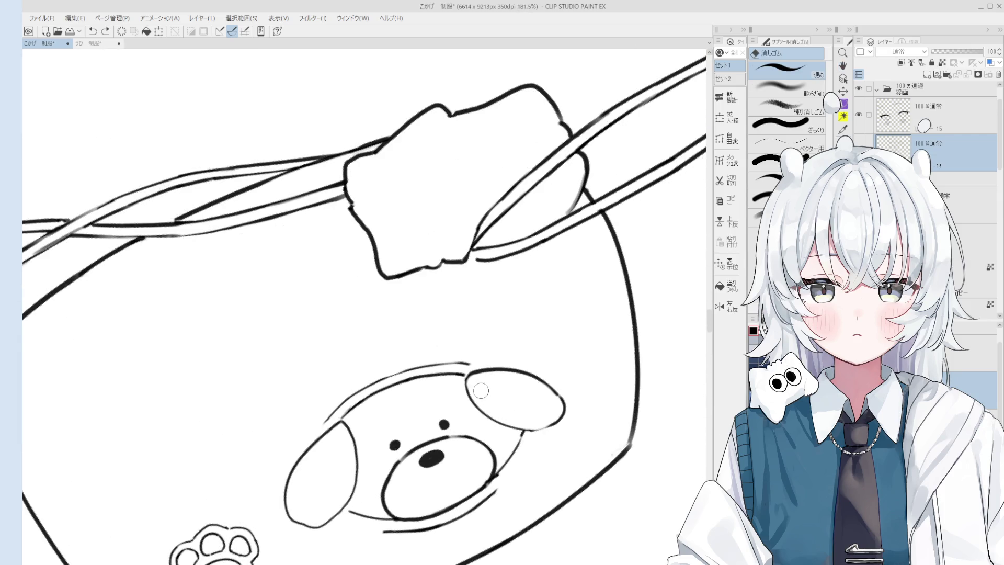
key(asciicircum)
key(asciicircum)
Ink the top and outer edges of the dog's right ear, erasing part of the outer edge
key(p)
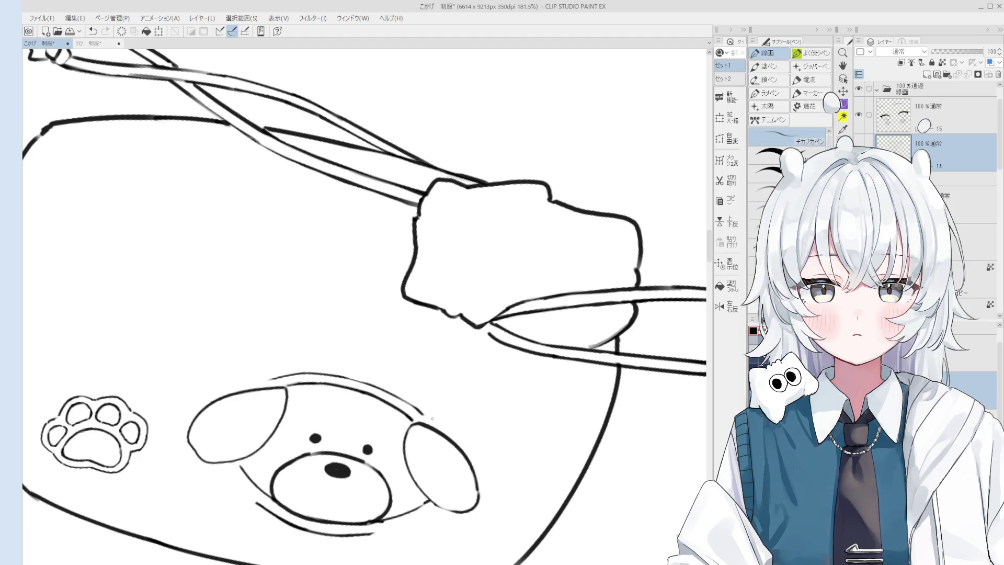
mouse_move(422, 412)
mouse_down()
mouse_move(488, 464)
mouse_move(474, 449)
mouse_move(488, 494)
mouse_up()
key(ctrl+z)
key(ctrl+z)
key(ctrl+z)
key(ctrl+z)
mouse_move(474, 449)
mouse_down()
mouse_move(488, 495)
mouse_move(537, 422)
mouse_up()
key(minus)
key(minus)
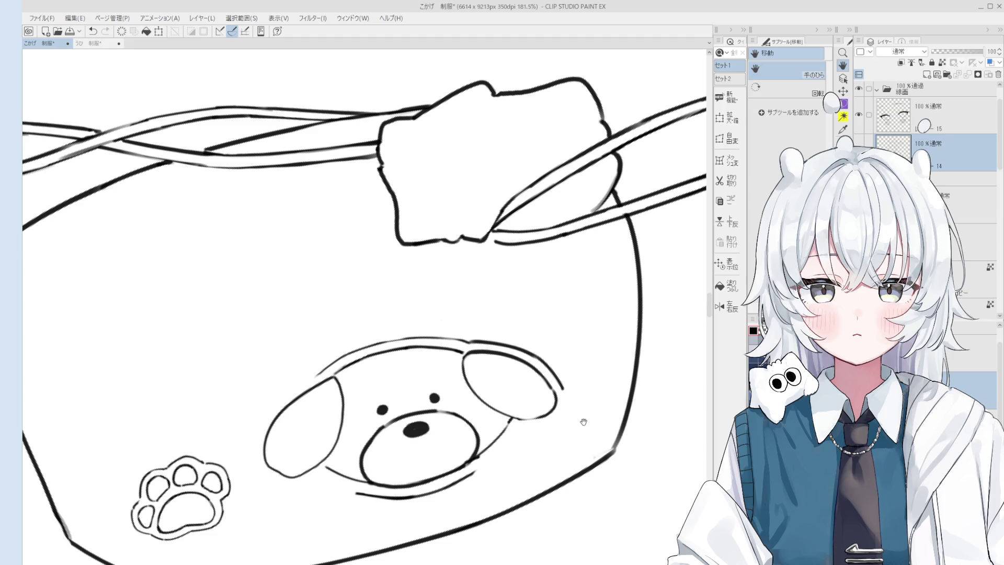
key(p)
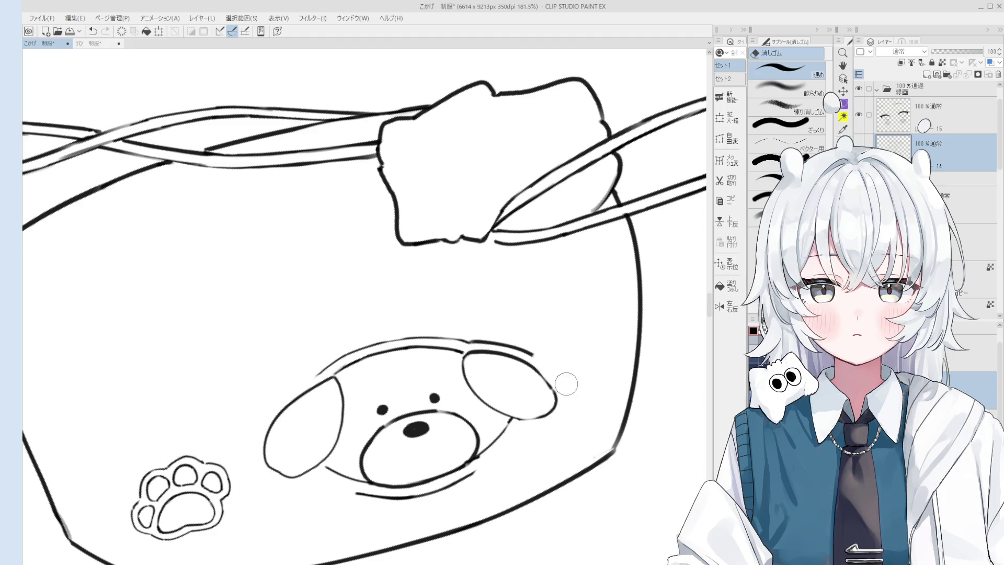
scroll(566, 398, up, 1)
key(e)
drag(551, 400, 547, 419)
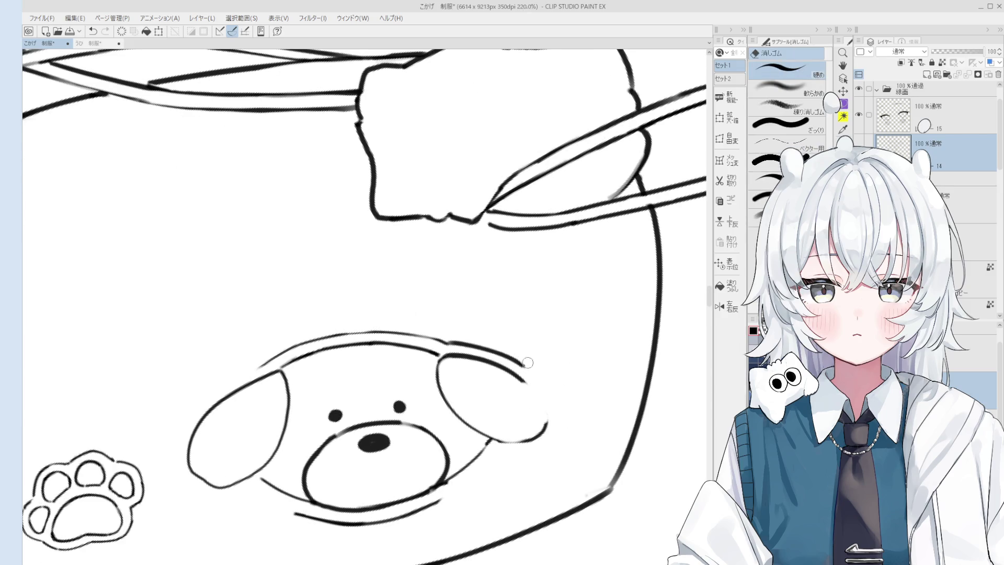
Redraw the right ear's outer line with the pen, replacing the misplaced stroke
key(p)
key(ctrl+z)
mouse_move(520, 361)
mouse_down()
mouse_move(555, 405)
mouse_move(546, 413)
mouse_up()
key(ctrl+z)
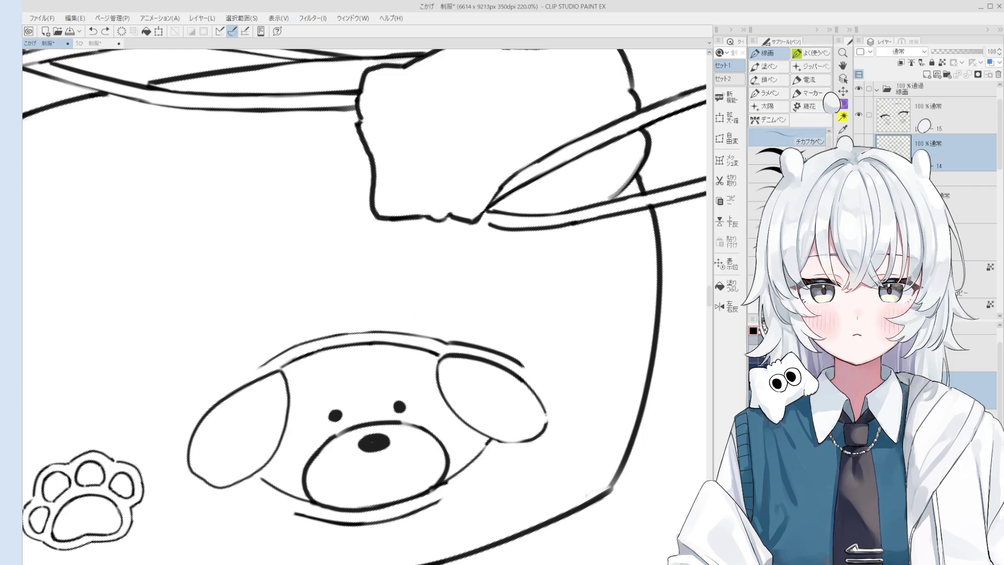
drag(520, 374, 545, 419)
scroll(546, 418, down, 3)
scroll(546, 419, up, 4)
key(e)
key(p)
scroll(546, 419, down, 5)
scroll(549, 347, up, 2)
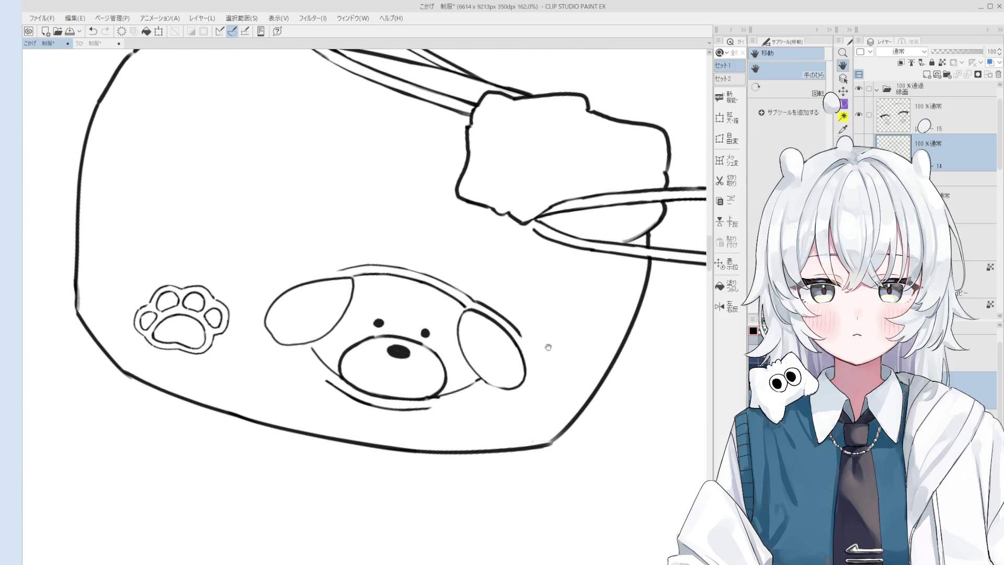
Retry several strokes along the right ear's outer edge, undoing each unsatisfying attempt
key(ctrl+z)
drag(517, 327, 533, 375)
key(ctrl+z)
key(ctrl+z)
drag(517, 332, 533, 372)
key(ctrl+z)
drag(521, 325, 568, 305)
key(ctrl+z)
key(ctrl+z)
key(ctrl+z)
key(ctrl+z)
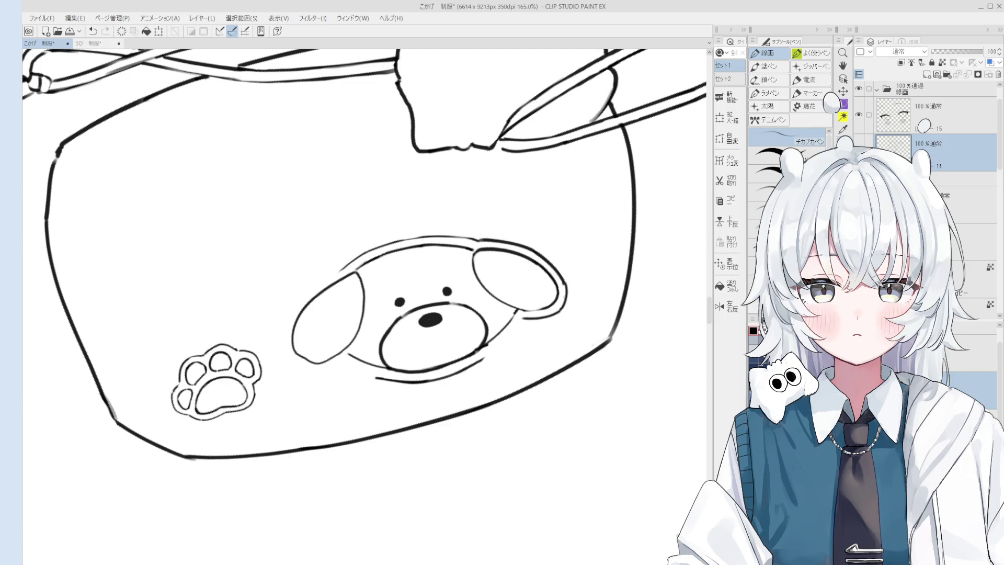
key(ctrl+z)
drag(561, 313, 565, 282)
key(ctrl+z)
Check the reference photo, then erase the dog face, leaving only the paw print on the pouch
scroll(542, 310, down, 3)
scroll(543, 309, up, 3)
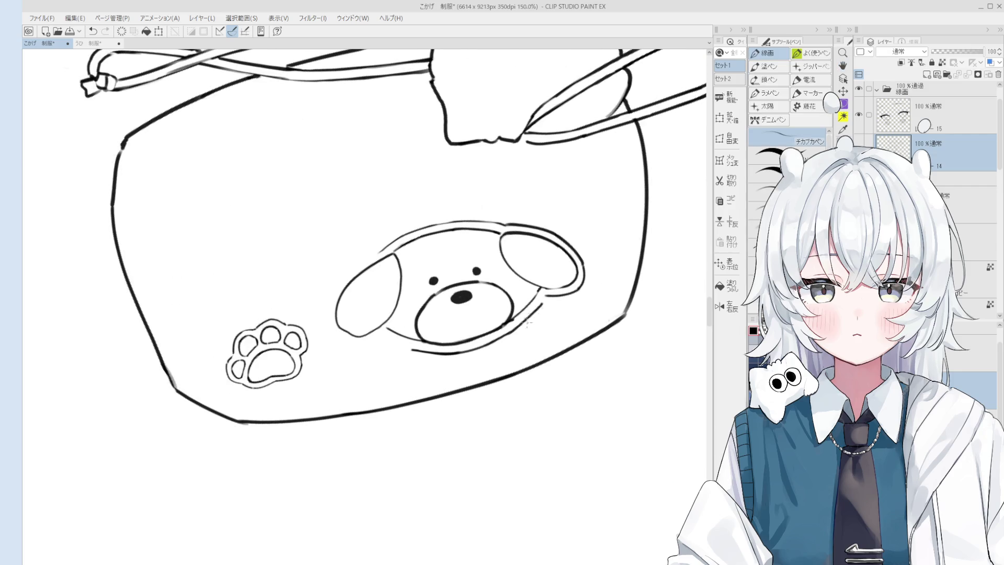
scroll(542, 296, down, 10)
mouse_move(547, 343)
mouse_down()
mouse_move(554, 399)
mouse_move(559, 366)
mouse_move(534, 409)
mouse_up()
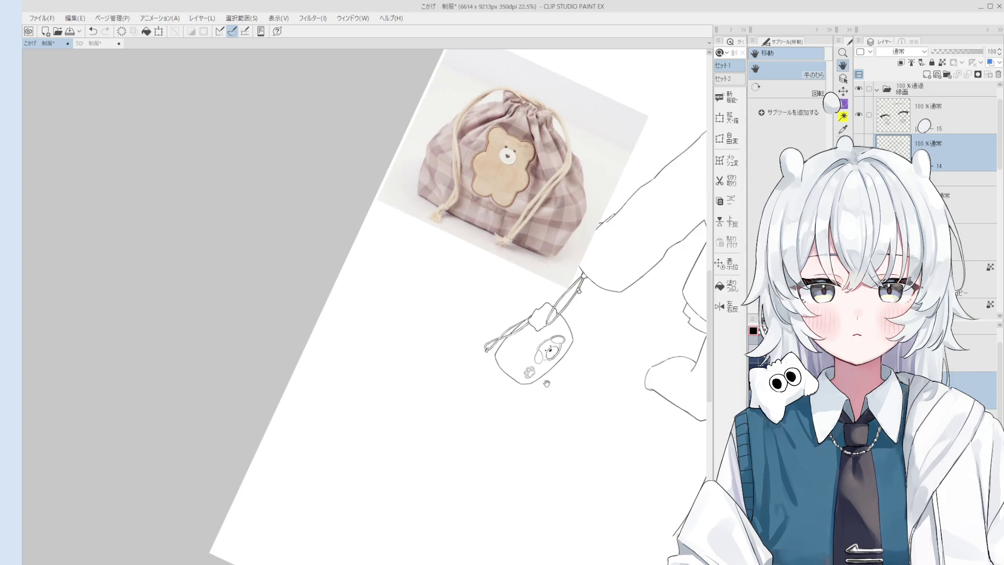
scroll(556, 355, up, 5)
key(e)
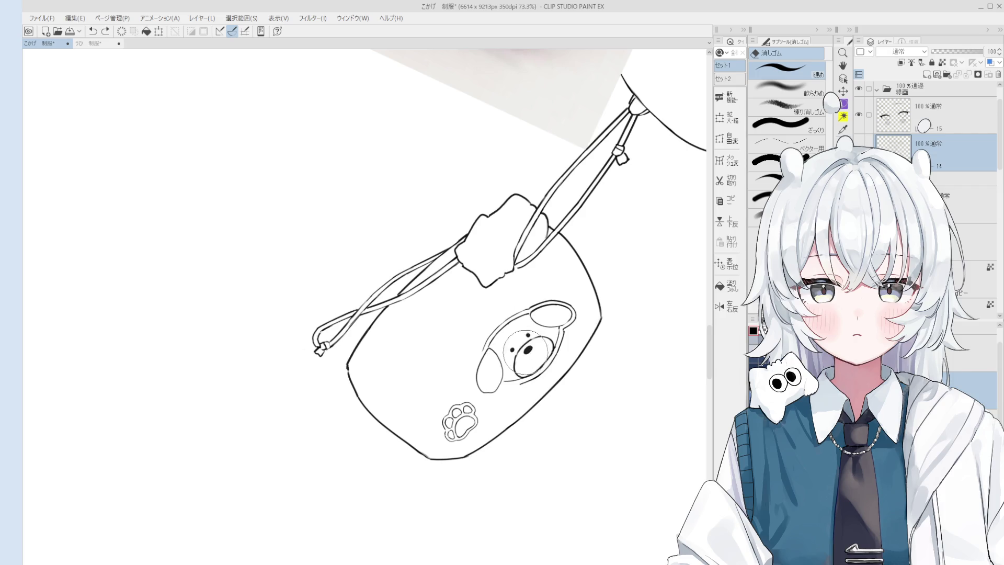
scroll(544, 343, down, 3)
key(h)
mouse_move(555, 309)
mouse_down()
mouse_move(560, 398)
mouse_move(553, 367)
mouse_up()
scroll(567, 378, up, 3)
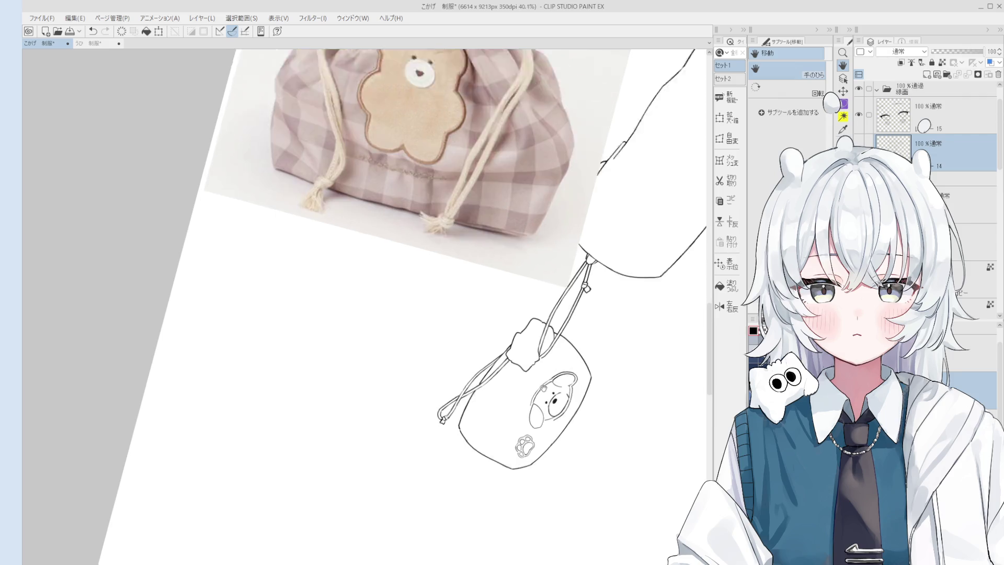
Try several curved arcs for the new patch's edge with the inking pen
key(e)
key(p)
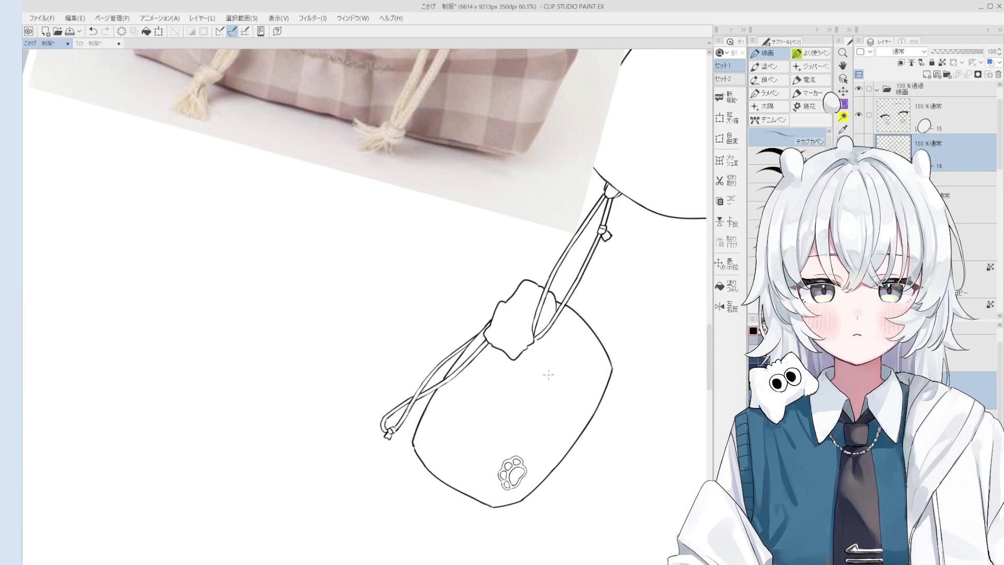
scroll(546, 380, up, 2)
key(ctrl+z)
mouse_move(526, 371)
mouse_down()
mouse_move(515, 437)
mouse_move(521, 430)
mouse_up()
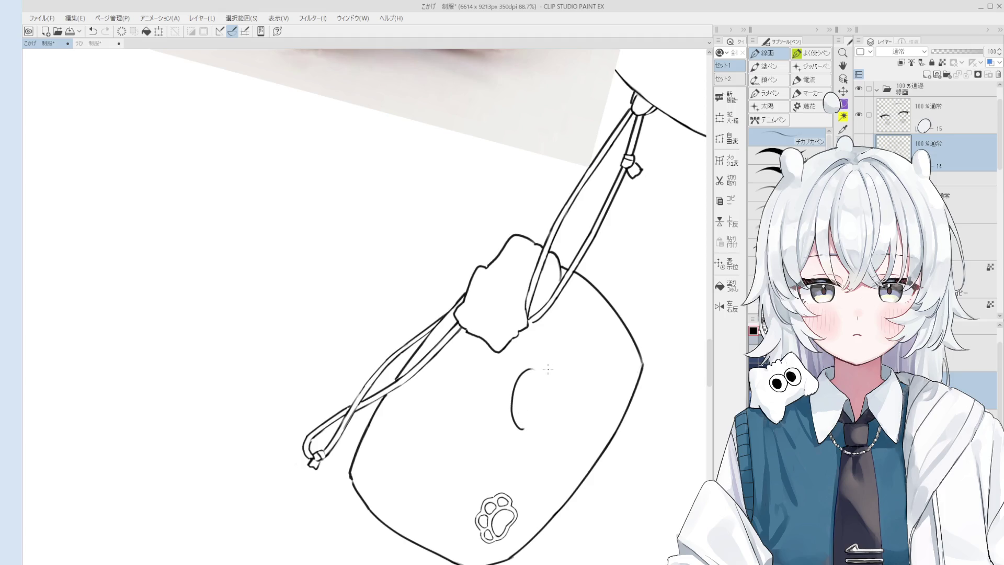
key(ctrl+z)
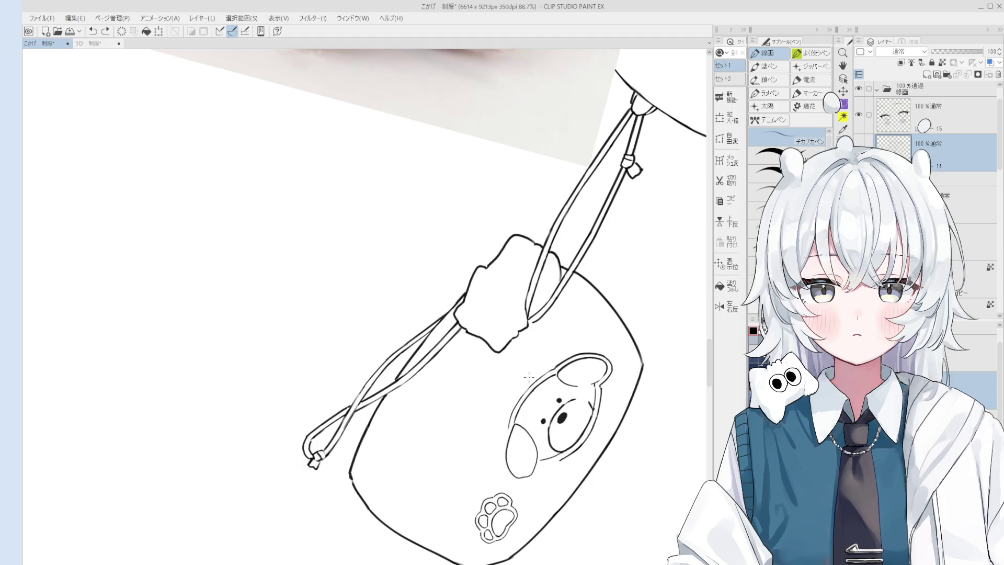
drag(575, 374, 554, 413)
key(ctrl+z)
mouse_move(582, 360)
mouse_down()
mouse_move(518, 410)
mouse_move(523, 363)
mouse_move(573, 398)
mouse_move(577, 430)
mouse_up()
key(ctrl+z)
Draw the patch's arc outline, ending it with a shorter scalloped stroke at the top
key(e)
scroll(521, 391, down, 4)
scroll(549, 408, up, 3)
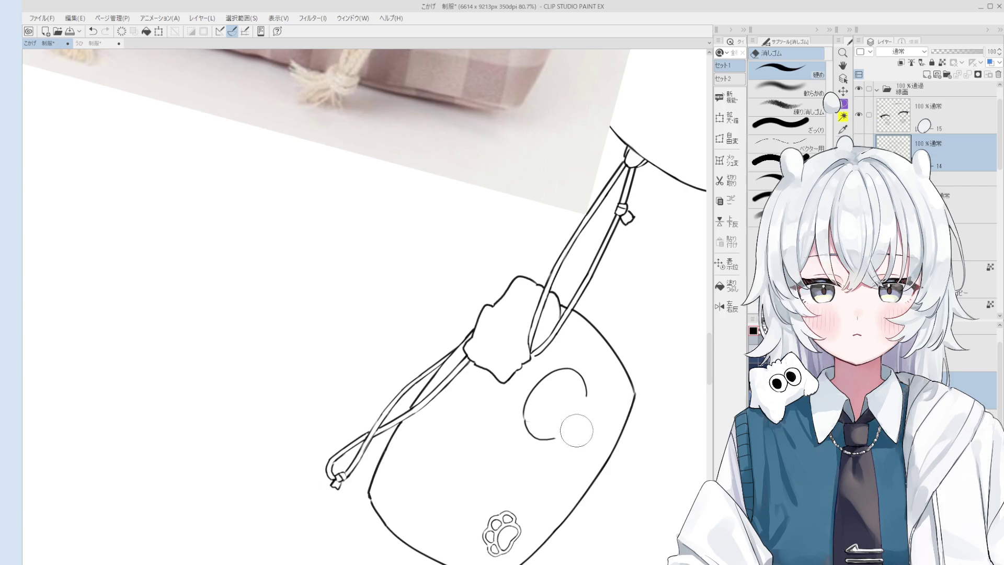
key(p)
scroll(564, 437, up, 2)
key(ctrl+z)
key(ctrl+z)
key(ctrl+z)
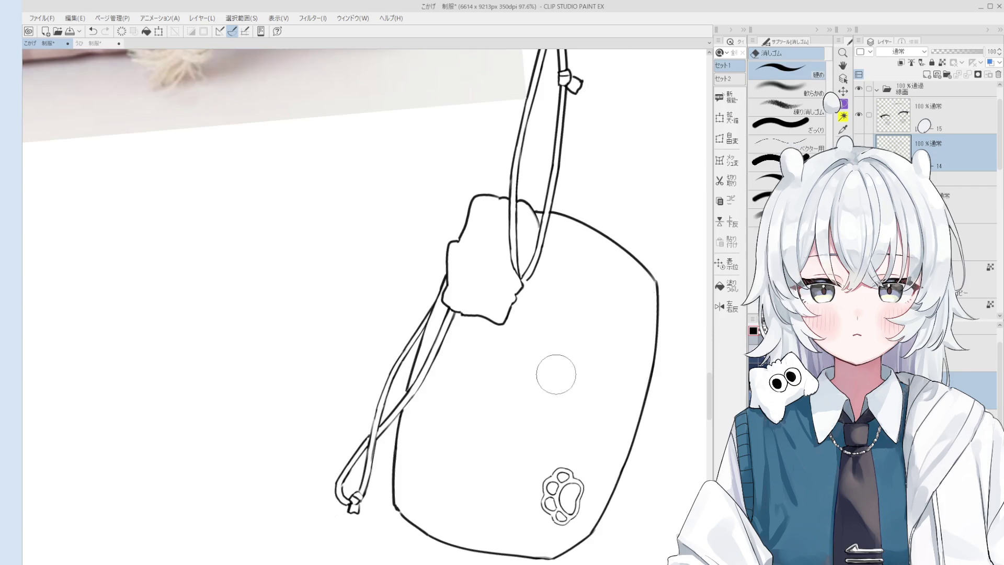
mouse_move(521, 397)
mouse_down()
mouse_move(577, 343)
mouse_move(521, 369)
mouse_move(589, 356)
mouse_move(533, 444)
mouse_move(516, 421)
mouse_move(543, 440)
mouse_up()
key(ctrl+z)
key(ctrl+z)
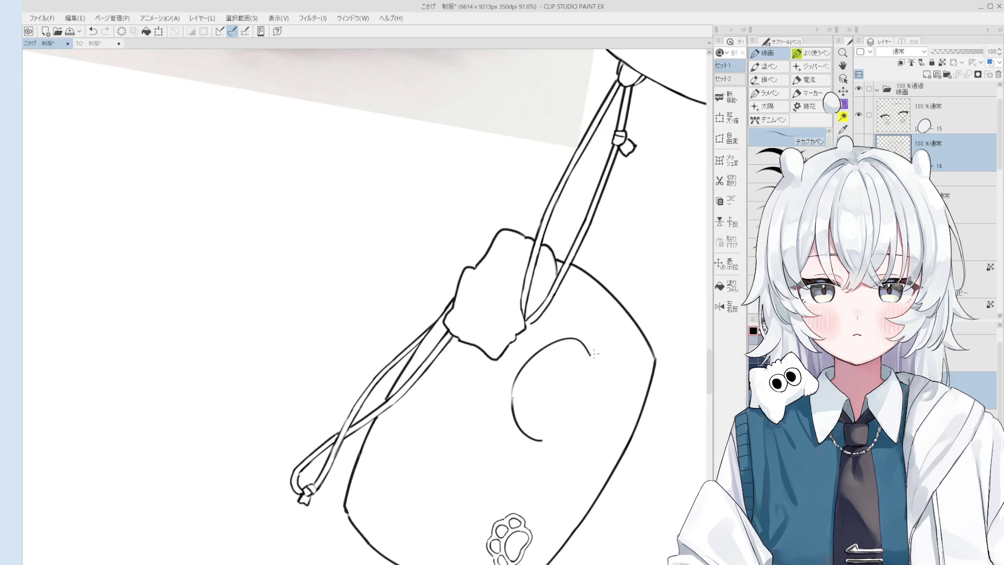
drag(577, 340, 600, 380)
key(ctrl+z)
key(ctrl+z)
key(ctrl+z)
drag(579, 339, 602, 377)
Add a scallop along the patch's right edge
scroll(566, 346, down, 2)
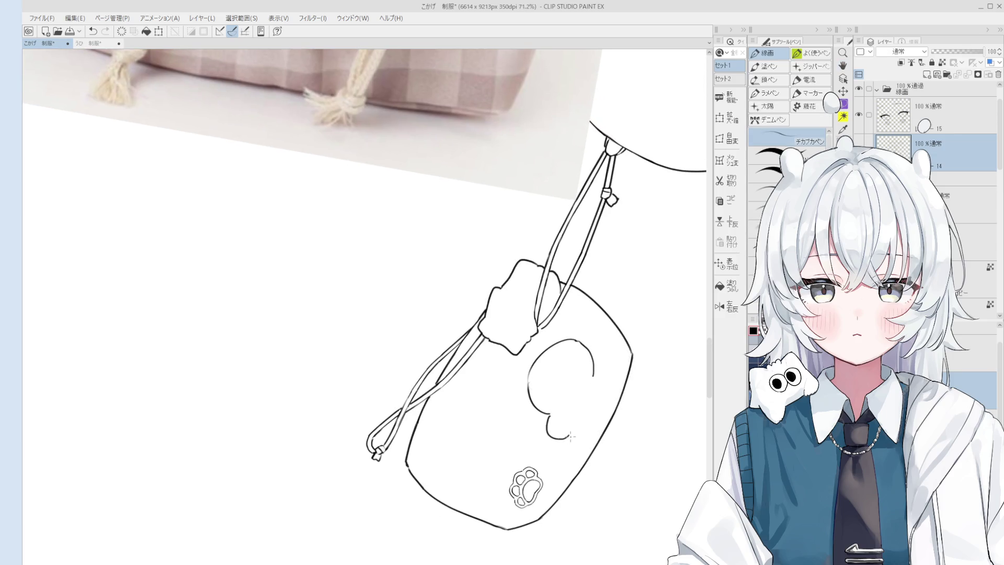
scroll(587, 431, down, 2)
scroll(581, 434, up, 3)
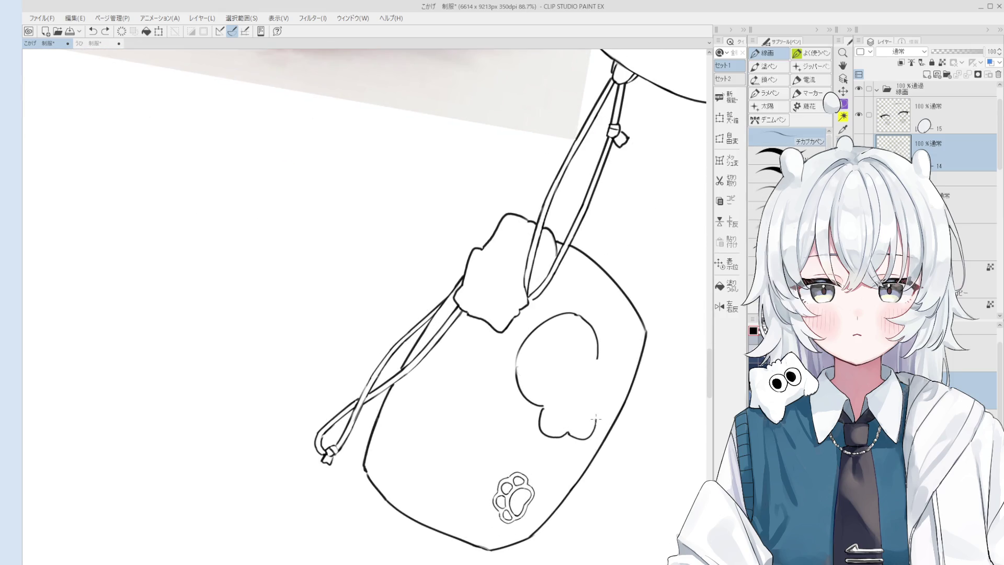
key(ctrl+z)
mouse_move(596, 356)
mouse_down()
mouse_move(615, 353)
mouse_move(606, 415)
mouse_up()
key(ctrl+z)
key(ctrl+z)
key(ctrl+z)
key(ctrl+z)
Ink a small oval muzzle inside the scalloped patch outline
scroll(606, 407, down, 2)
scroll(605, 407, up, 3)
scroll(593, 415, down, 1)
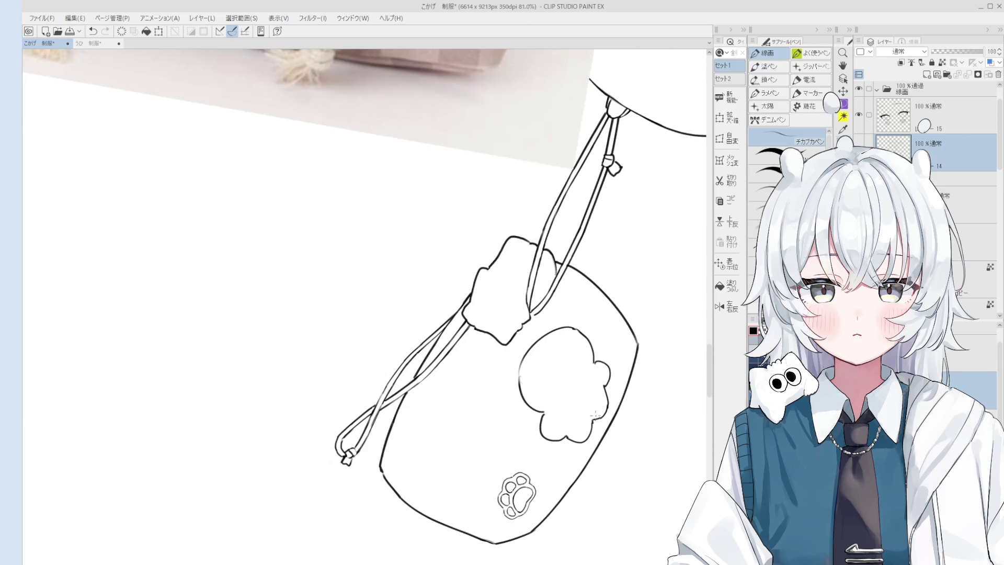
scroll(594, 415, down, 2)
scroll(581, 387, up, 3)
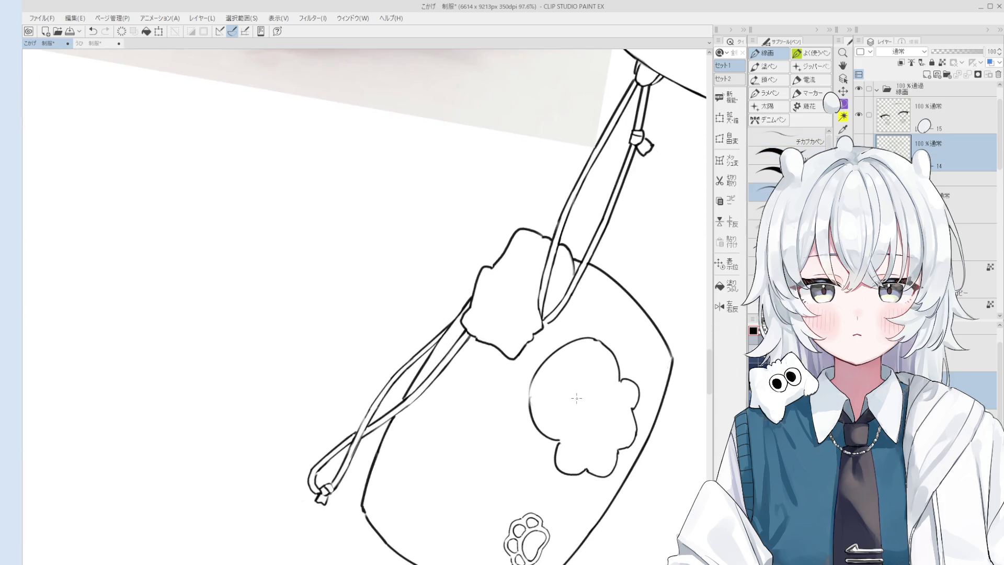
mouse_move(571, 399)
mouse_down()
mouse_move(596, 390)
mouse_move(601, 418)
mouse_move(596, 375)
mouse_move(565, 411)
mouse_move(569, 396)
mouse_move(582, 410)
mouse_up()
key(ctrl+z)
key(e)
key(p)
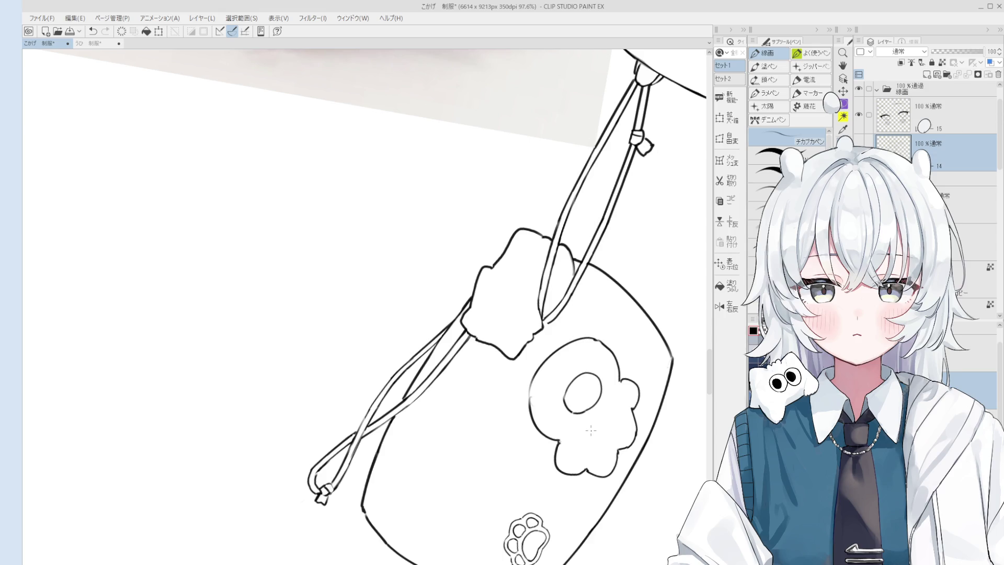
Erase the rough left outline of the fried-egg patch and redraw it as one clean stroke
scroll(544, 368, up, 4)
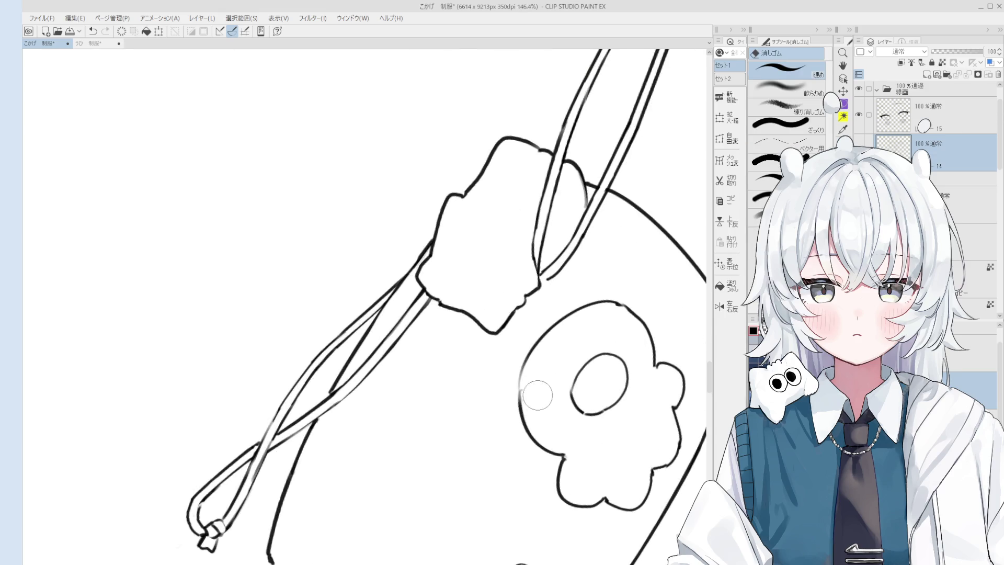
scroll(519, 385, up, 1)
key(minus)
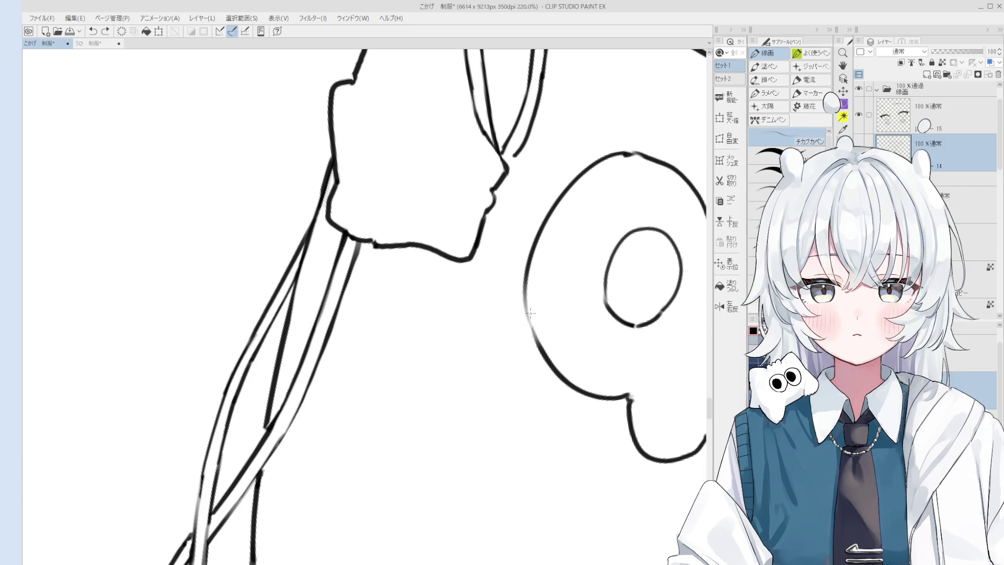
key(e)
drag(542, 311, 562, 331)
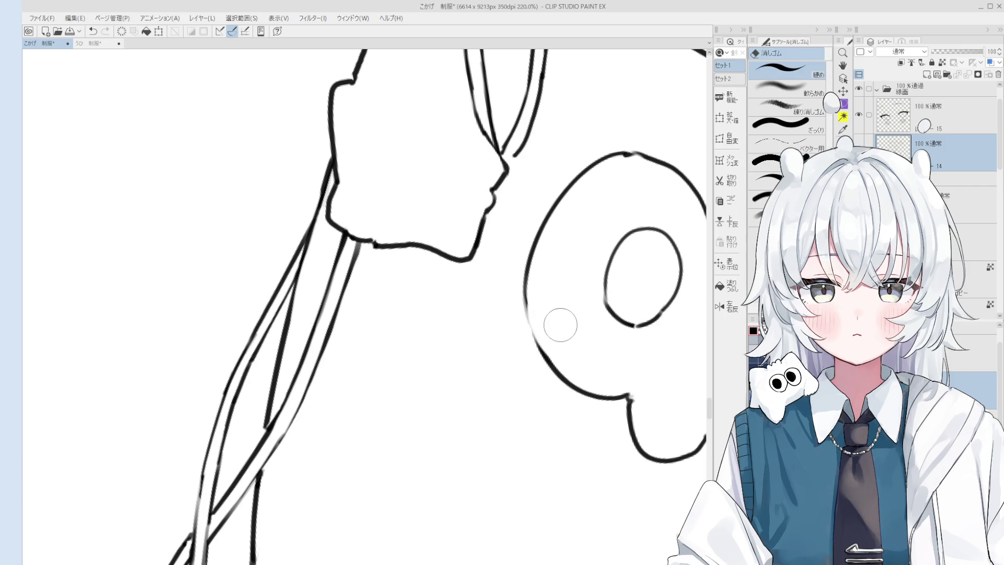
key(p)
drag(526, 282, 544, 364)
scroll(539, 326, down, 2)
Erase part of the egg's bottom outline, undoing a failed gap-closing stroke
key(e)
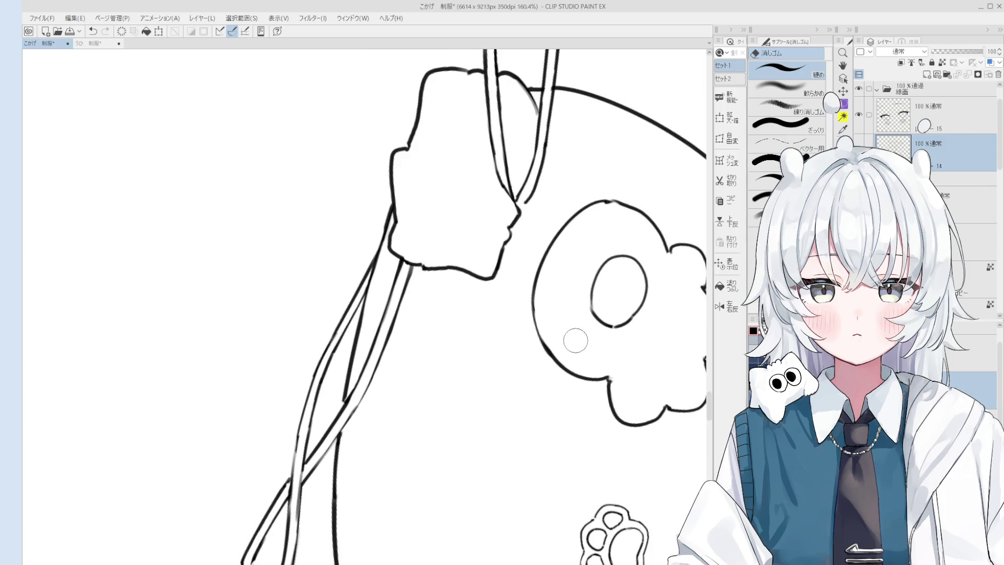
scroll(607, 382, up, 1)
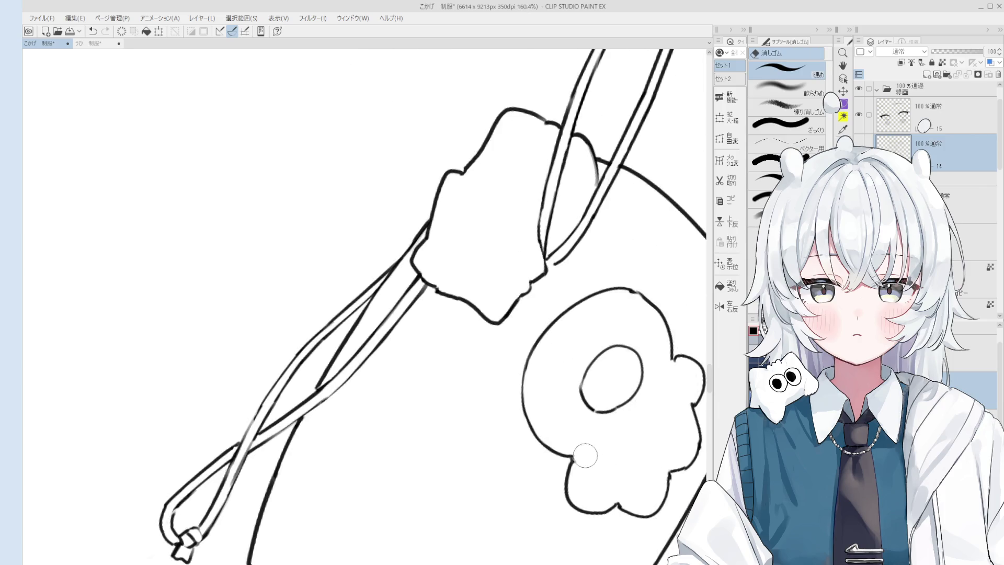
scroll(585, 460, up, 2)
key(h)
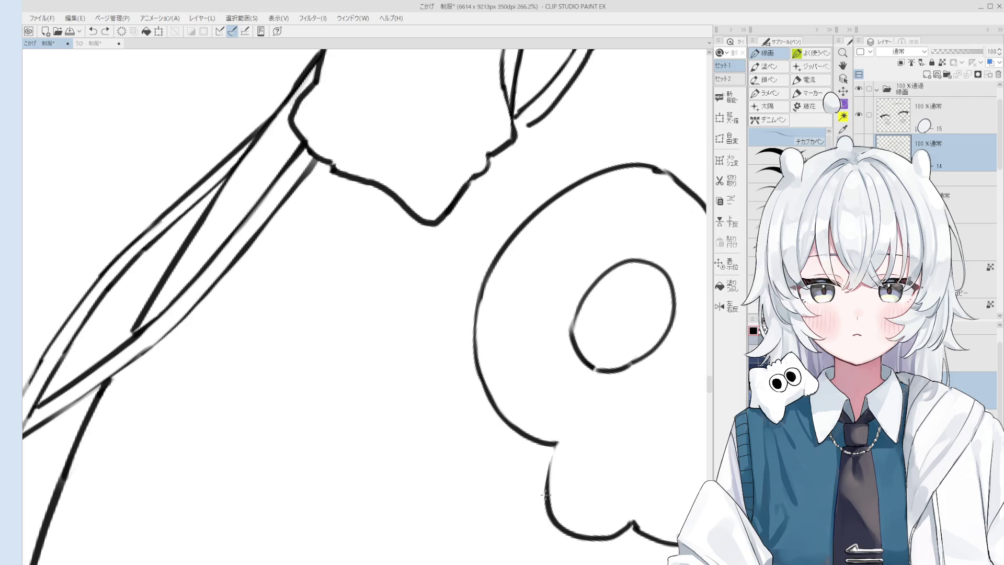
scroll(586, 465, down, 3)
key(e)
mouse_move(602, 473)
mouse_down()
mouse_move(562, 473)
mouse_move(591, 466)
mouse_up()
key(p)
key(ctrl+z)
key(ctrl+z)
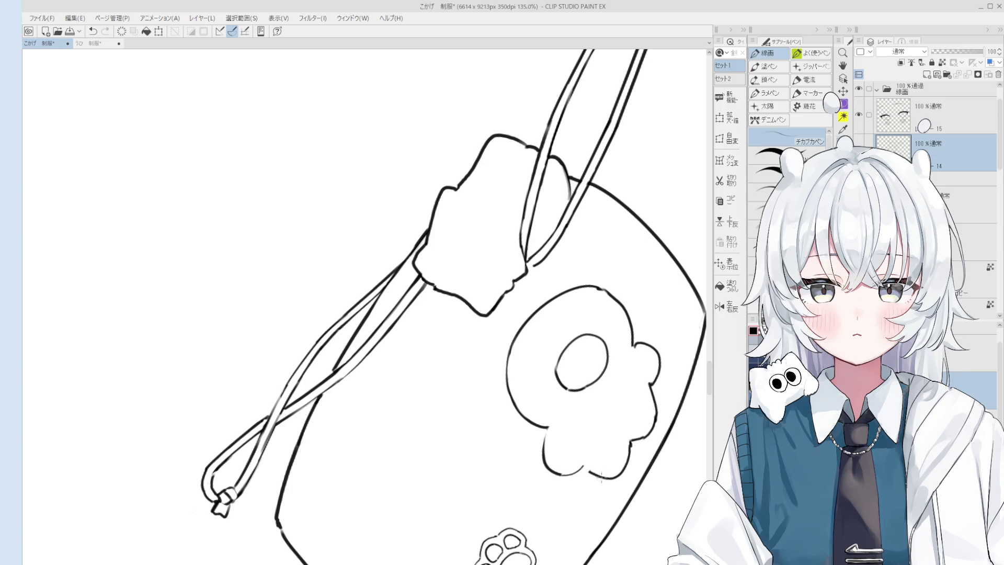
Close the gap in the egg's bottom outline with a short stroke
scroll(601, 469, up, 2)
scroll(602, 469, up, 1)
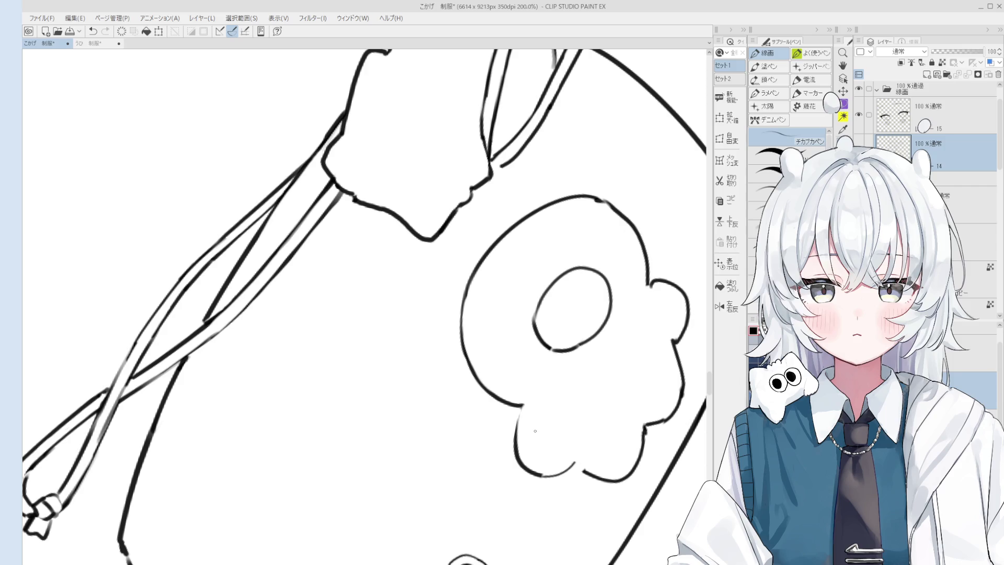
scroll(520, 419, down, 2)
scroll(570, 444, up, 1)
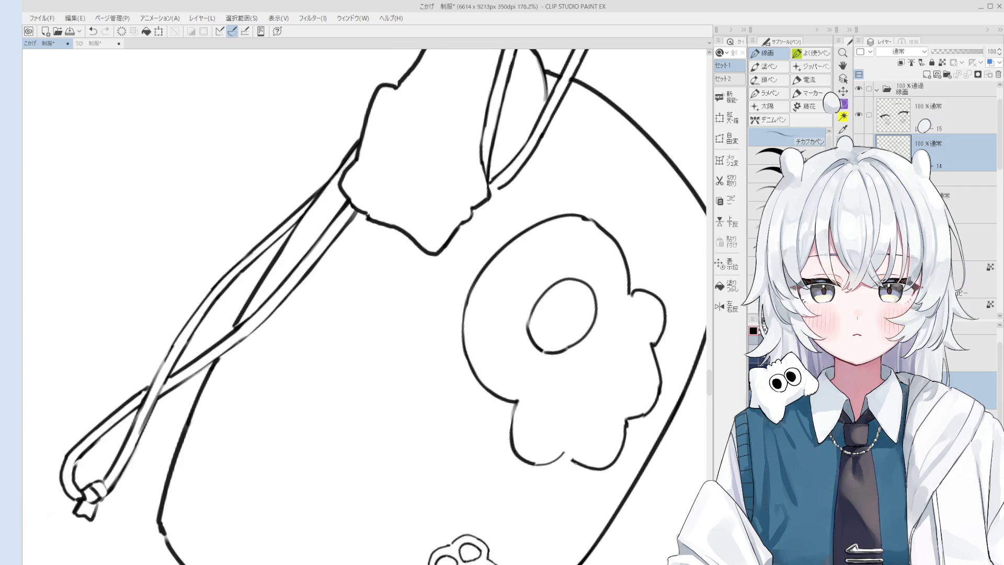
key(e)
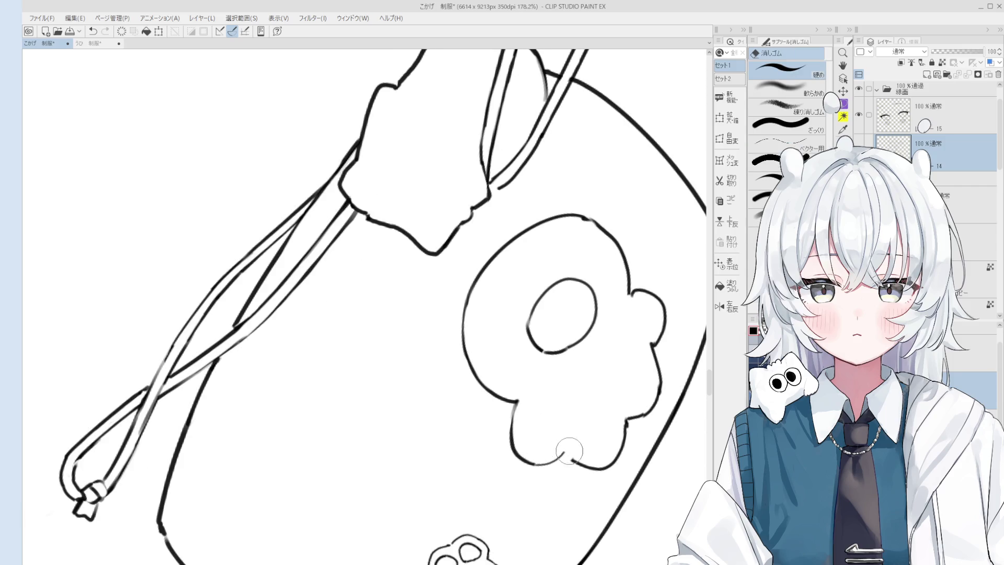
key(p)
mouse_move(564, 448)
mouse_down()
mouse_move(573, 460)
mouse_move(573, 451)
mouse_up()
key(e)
scroll(573, 451, down, 3)
scroll(586, 445, up, 1)
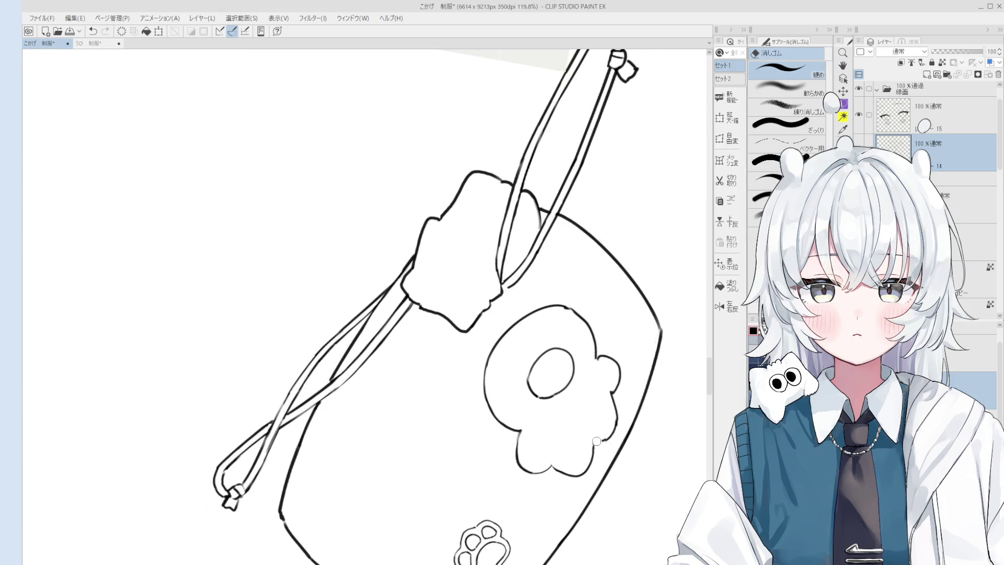
Retry short strokes along the egg patch's right edge, undoing the unsatisfactory attempts
key(p)
scroll(596, 441, up, 3)
scroll(616, 427, down, 1)
key(e)
key(p)
key(e)
key(p)
key(ctrl+z)
drag(624, 387, 622, 422)
key(ctrl+z)
key(ctrl+z)
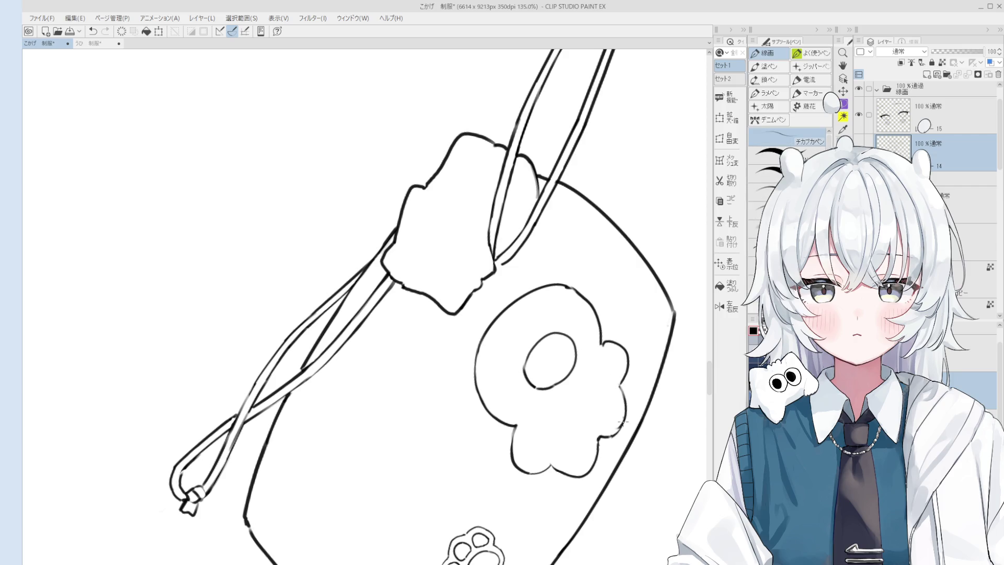
key(e)
mouse_move(605, 347)
mouse_down()
mouse_move(606, 383)
mouse_move(631, 400)
mouse_move(627, 421)
mouse_move(609, 368)
mouse_move(625, 409)
mouse_up()
Rotate the canvas about 10° clockwise and redraw the egg's upper-right outline curve
key(p)
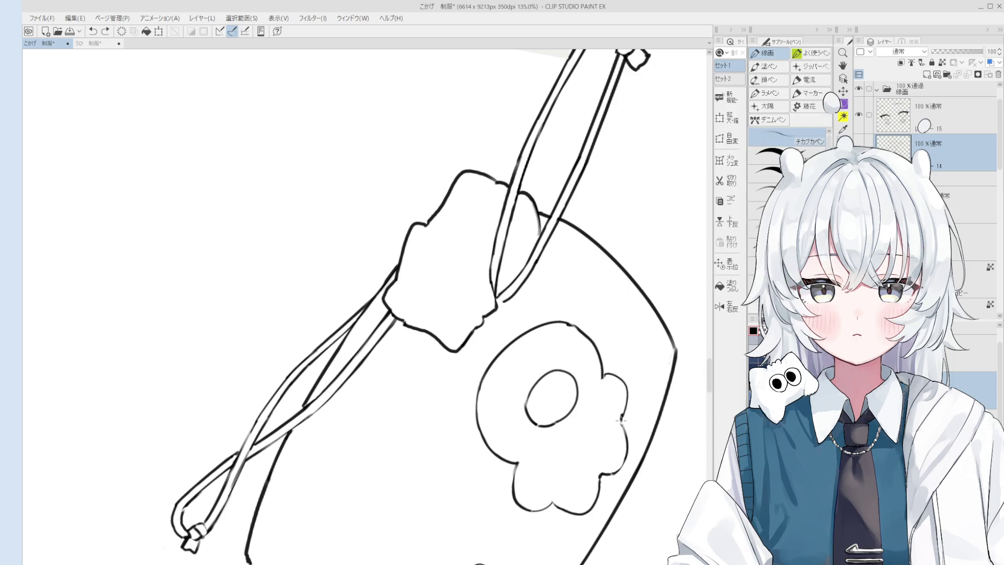
key(e)
scroll(619, 414, down, 2)
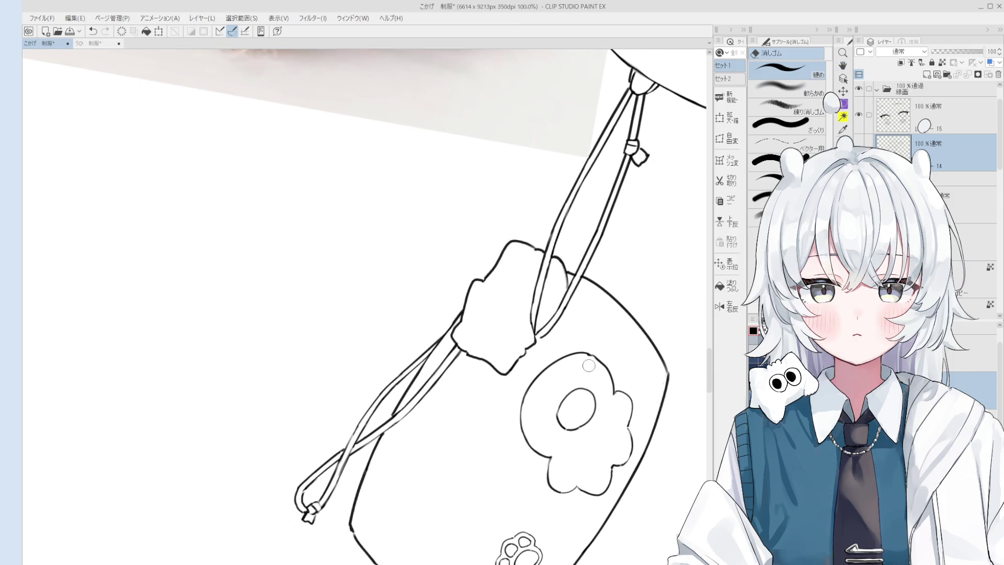
mouse_move(601, 379)
mouse_down()
mouse_move(622, 396)
mouse_move(613, 415)
mouse_move(596, 405)
mouse_move(636, 450)
mouse_up()
scroll(612, 387, up, 1)
key(p)
key(ctrl+z)
key(ctrl+z)
mouse_move(590, 407)
mouse_down()
mouse_move(619, 450)
mouse_move(608, 456)
mouse_move(614, 450)
mouse_up()
key(ctrl+z)
key(ctrl+z)
key(e)
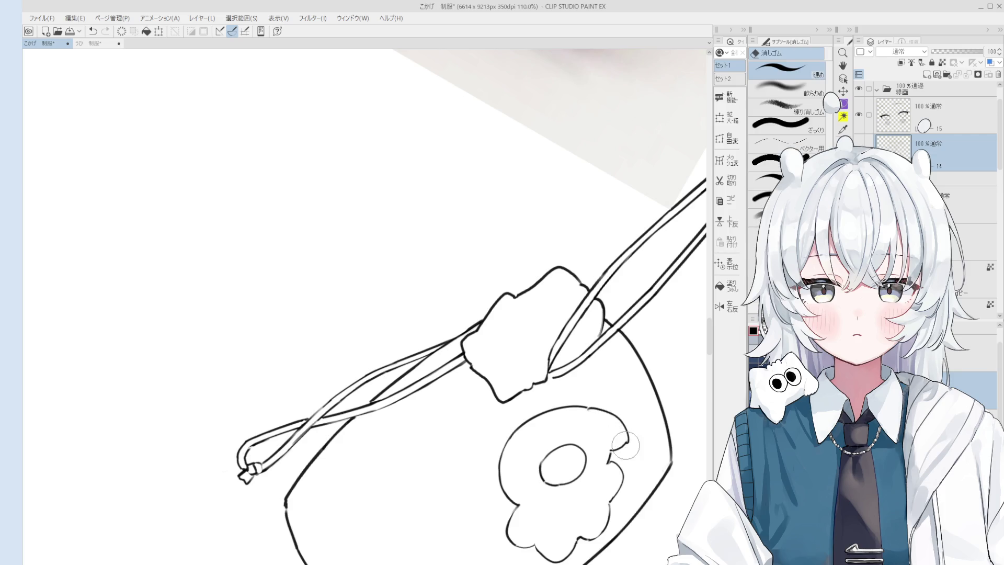
Rotate the view back counterclockwise and redraw the egg patch's left edge
key(p)
key(e)
key(minus)
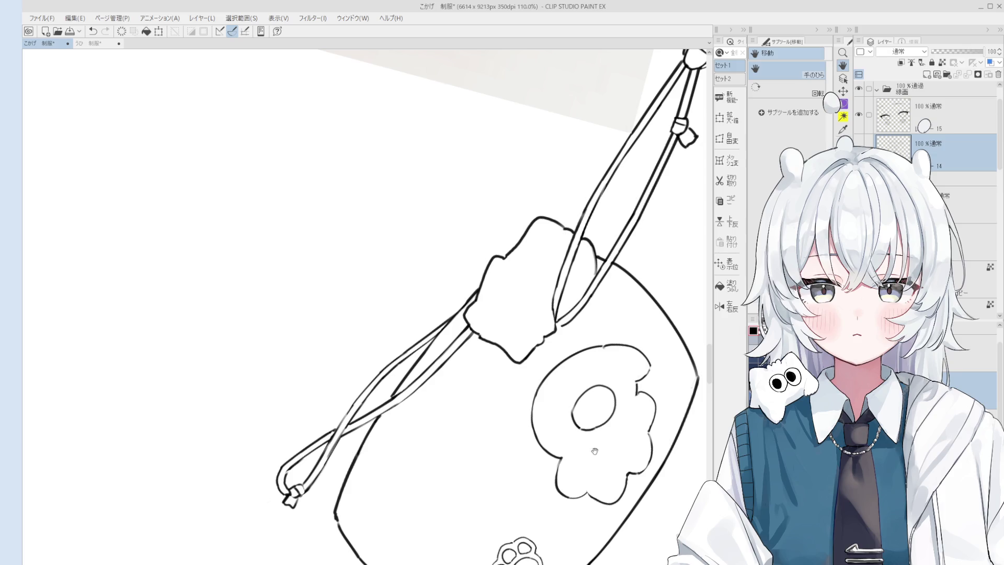
scroll(528, 428, up, 3)
key(minus)
key(p)
drag(543, 339, 560, 424)
key(ctrl+z)
key(ctrl+z)
mouse_move(539, 339)
mouse_down()
mouse_move(570, 421)
mouse_move(596, 399)
mouse_move(583, 406)
mouse_up()
key(e)
key(p)
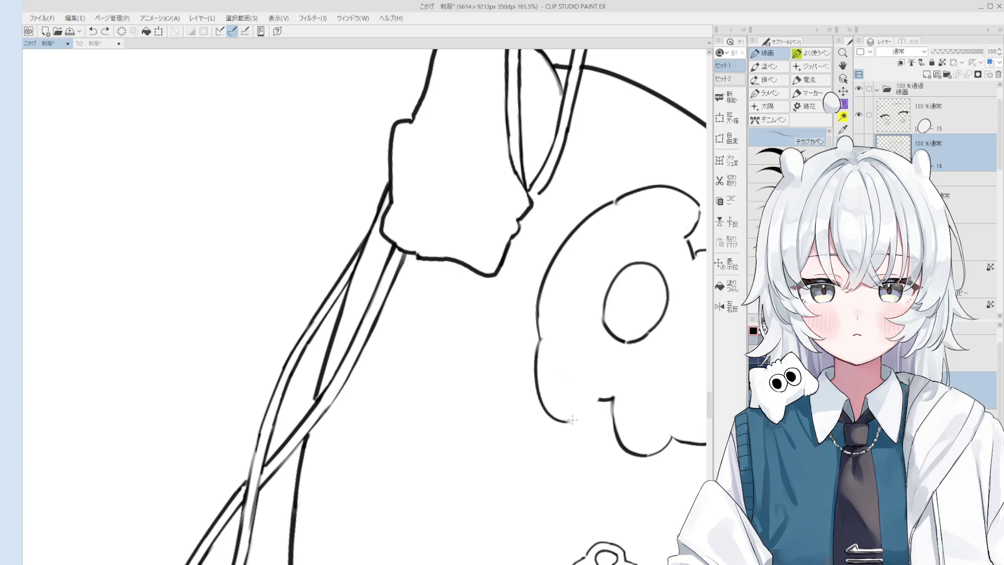
Ink a small solid dark dot inside the yolk circle as a pupil
scroll(580, 414, down, 5)
key(asciicircum)
scroll(559, 442, up, 5)
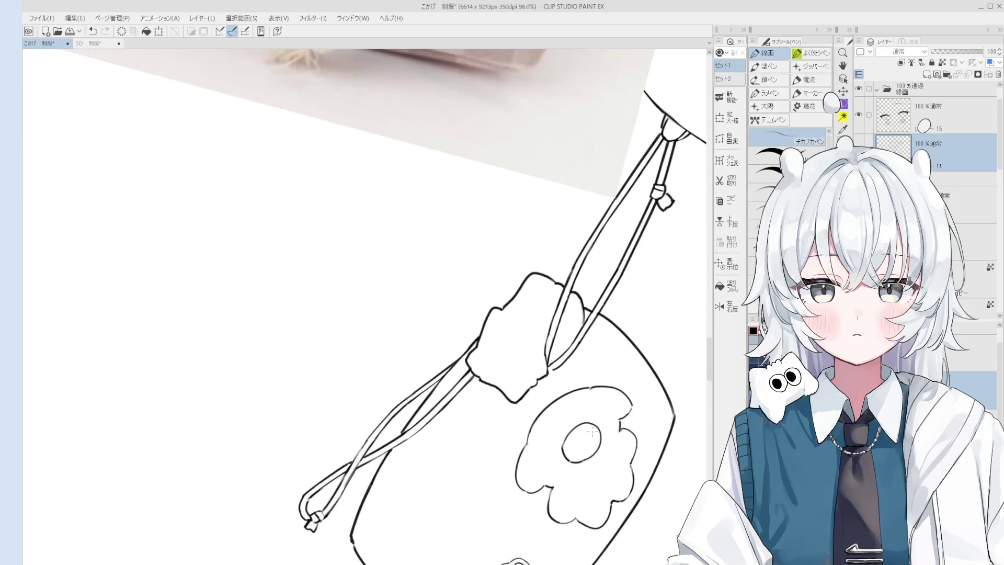
drag(558, 442, 566, 438)
scroll(566, 438, down, 2)
Redraw the right segment of the egg patch outline
key(h)
scroll(612, 366, down, 5)
key(e)
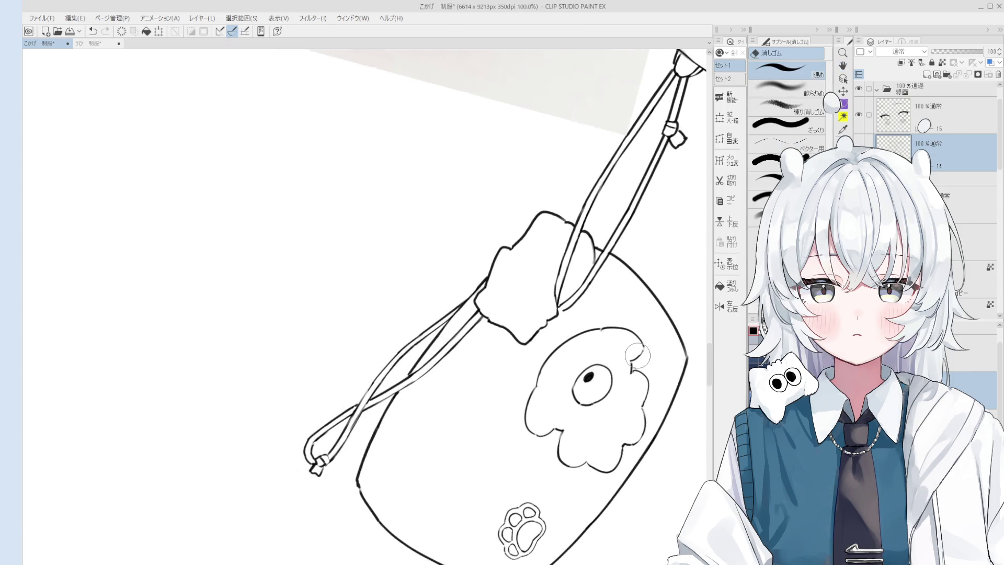
scroll(628, 351, up, 5)
key(p)
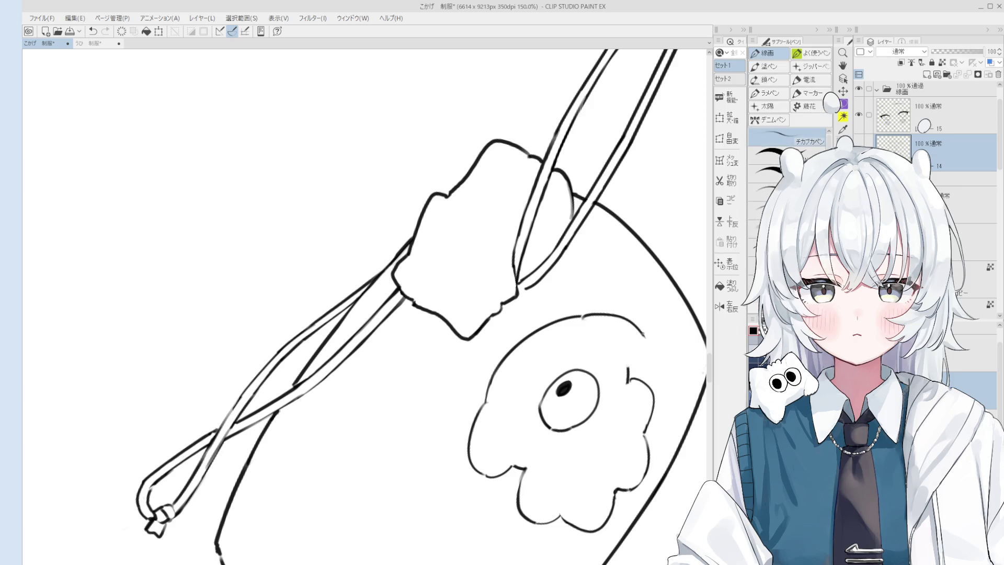
key(ctrl+z)
drag(643, 333, 630, 380)
scroll(615, 358, up, 1)
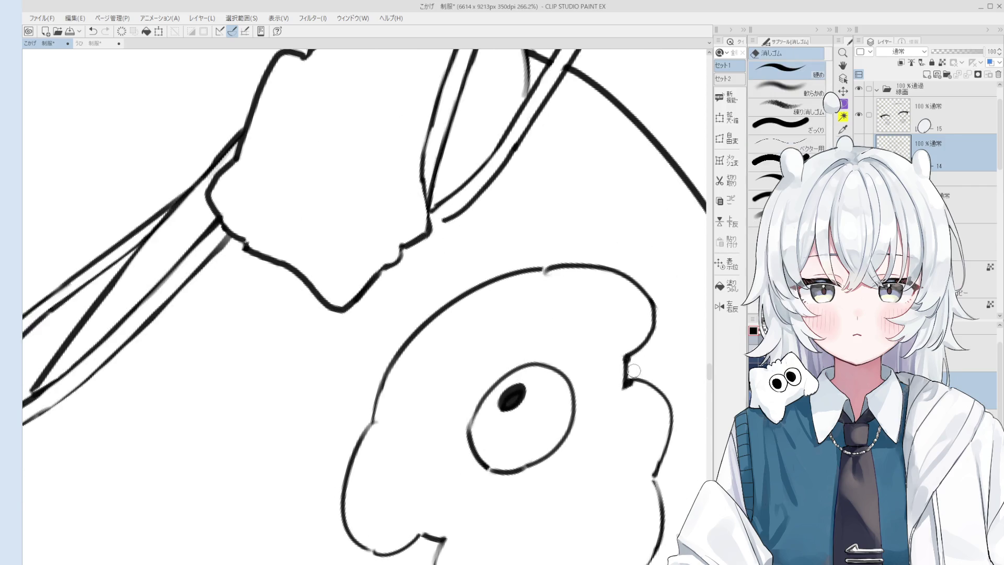
scroll(632, 383, down, 2)
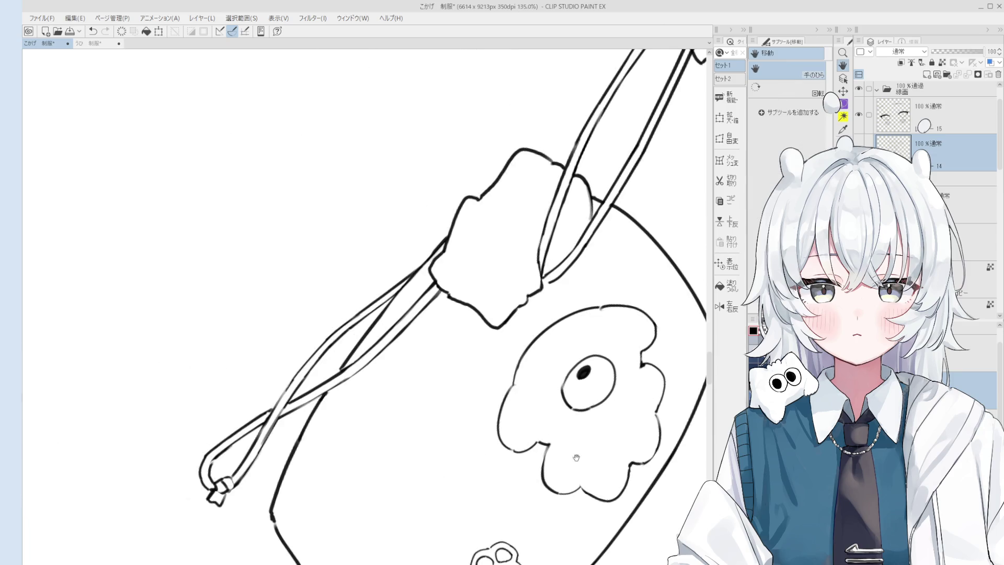
scroll(549, 460, up, 5)
Try a touch-up on the egg outline's lower-left edge, then undo it
key(e)
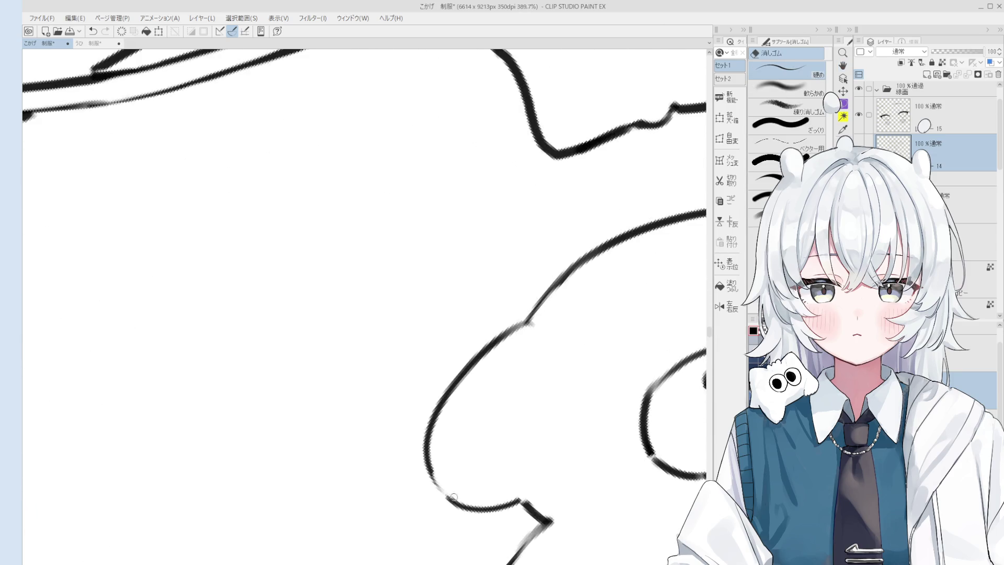
key(p)
scroll(583, 442, down, 4)
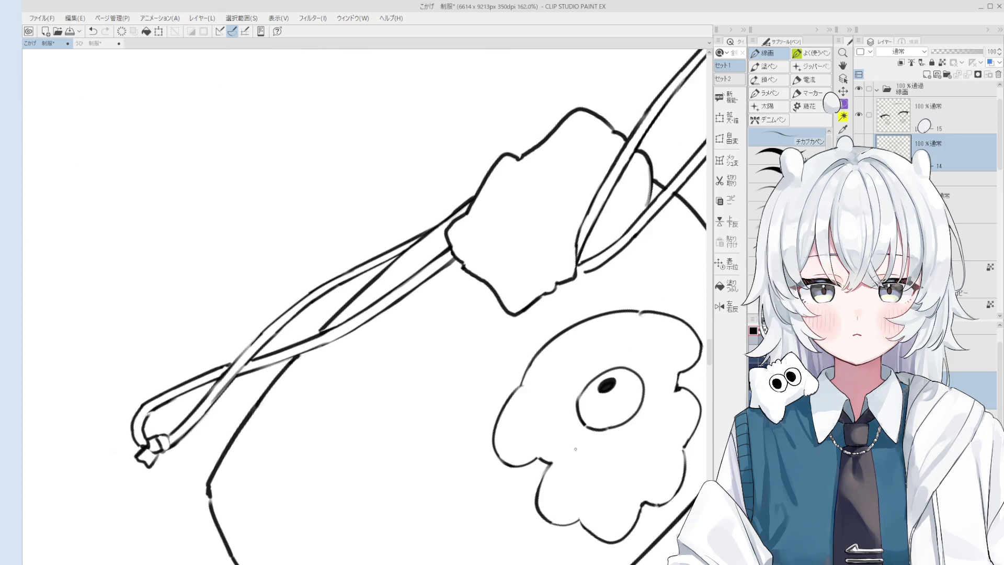
scroll(582, 443, up, 4)
key(e)
mouse_move(554, 467)
mouse_down()
mouse_move(538, 460)
mouse_move(554, 465)
mouse_up()
key(p)
key(ctrl+z)
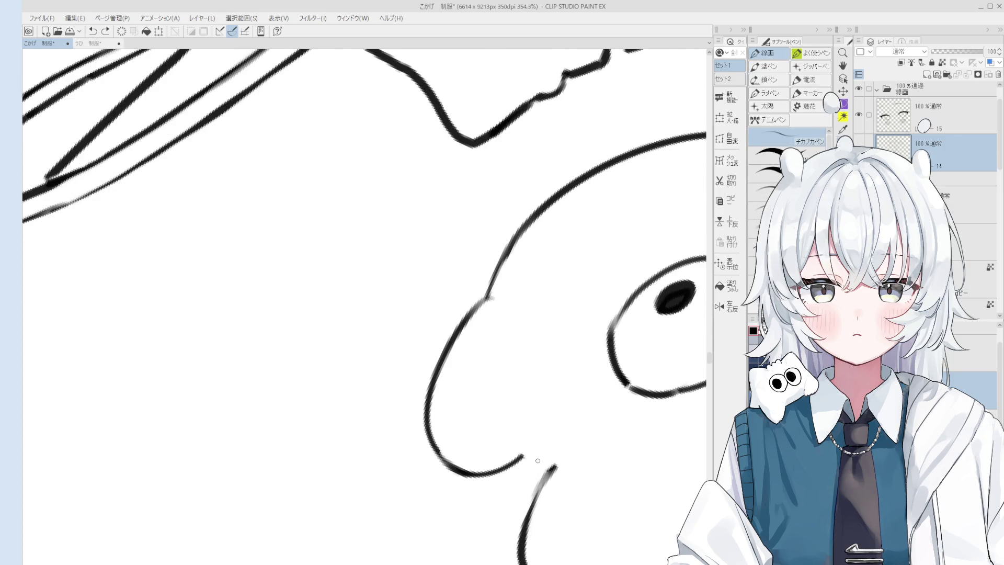
scroll(554, 449, down, 4)
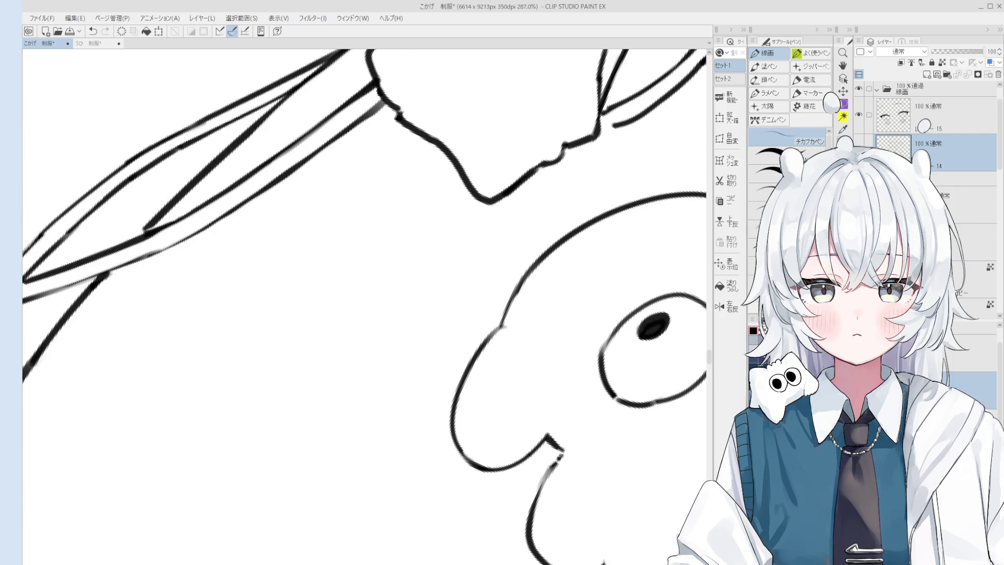
key(h)
key(p)
scroll(513, 431, up, 2)
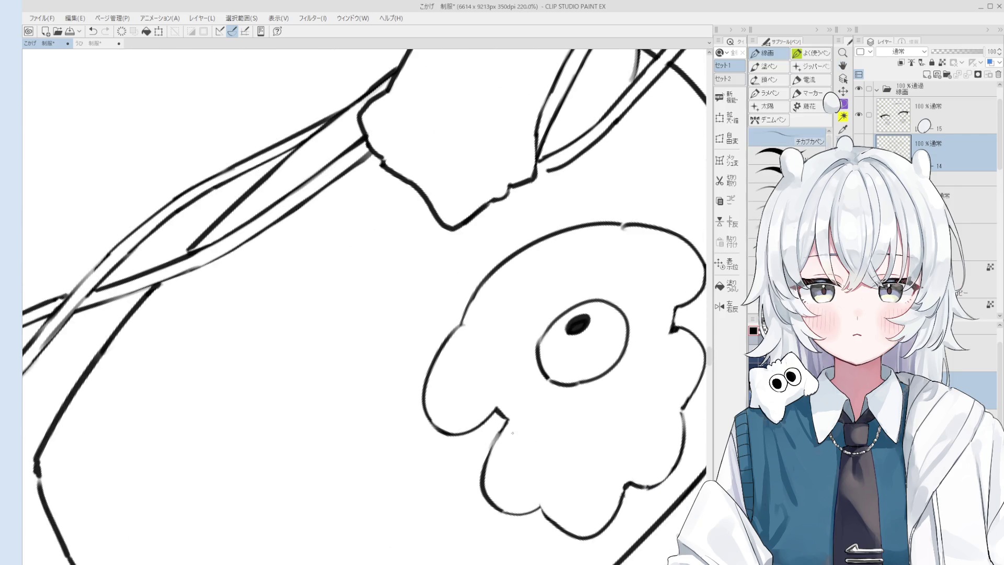
scroll(509, 424, down, 3)
Pan across the pouch drawing to the circle on the cloud-shaped emblem
key(h)
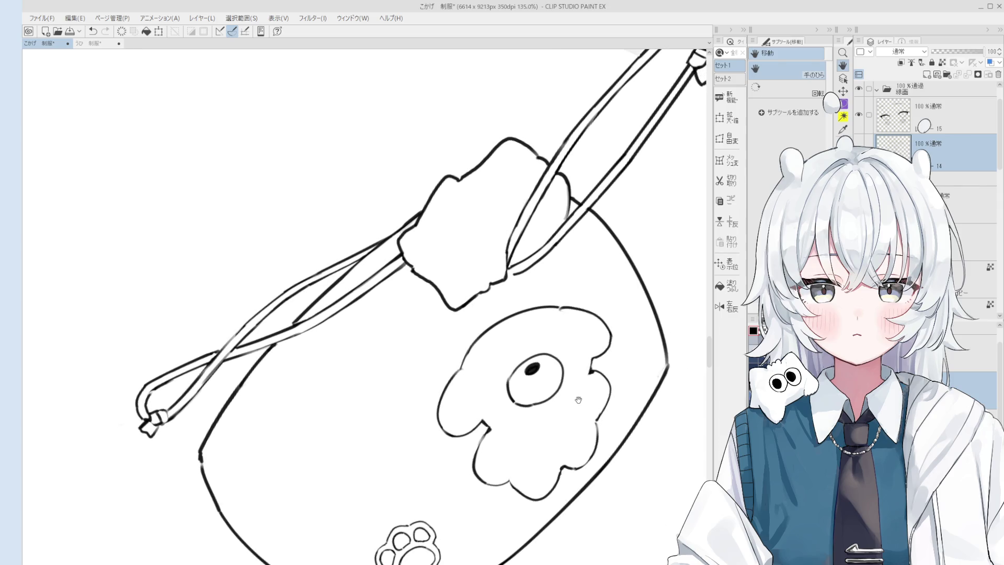
key(p)
scroll(507, 427, up, 3)
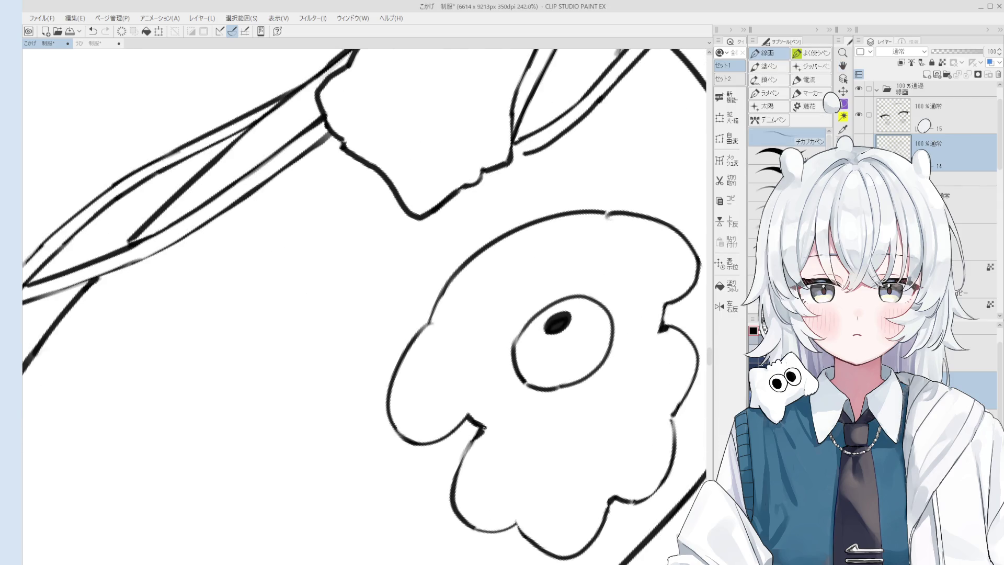
key(e)
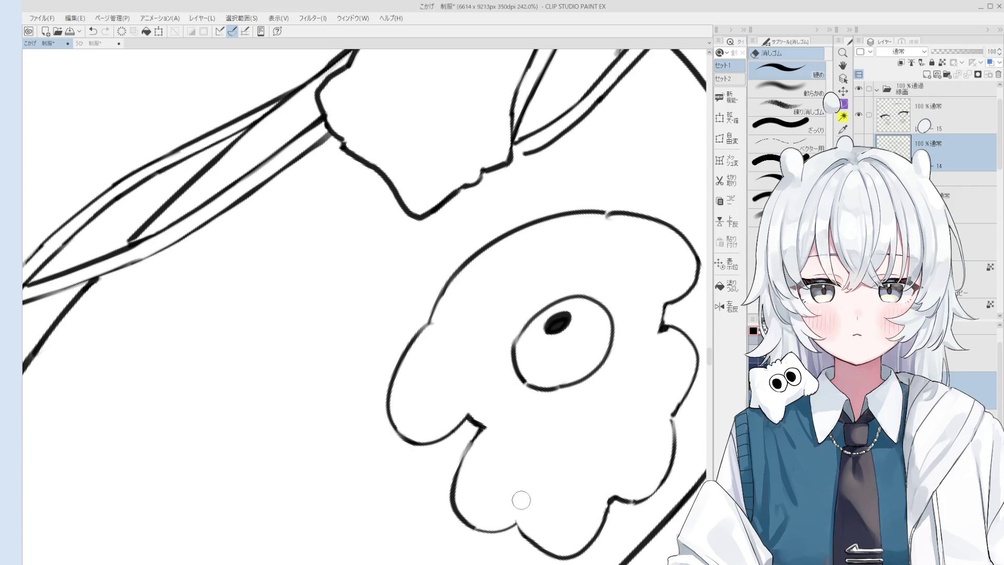
key(h)
drag(573, 476, 660, 454)
scroll(660, 453, down, 1)
key(p)
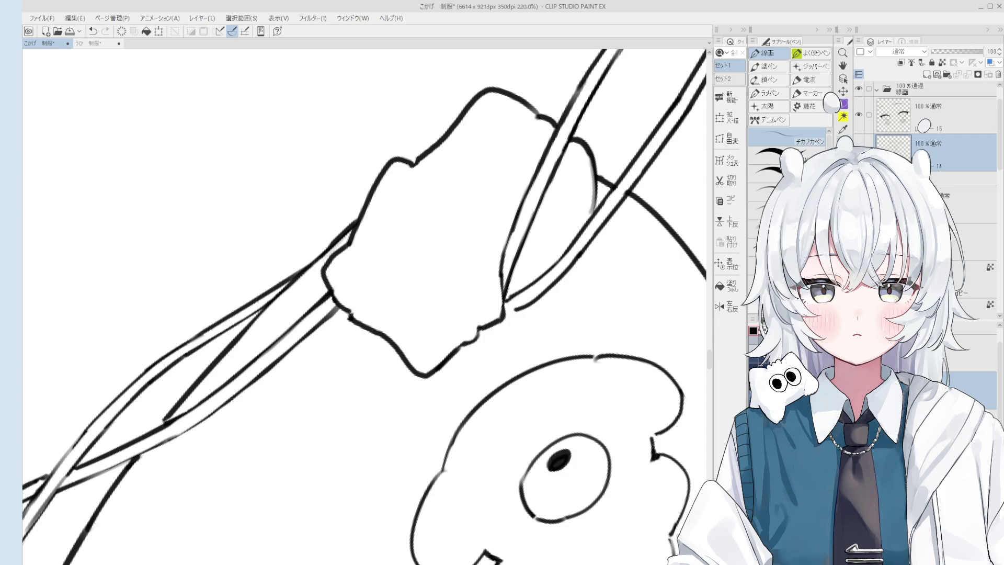
scroll(651, 444, down, 2)
key(e)
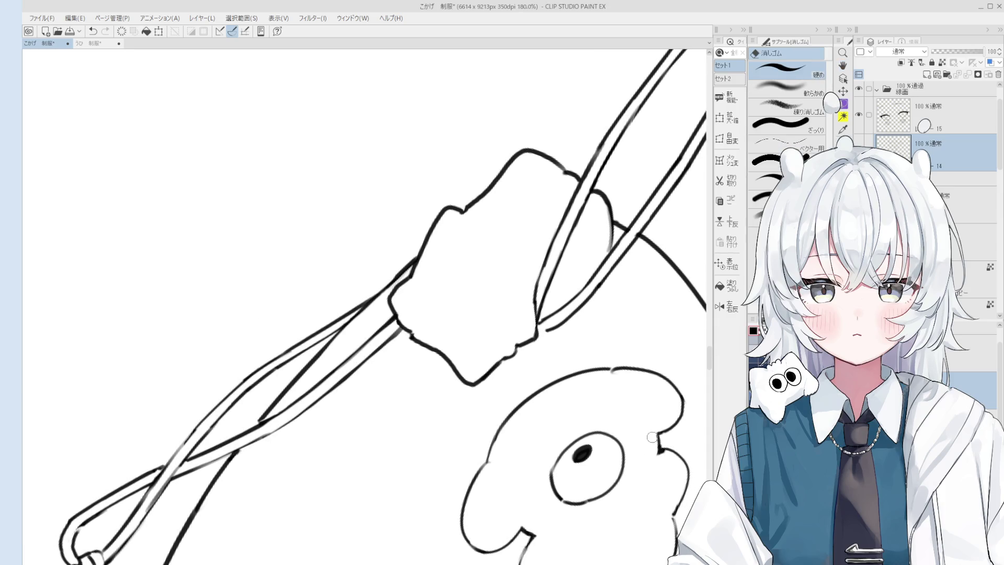
key(h)
scroll(608, 400, up, 5)
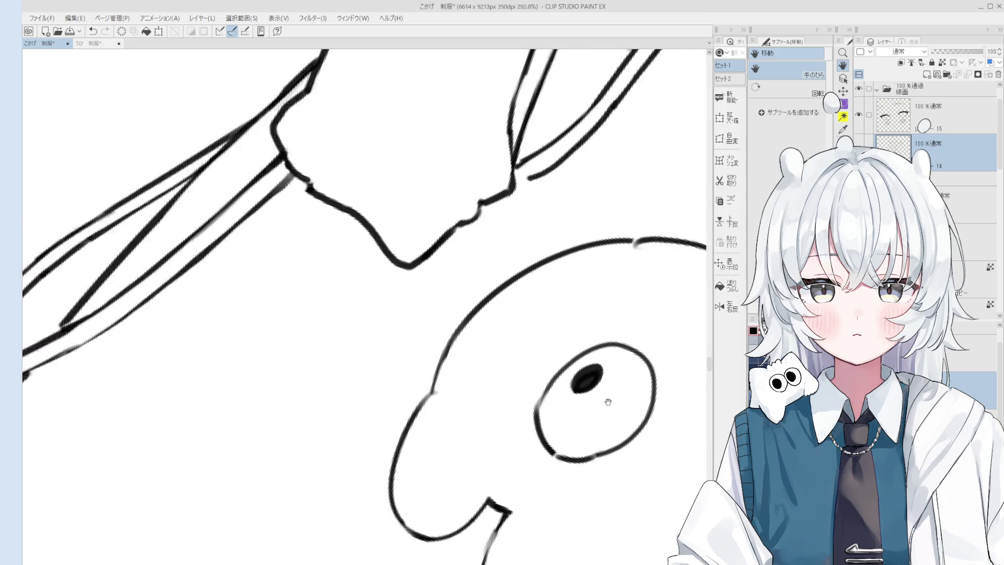
scroll(608, 400, up, 1)
key(e)
Erase the circle's rough left and upper-left outline segments
mouse_move(546, 422)
mouse_down()
mouse_move(554, 450)
mouse_move(546, 381)
mouse_move(529, 418)
mouse_up()
key(p)
key(ctrl+z)
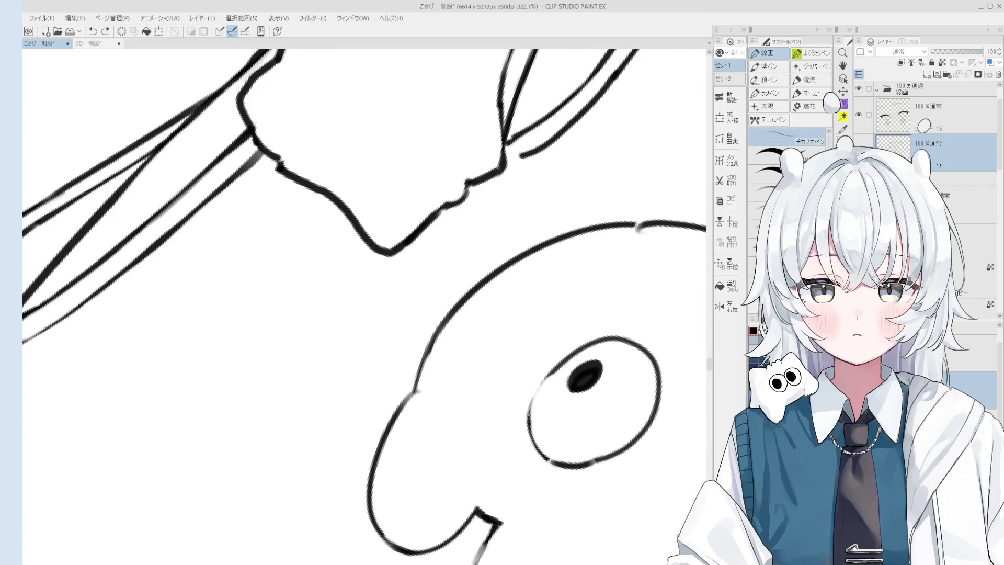
key(ctrl+y)
scroll(549, 402, down, 1)
key(e)
mouse_move(549, 376)
mouse_down()
mouse_move(596, 355)
mouse_move(584, 357)
mouse_up()
key(p)
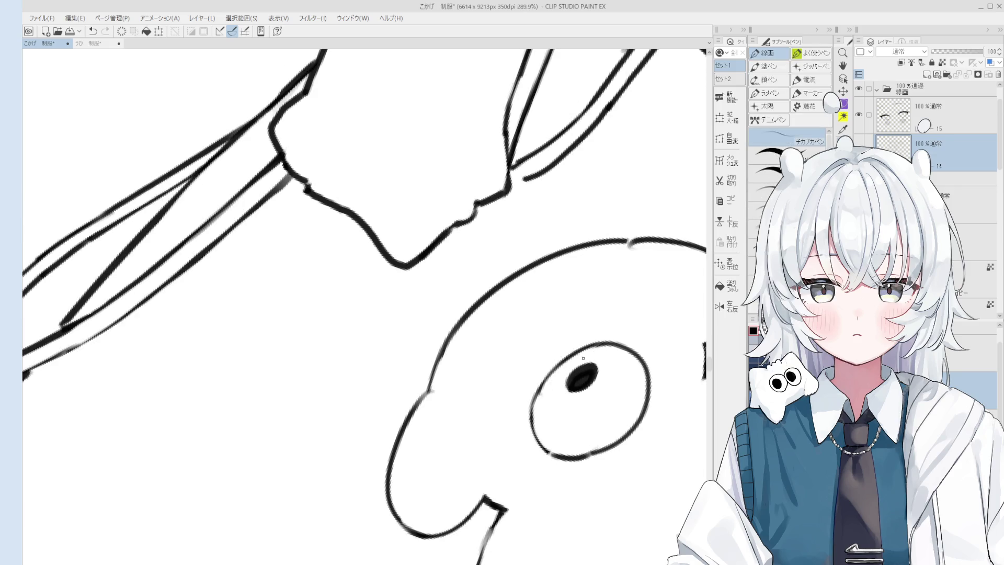
scroll(583, 357, up, 5)
Erase more of the circle's left outline and undo a stray stroke near it
key(e)
mouse_move(543, 256)
mouse_down()
mouse_move(551, 336)
mouse_move(549, 324)
mouse_up()
key(p)
key(ctrl+z)
scroll(554, 419, down, 6)
key(e)
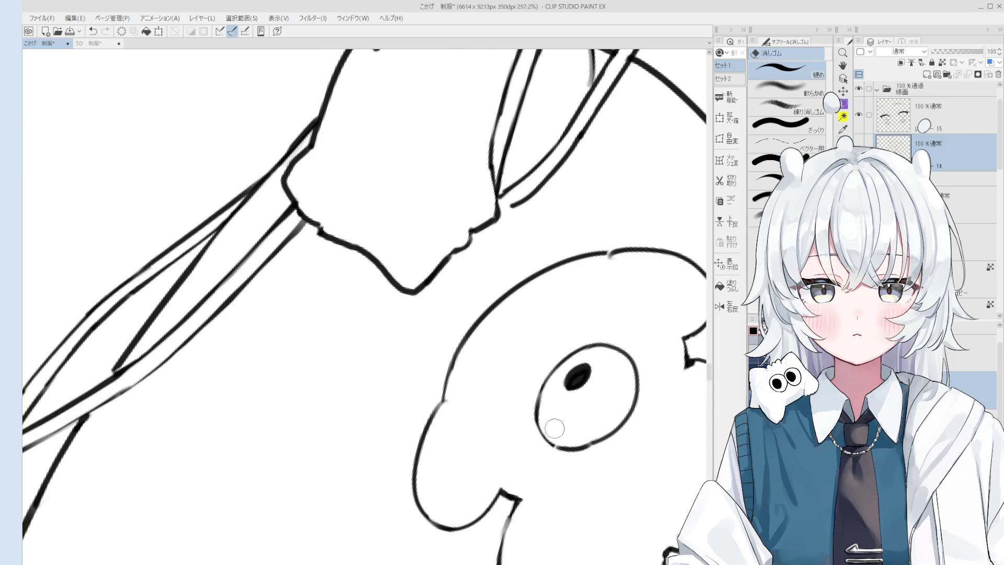
key(h)
scroll(594, 357, down, 5)
scroll(594, 358, down, 4)
scroll(575, 361, up, 3)
Place a black dot above the circle, erasing and undoing the misshapen attempts
key(p)
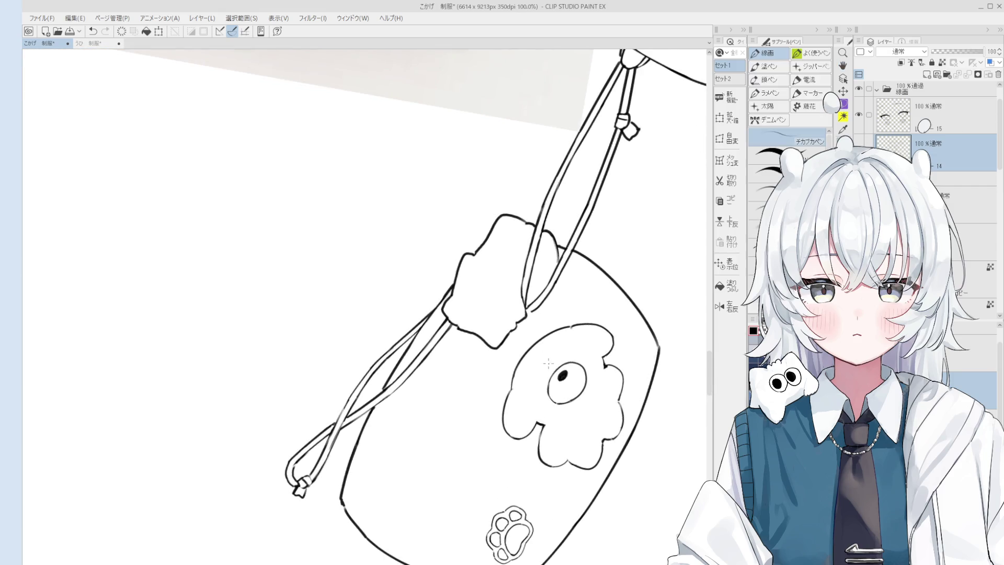
scroll(548, 363, up, 4)
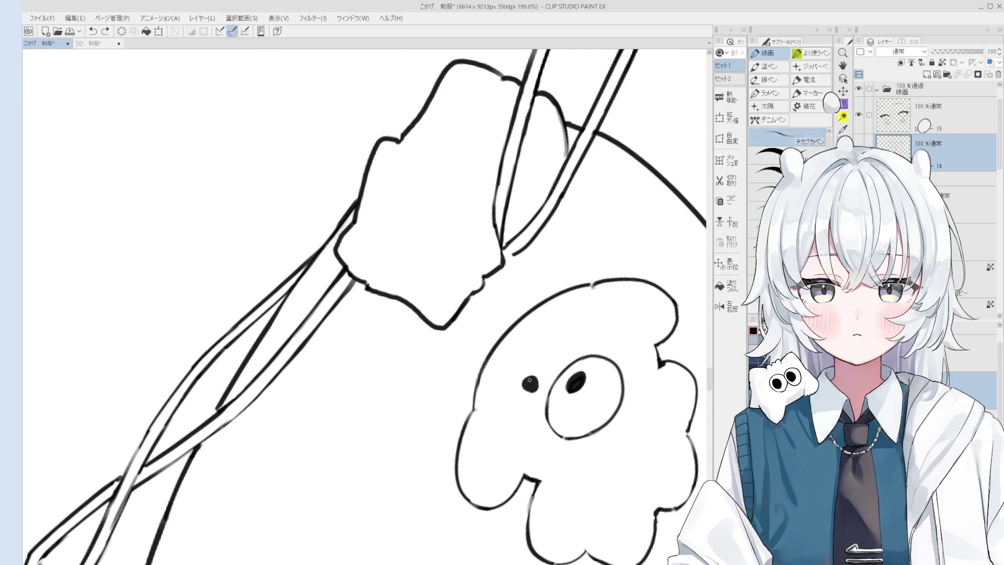
click(577, 341)
scroll(577, 341, up, 1)
key(ctrl+z)
click(574, 340)
drag(573, 340, 571, 331)
key(e)
mouse_move(519, 386)
mouse_down()
mouse_move(537, 391)
mouse_move(524, 402)
mouse_move(515, 389)
mouse_move(517, 403)
mouse_up()
key(p)
scroll(536, 409, up, 3)
key(ctrl+z)
key(ctrl+z)
Paint the upper eye dot, trim its edge, and retry the left eye dot
scroll(574, 360, down, 2)
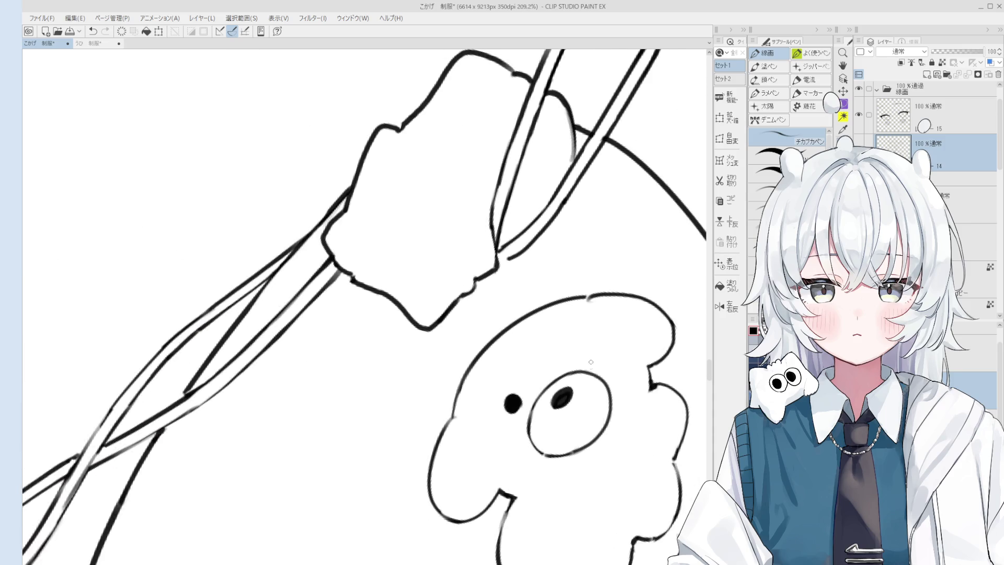
scroll(573, 360, down, 2)
scroll(495, 381, up, 4)
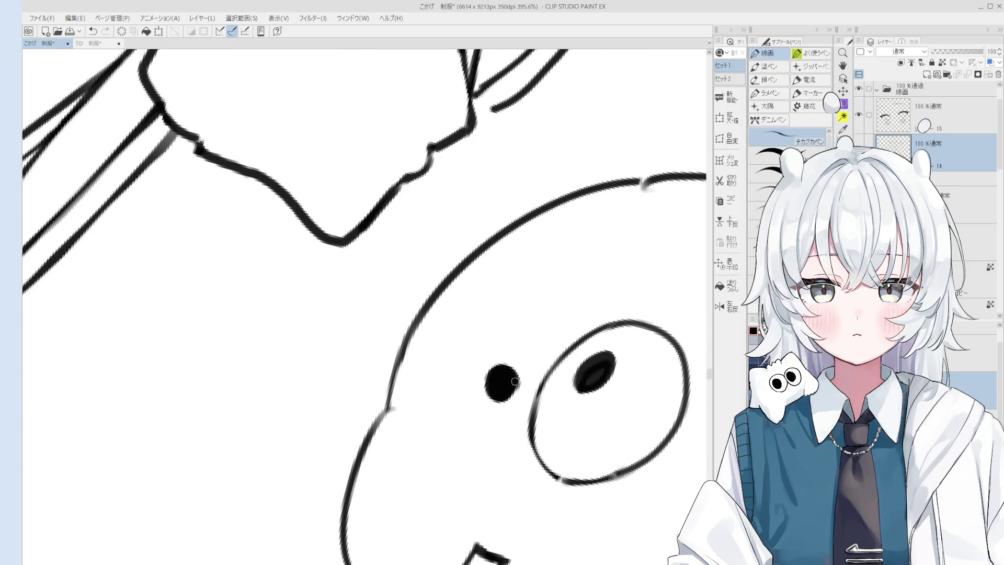
scroll(495, 381, down, 2)
mouse_move(590, 314)
mouse_down()
mouse_move(581, 306)
mouse_move(604, 304)
mouse_up()
key(e)
drag(657, 327, 665, 336)
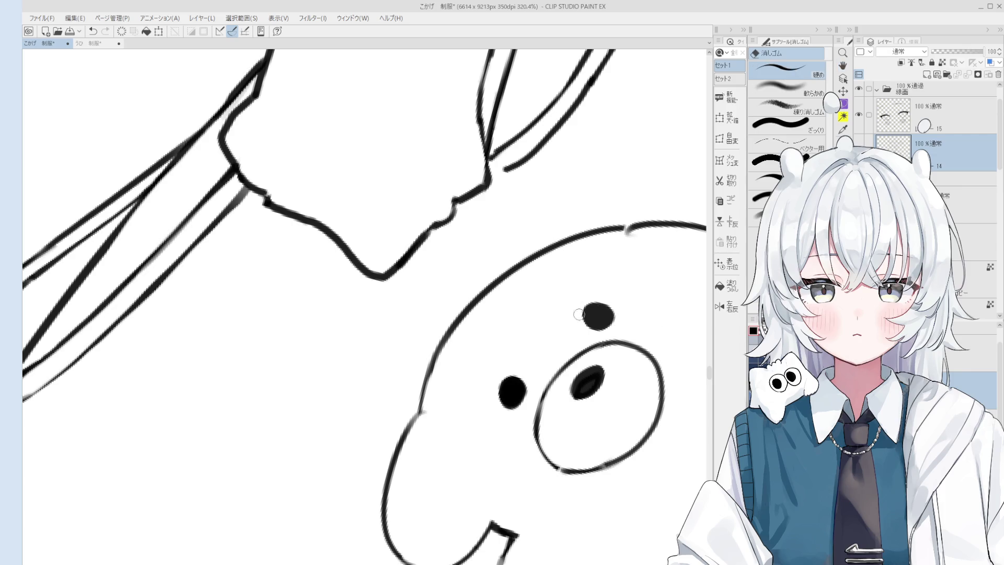
scroll(602, 306, down, 1)
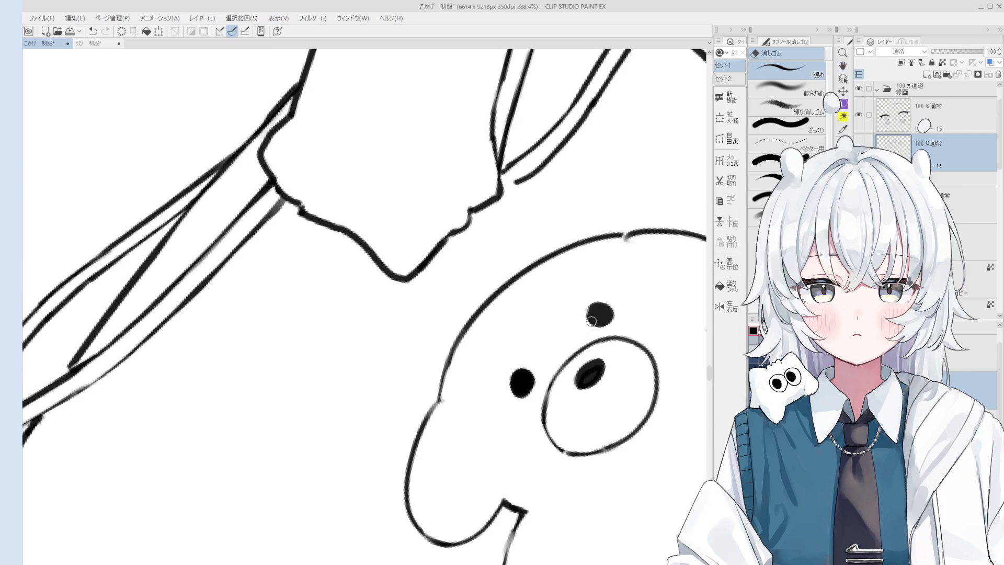
key(p)
drag(517, 379, 527, 385)
key(ctrl+z)
drag(596, 309, 609, 313)
key(ctrl+z)
scroll(602, 313, down, 2)
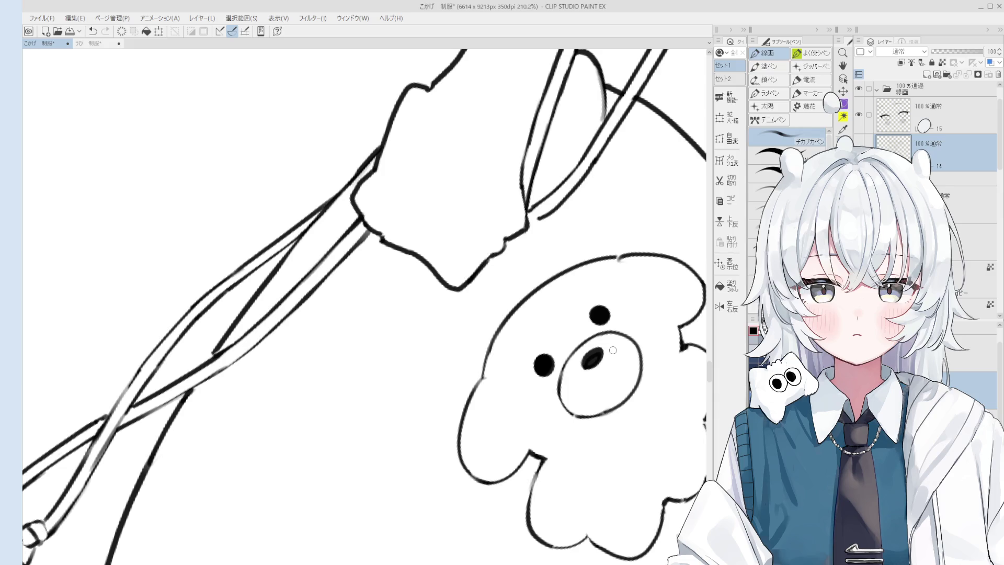
scroll(615, 347, down, 5)
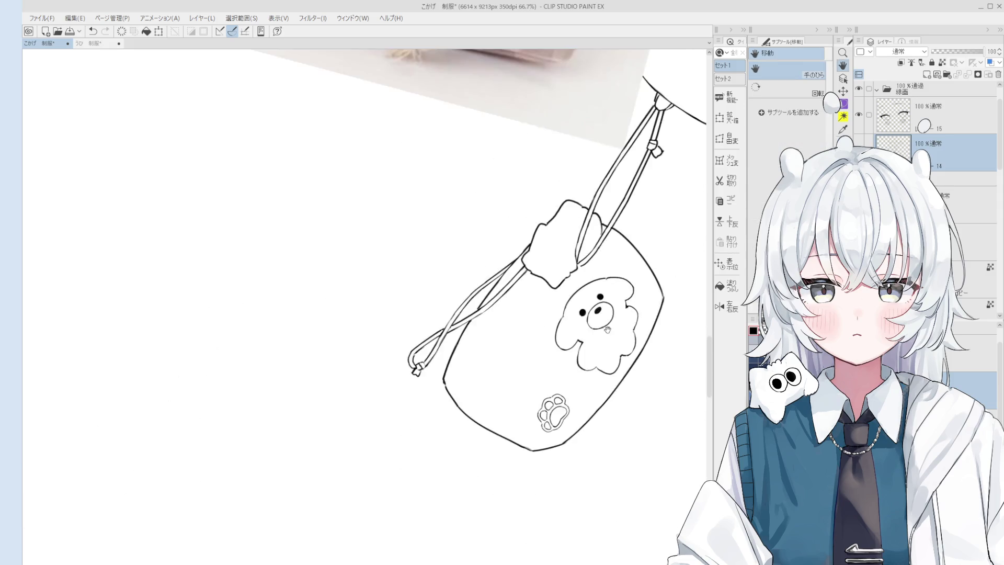
key(e)
scroll(586, 296, up, 4)
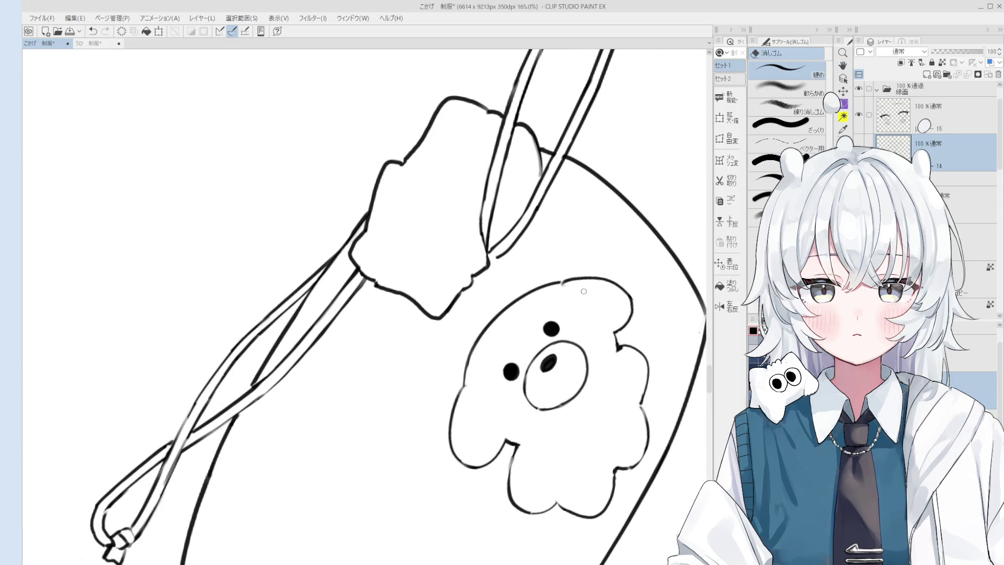
scroll(574, 297, up, 2)
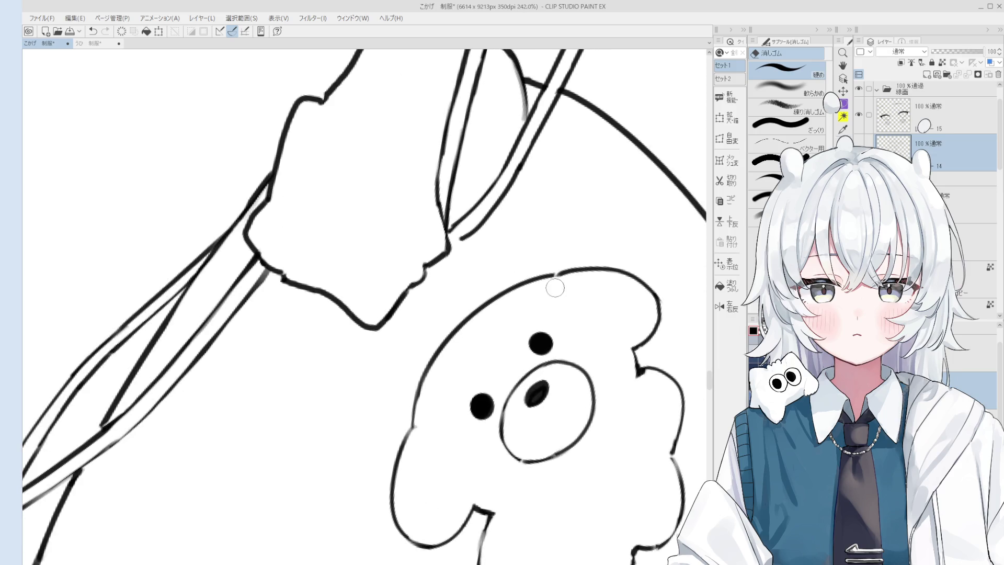
key(o)
key(h)
scroll(536, 342, down, 8)
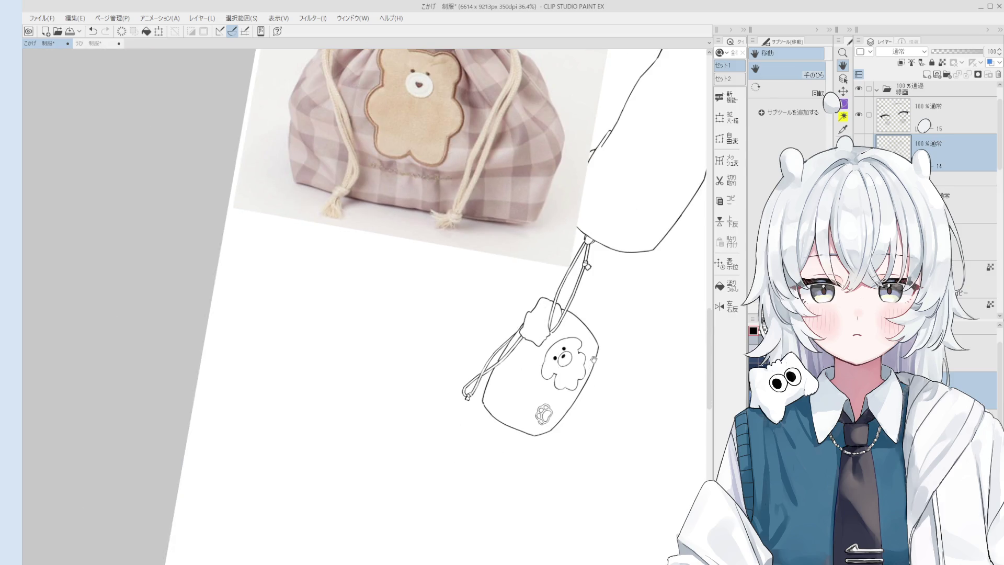
key(p)
scroll(556, 370, up, 5)
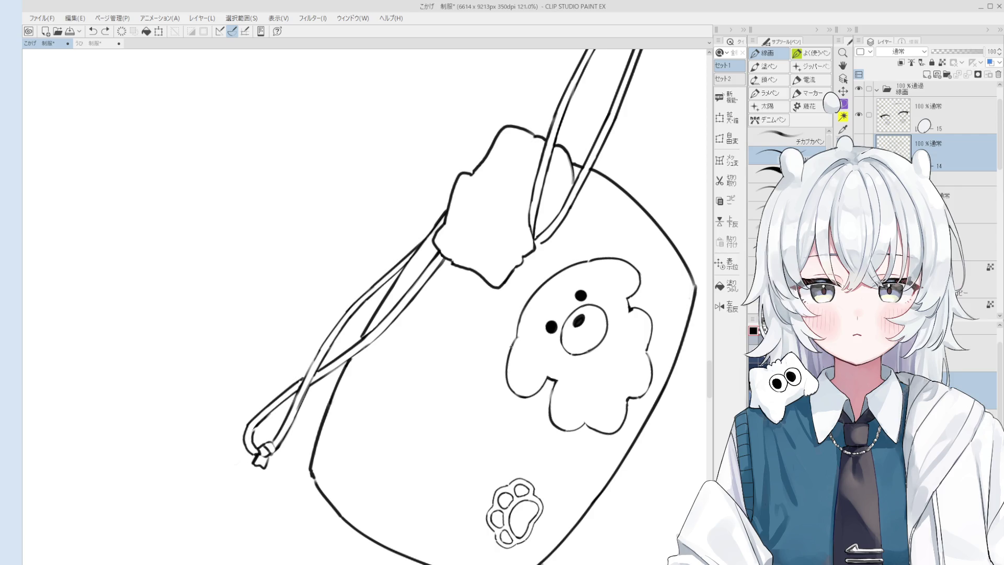
key(h)
scroll(485, 262, down, 3)
key(p)
scroll(546, 428, up, 3)
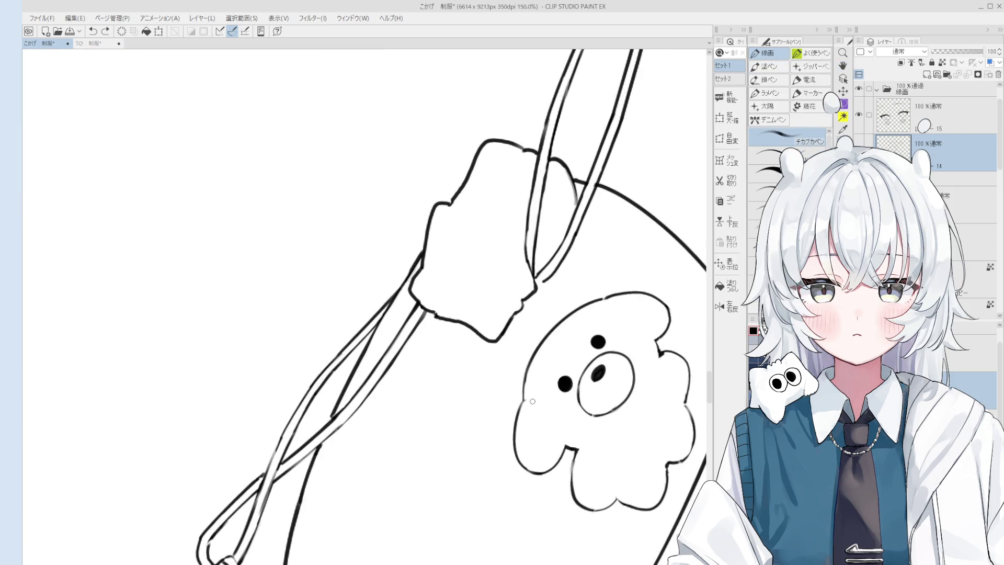
drag(536, 494, 503, 397)
Draw a second stroke along the bear's lower-left outline, retrying with Ctrl+Z until it fits
key(ctrl+z)
mouse_move(528, 484)
mouse_down()
mouse_move(503, 400)
mouse_move(515, 486)
mouse_up()
key(ctrl+z)
key(ctrl+z)
mouse_move(509, 398)
mouse_down()
mouse_move(515, 480)
mouse_move(511, 417)
mouse_move(510, 468)
mouse_up()
key(ctrl+z)
key(ctrl+z)
mouse_move(506, 415)
mouse_down()
mouse_move(510, 473)
mouse_move(556, 481)
mouse_move(571, 509)
mouse_up()
key(ctrl+z)
key(ctrl+z)
key(ctrl+z)
drag(555, 471, 585, 517)
key(ctrl+z)
mouse_move(555, 473)
mouse_down()
mouse_move(587, 511)
mouse_move(610, 511)
mouse_up()
key(ctrl+z)
key(ctrl+z)
mouse_move(556, 475)
mouse_down()
mouse_move(558, 491)
mouse_move(606, 515)
mouse_move(620, 507)
mouse_up()
key(ctrl+z)
key(ctrl+z)
Tilt the canvas and pan the view back up over the bear emblem
drag(561, 486, 542, 532)
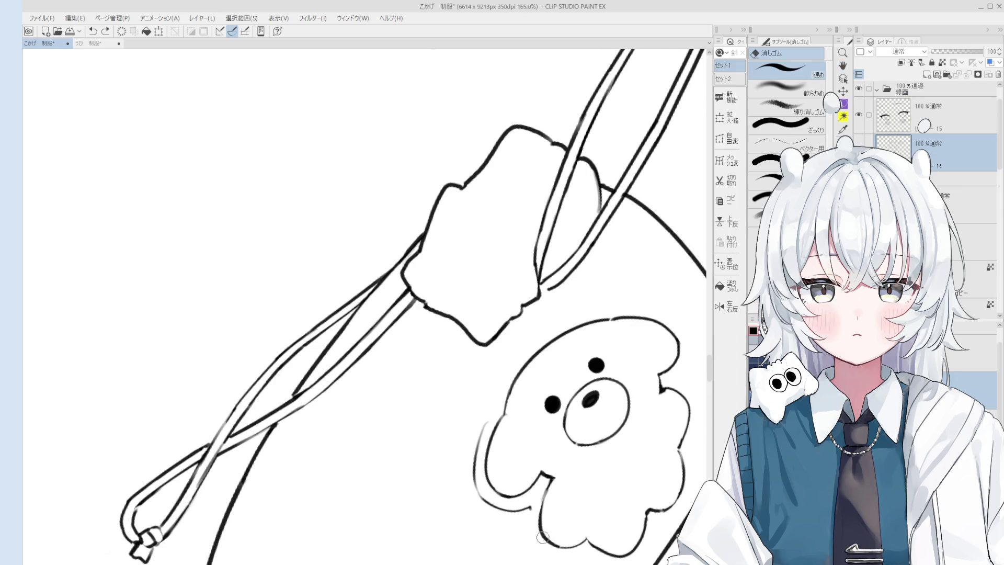
scroll(582, 489, up, 2)
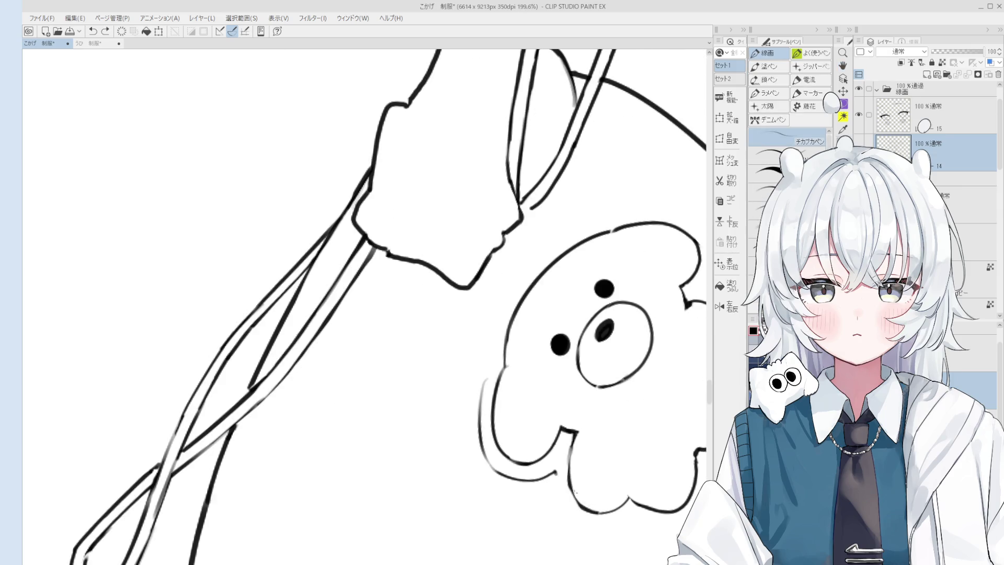
scroll(575, 493, down, 1)
key(e)
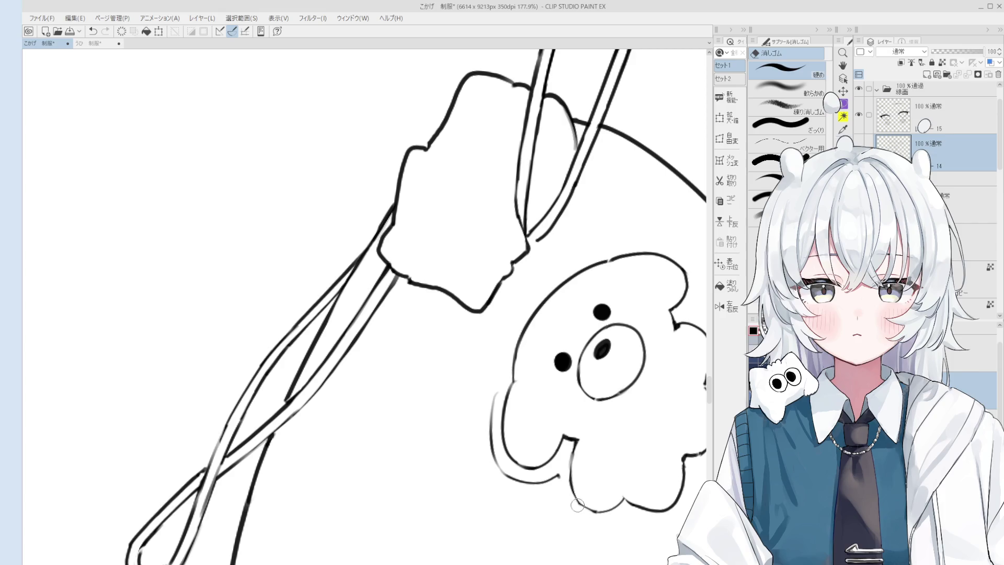
key(h)
scroll(580, 499, down, 1)
drag(604, 530, 596, 474)
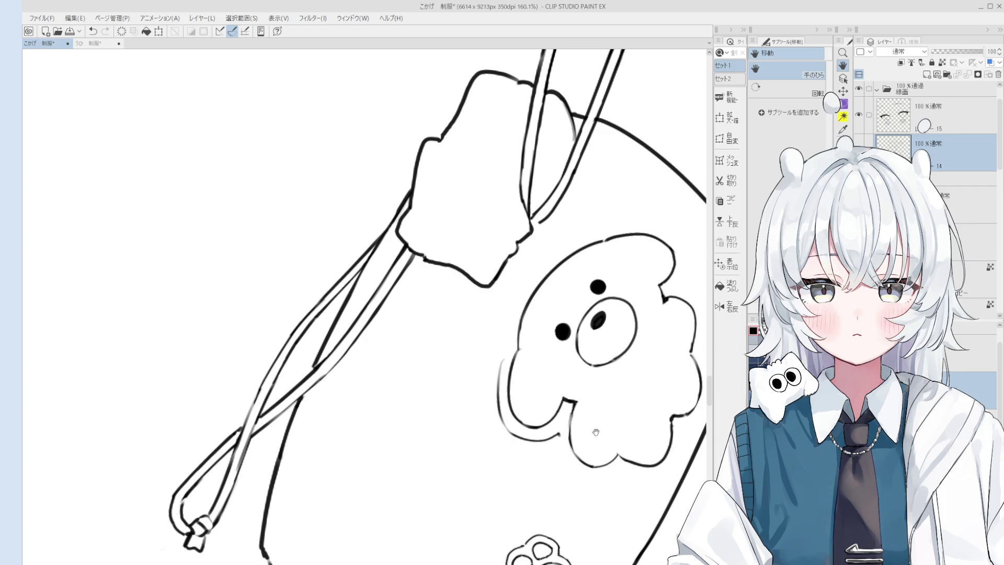
Ink a short first stroke on the bear's lower outline with the pen
key(b)
scroll(557, 444, up, 2)
key(p)
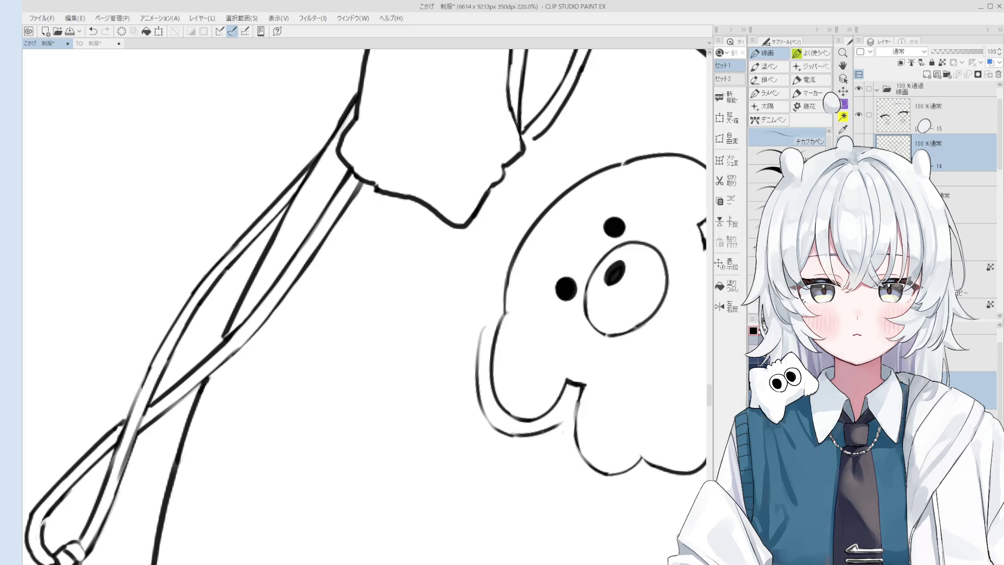
scroll(539, 429, down, 3)
scroll(555, 393, up, 1)
key(e)
key(p)
key(asciicircum)
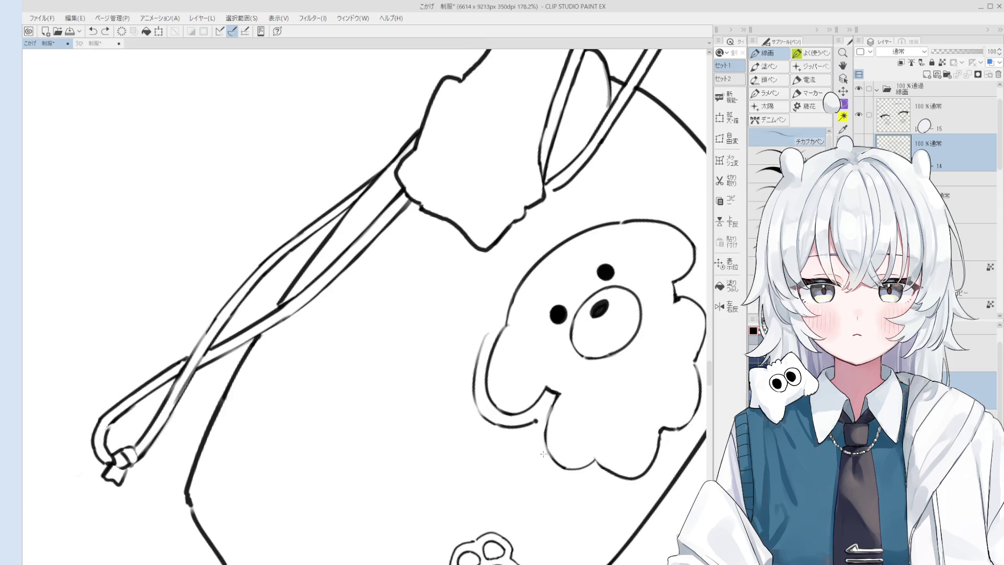
key(ctrl+z)
drag(538, 429, 564, 473)
Rotate the view counter-clockwise and remove that stroke's tail after toggling undo/redo
key(minus)
key(minus)
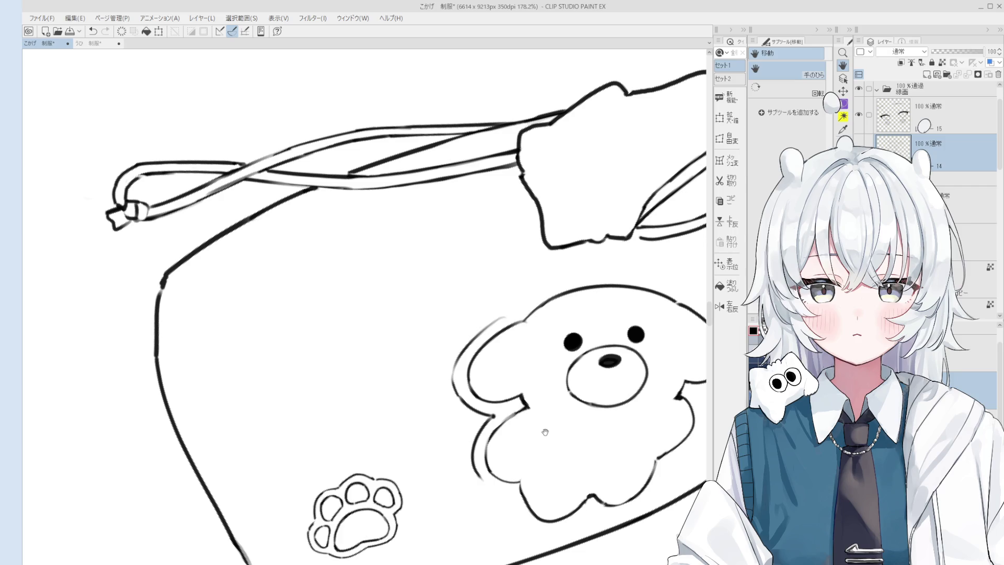
key(minus)
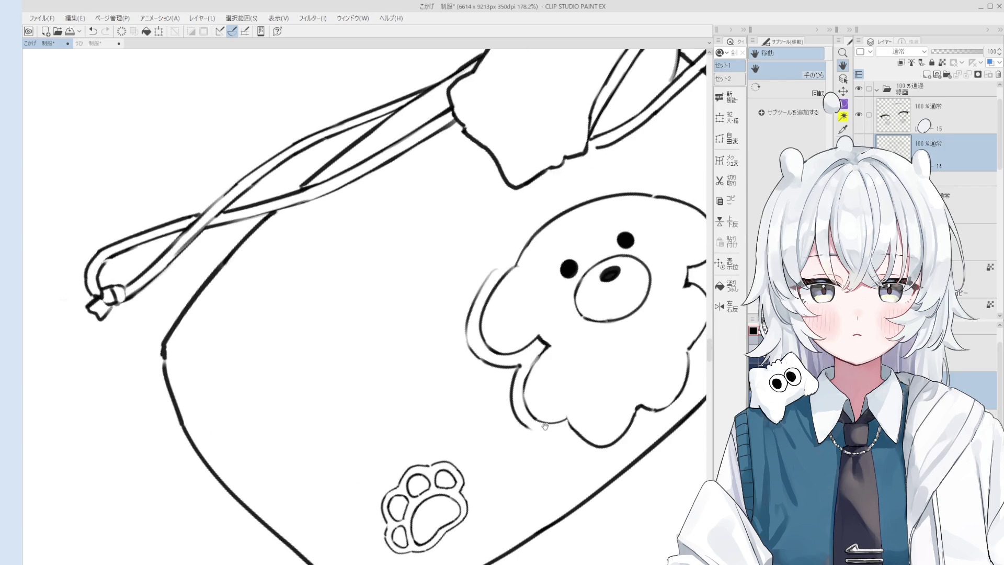
scroll(543, 424, up, 1)
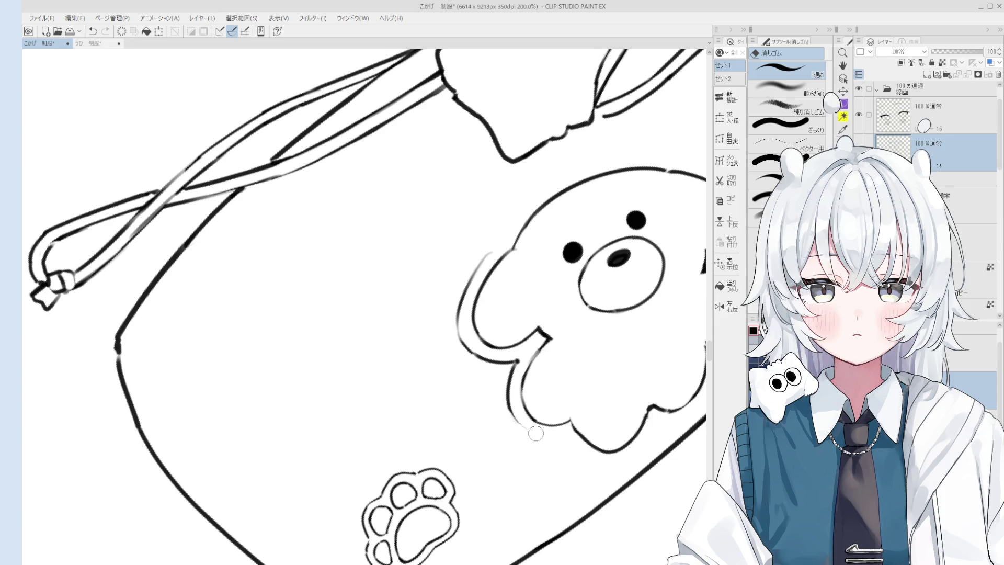
key(ctrl+z)
key(ctrl+y)
key(ctrl+z)
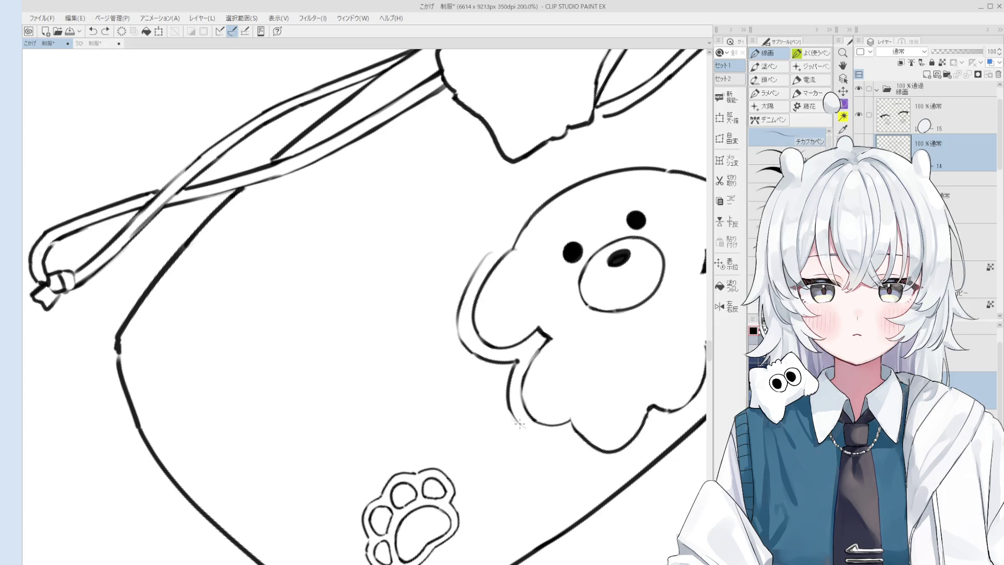
key(ctrl+y)
key(ctrl+z)
key(ctrl+y)
key(ctrl+z)
Redraw the curve along the bear's lower outline until it extends smoothly
key(e)
key(p)
drag(568, 441, 540, 419)
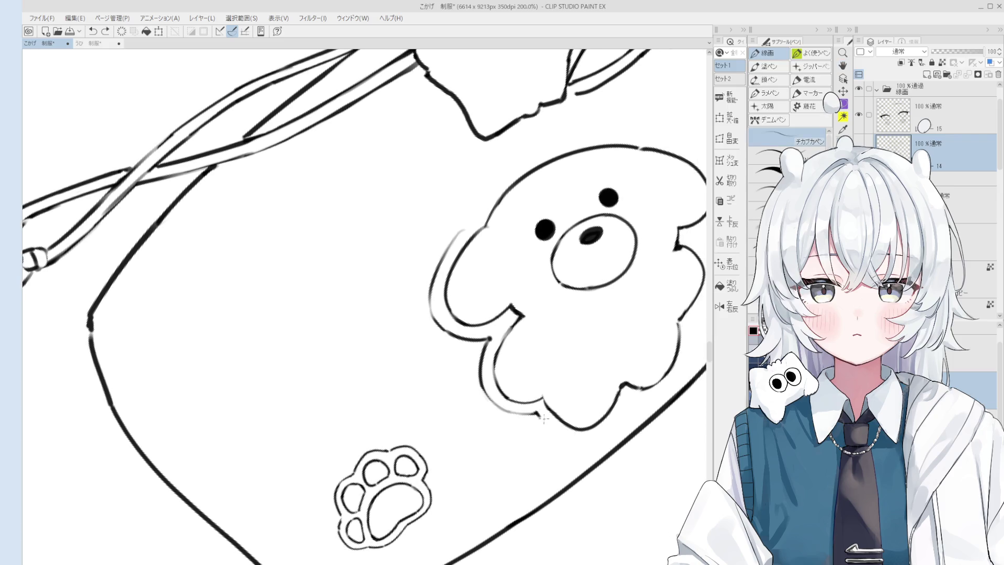
drag(590, 442, 631, 408)
key(ctrl+z)
key(ctrl+z)
key(ctrl+z)
drag(589, 443, 619, 414)
key(ctrl+z)
key(ctrl+z)
drag(589, 446, 626, 408)
scroll(665, 382, up, 3)
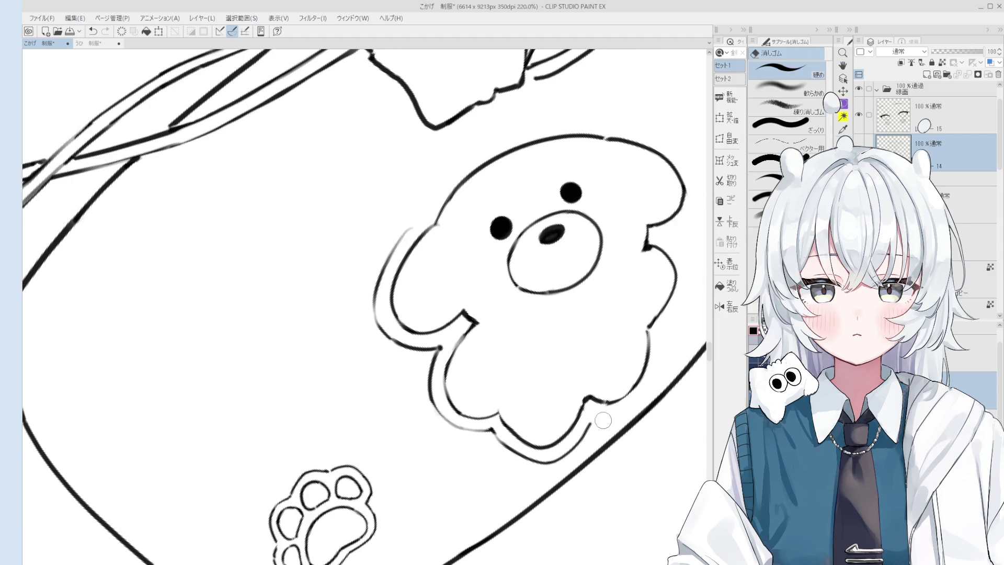
drag(592, 419, 615, 416)
key(ctrl+z)
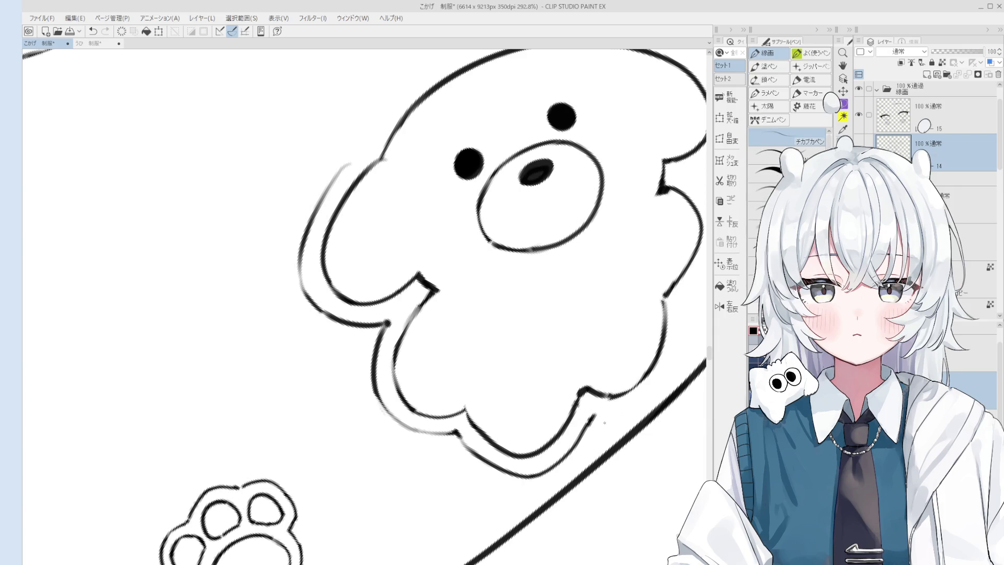
Ink a curve left of the bear's lower outline, undoing the earlier attempt
scroll(601, 422, up, 3)
scroll(594, 414, down, 1)
scroll(594, 414, down, 5)
key(p)
scroll(413, 390, up, 3)
key(ctrl+z)
mouse_move(376, 382)
mouse_down()
mouse_move(434, 456)
mouse_move(473, 470)
mouse_up()
key(ctrl+z)
key(ctrl+z)
scroll(473, 470, down, 5)
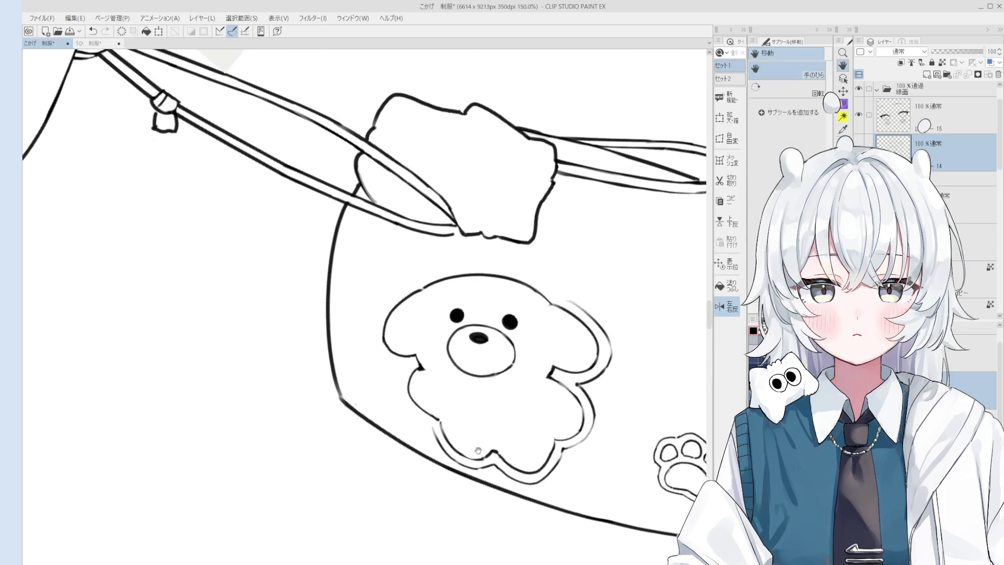
drag(449, 428, 445, 407)
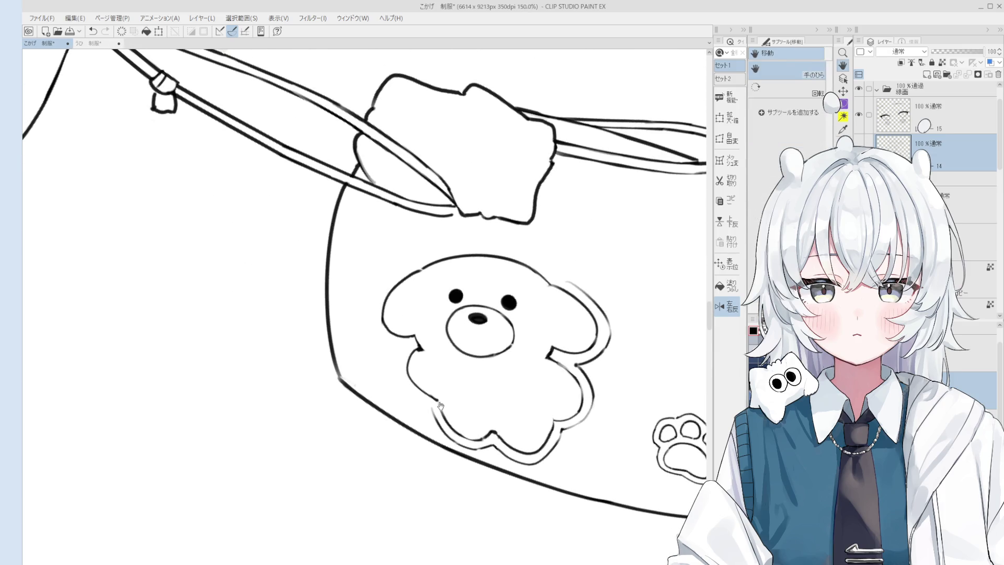
key(minus)
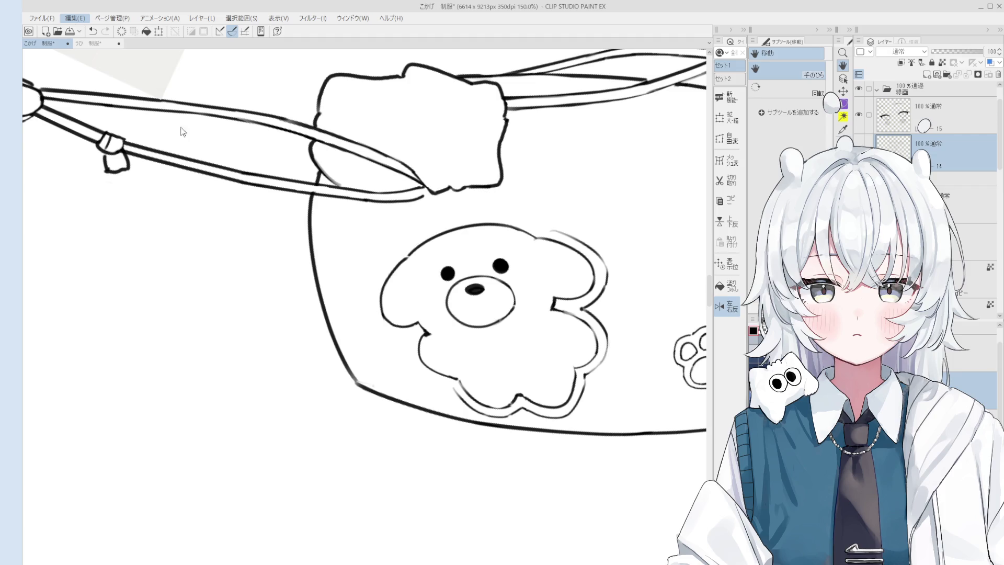
key(ctrl+s)
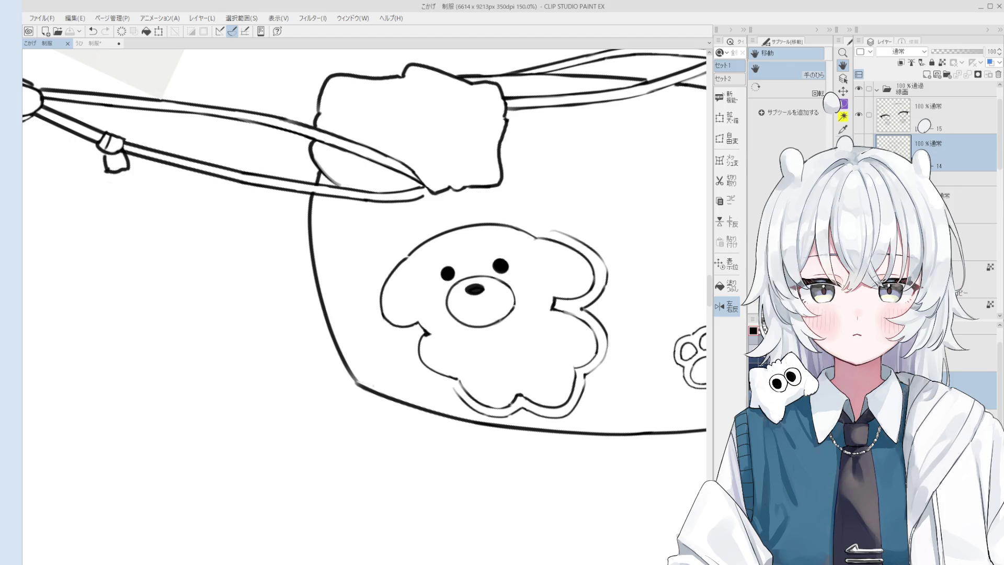
Scroll the canvas view down over the drawstring bag
scroll(408, 392, down, 5)
Rotate the view and ink the outer outline curve down the bear's left side
scroll(408, 393, up, 4)
key(e)
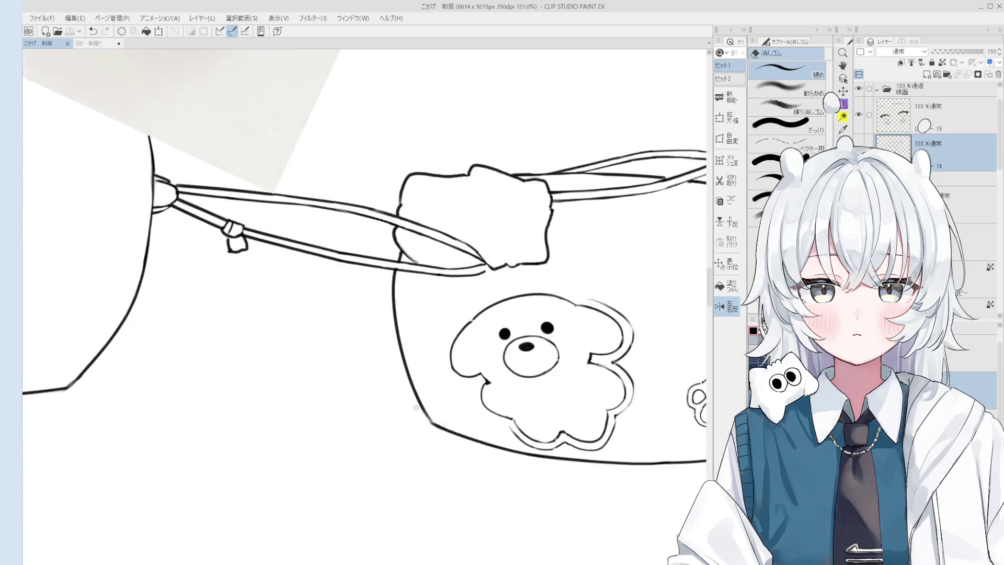
key(h)
drag(408, 392, 523, 401)
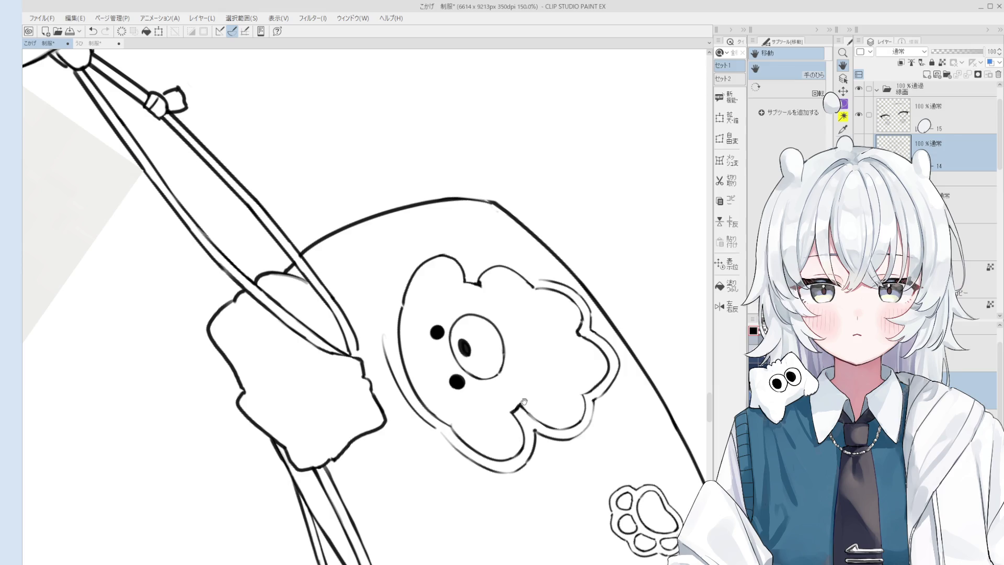
key(minus)
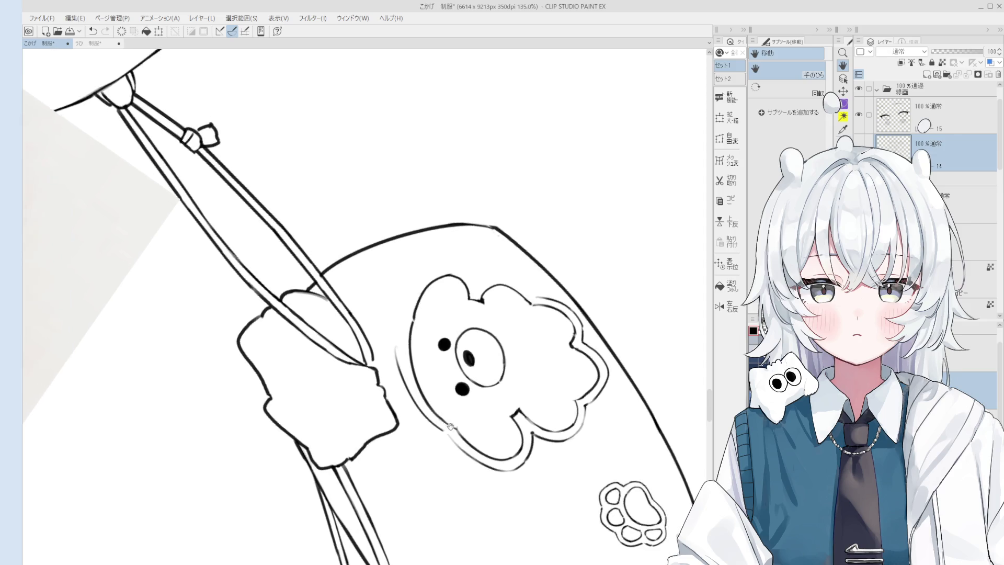
key(minus)
key(minus)
key(e)
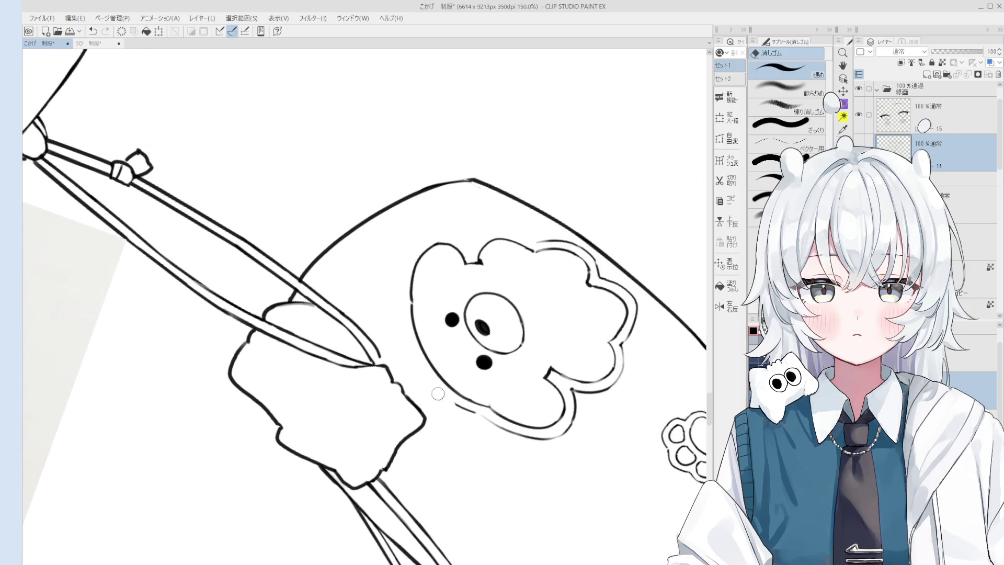
key(p)
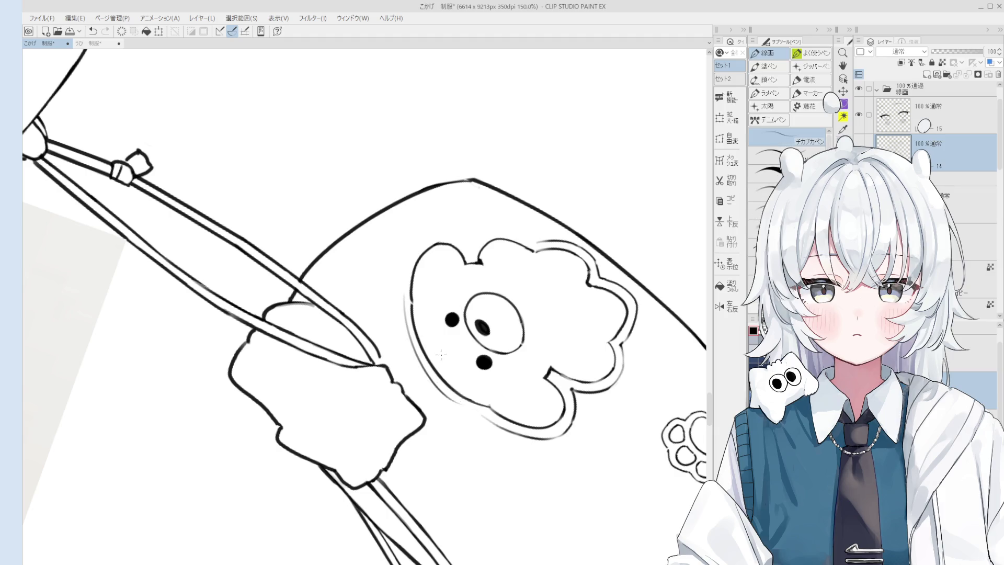
scroll(457, 385, up, 1)
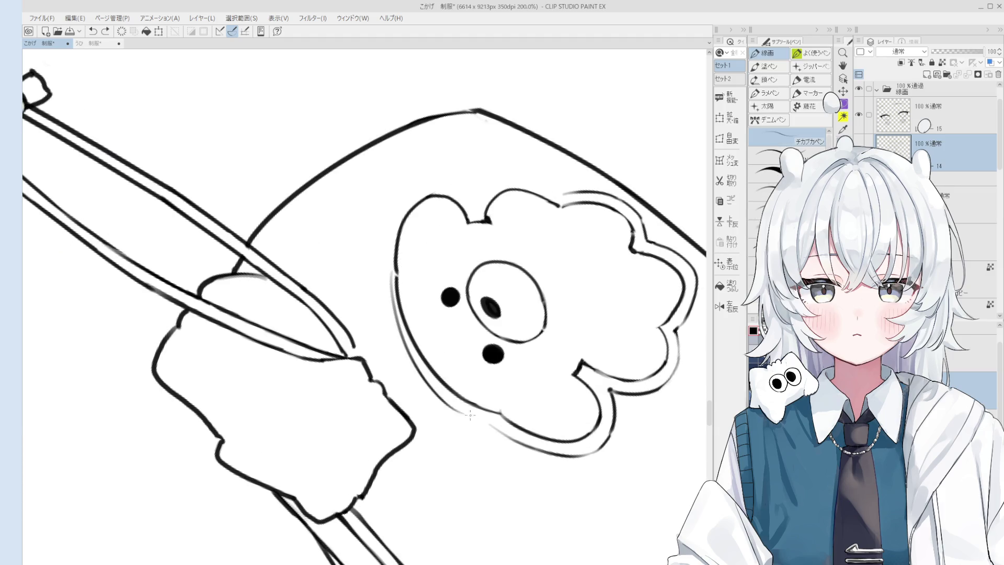
mouse_move(389, 268)
mouse_down()
mouse_move(465, 410)
mouse_move(452, 405)
mouse_move(497, 428)
mouse_up()
key(ctrl+z)
key(ctrl+z)
key(ctrl+z)
key(ctrl+z)
mouse_move(443, 398)
mouse_down()
mouse_move(492, 427)
mouse_move(510, 344)
mouse_move(524, 403)
mouse_up()
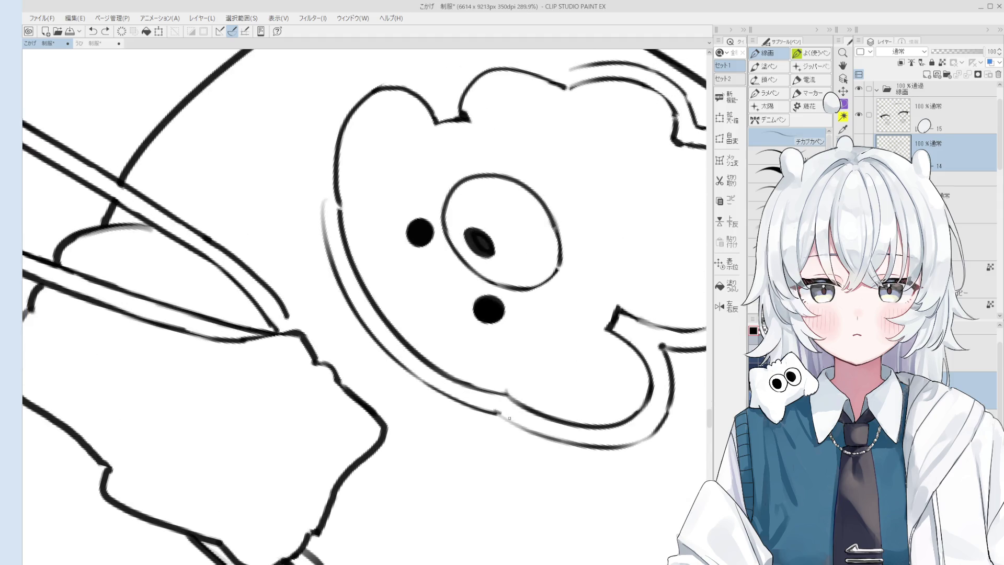
Try strokes along the face's left edge, undoing both, then rotate the view further
scroll(524, 402, up, 2)
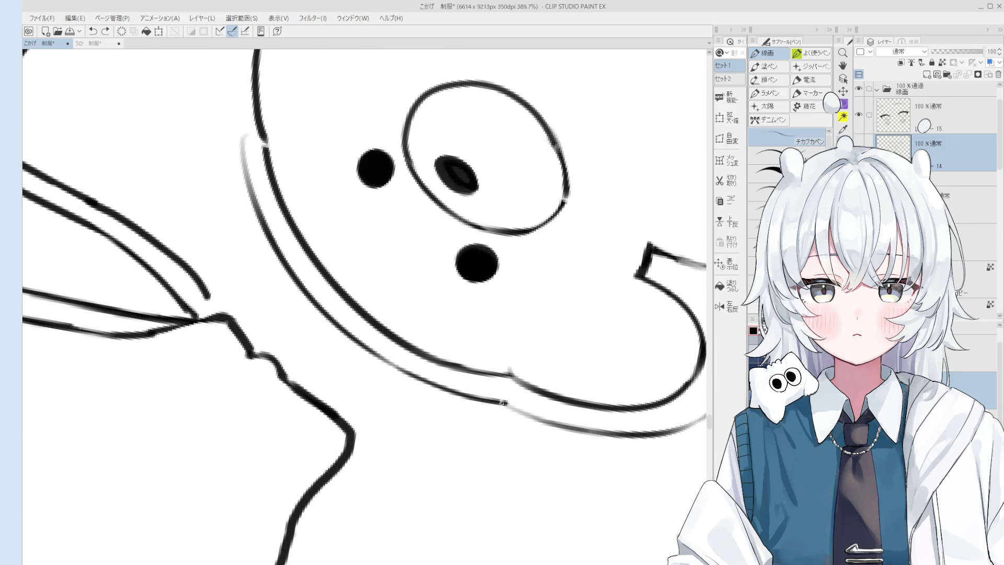
scroll(524, 405, down, 5)
drag(524, 406, 460, 334)
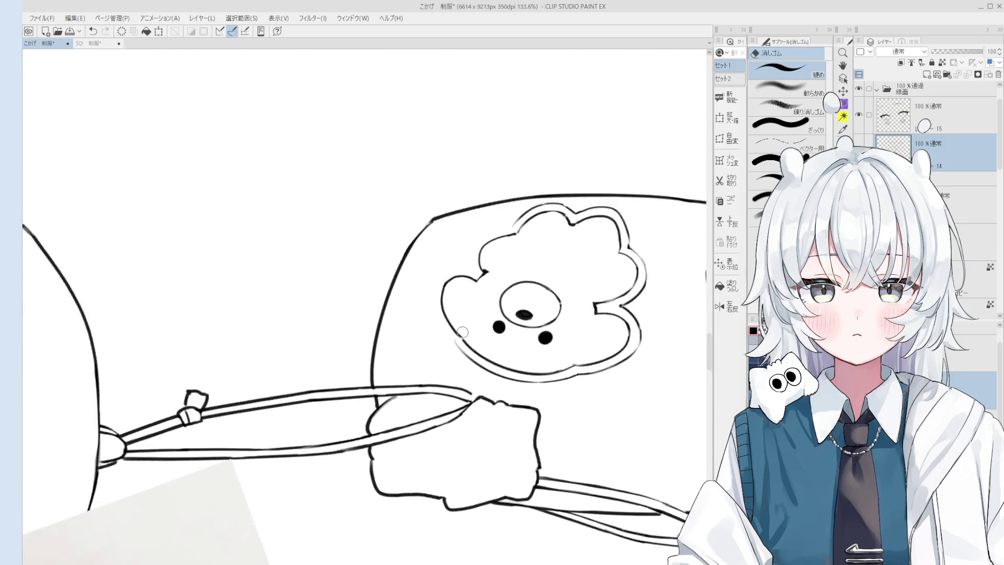
scroll(403, 262, up, 4)
drag(393, 221, 446, 350)
key(ctrl+z)
mouse_move(399, 228)
mouse_down()
mouse_move(445, 351)
mouse_move(391, 243)
mouse_move(445, 349)
mouse_move(485, 262)
mouse_up()
key(ctrl+z)
key(minus)
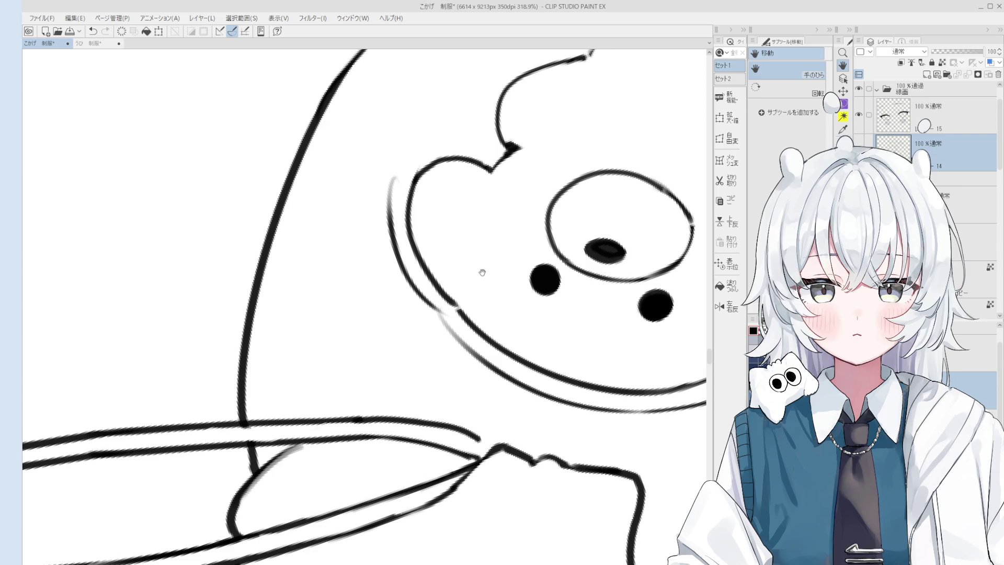
key(minus)
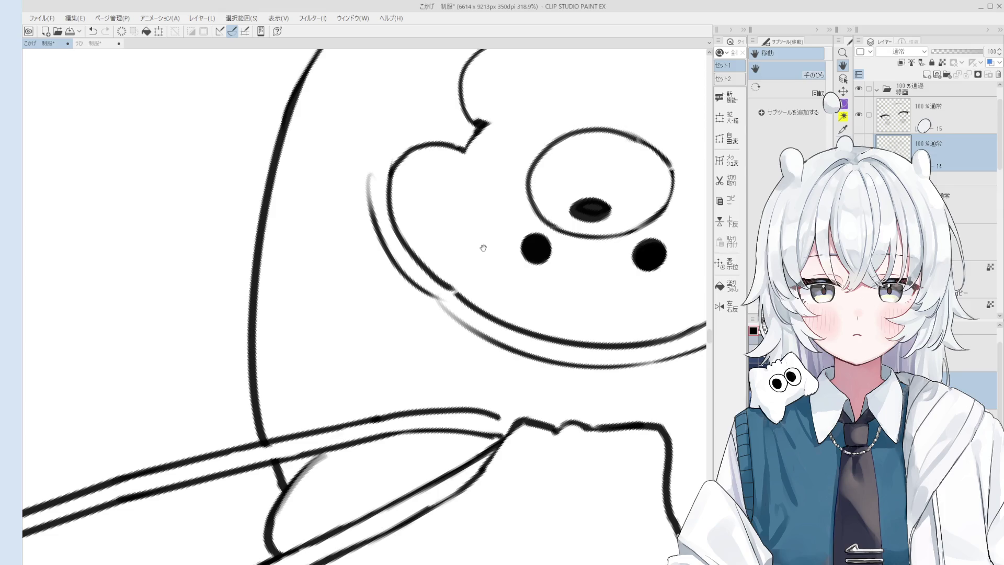
Ink a curved stroke down the bear's outline, undoing the failed attempts
drag(471, 279, 483, 359)
key(e)
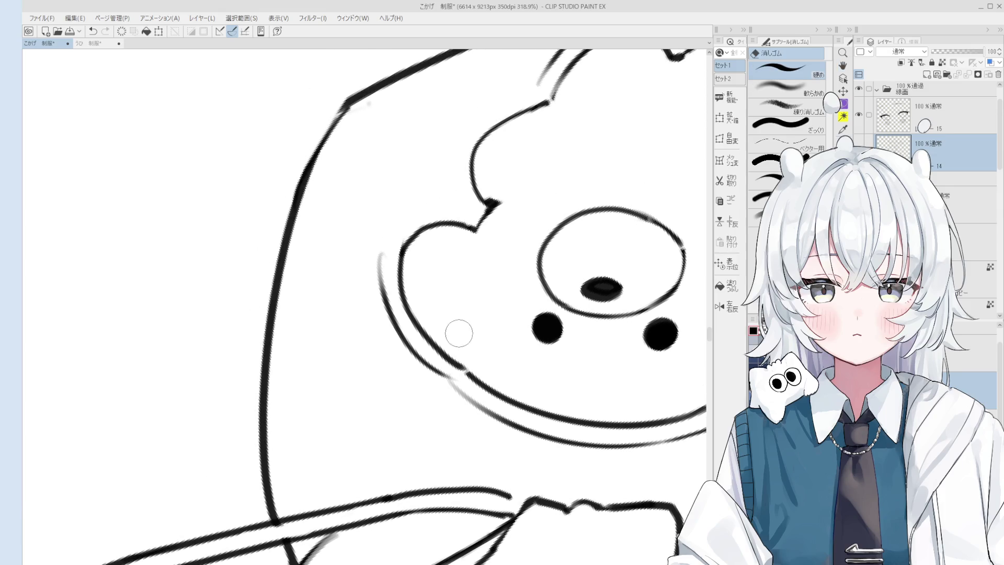
key(p)
mouse_move(406, 318)
mouse_down()
mouse_move(458, 350)
mouse_move(462, 396)
mouse_up()
key(ctrl+z)
mouse_move(438, 354)
mouse_down()
mouse_move(462, 402)
mouse_move(491, 336)
mouse_move(468, 291)
mouse_up()
key(ctrl+z)
Extend the ear outline and close its gap with a short final stroke
key(p)
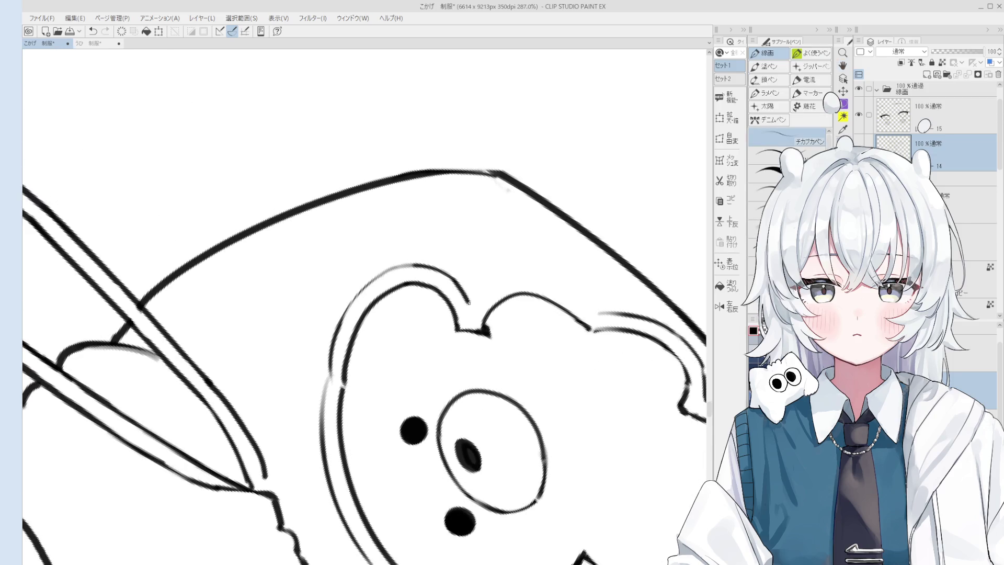
drag(458, 284, 472, 305)
key(h)
mouse_move(442, 317)
mouse_down()
mouse_move(424, 345)
mouse_move(460, 379)
mouse_up()
key(ctrl+z)
key(ctrl+z)
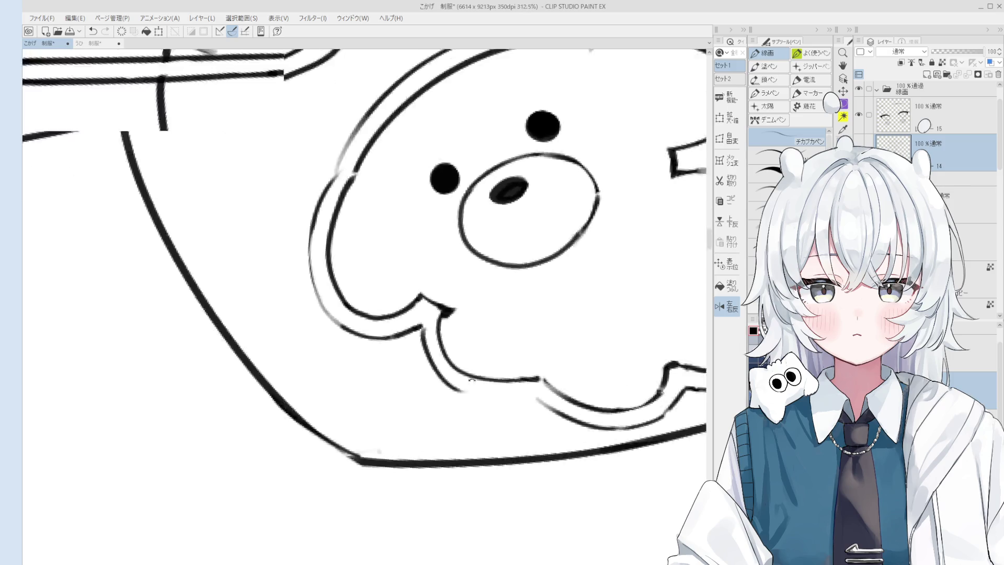
key(ctrl+z)
key(ctrl+y)
key(ctrl+z)
key(ctrl+y)
key(ctrl+z)
key(ctrl+y)
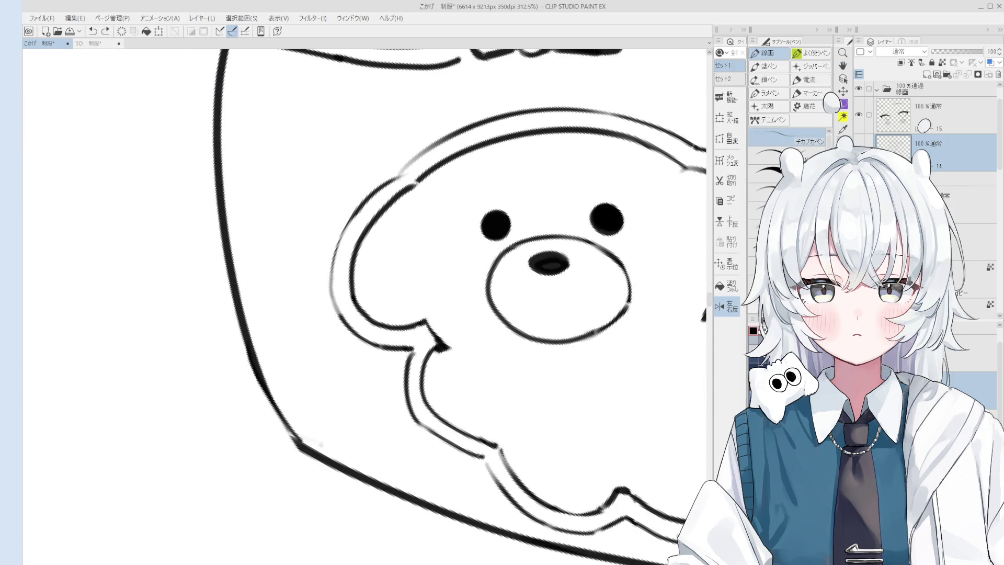
drag(486, 454, 485, 463)
scroll(501, 331, down, 10)
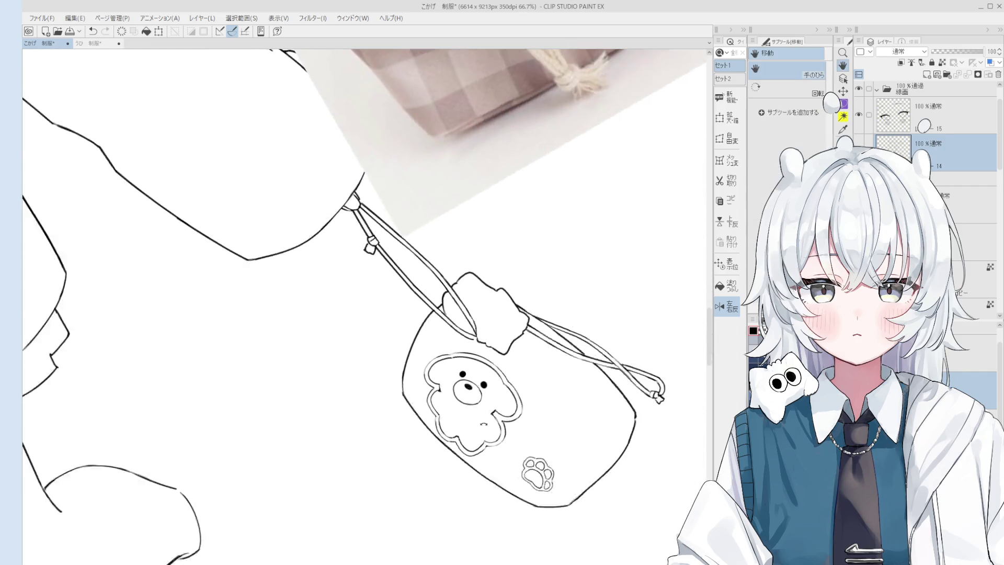
Try a short mark beside the paw print on the bag, then undo it
drag(501, 331, 497, 328)
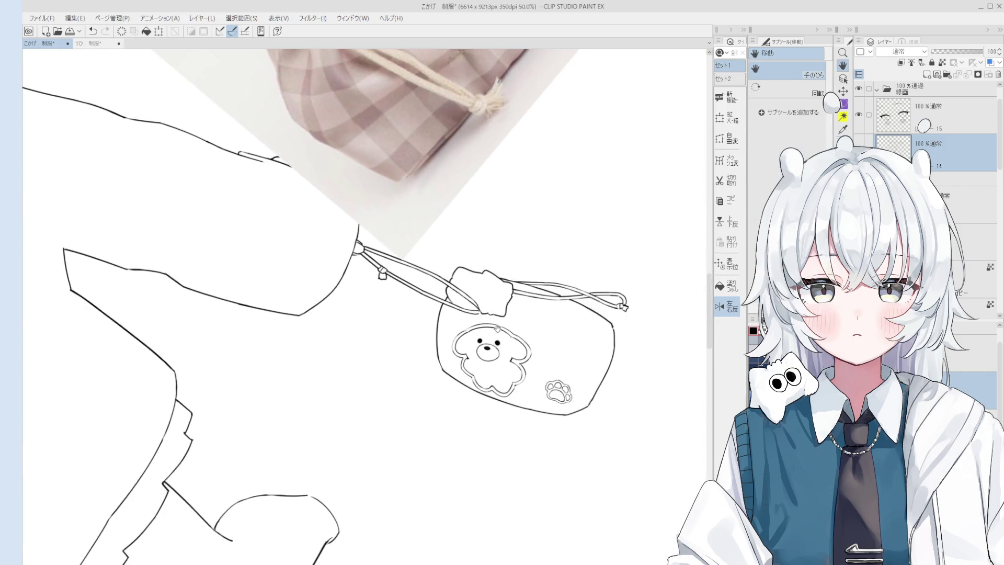
drag(557, 358, 573, 369)
key(ctrl+z)
key(ctrl+y)
key(ctrl+z)
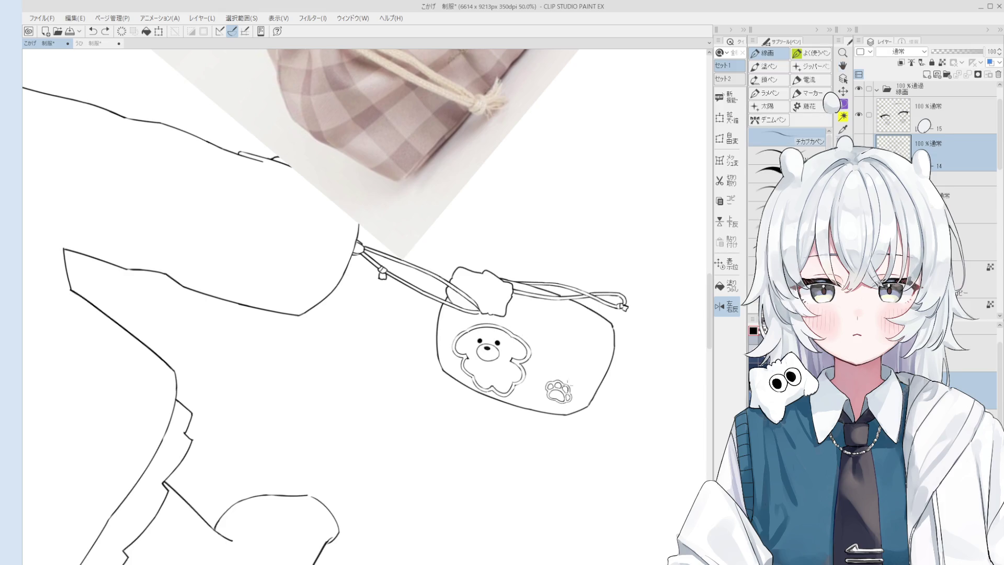
Lasso the paw print and rotate it to a new angle with Scale/Rotate
key(m)
mouse_move(574, 399)
mouse_down()
mouse_move(570, 422)
mouse_move(548, 416)
mouse_move(551, 405)
mouse_up()
click(600, 432)
click(517, 437)
Rotate, zoom and pan the view to inspect the rotated paw print on the bag
key(p)
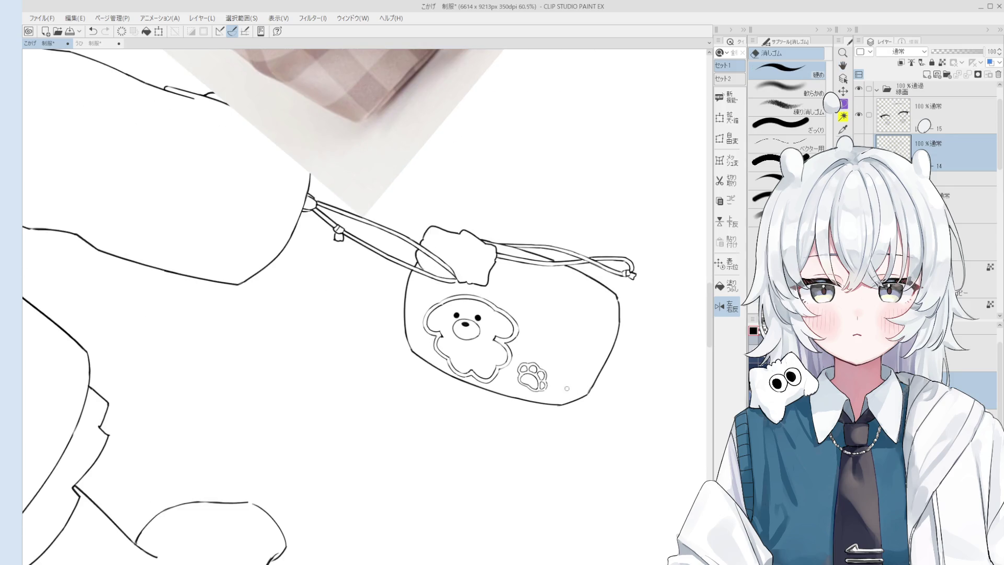
scroll(547, 389, up, 5)
mouse_move(543, 389)
mouse_down()
mouse_move(559, 335)
mouse_move(585, 315)
mouse_up()
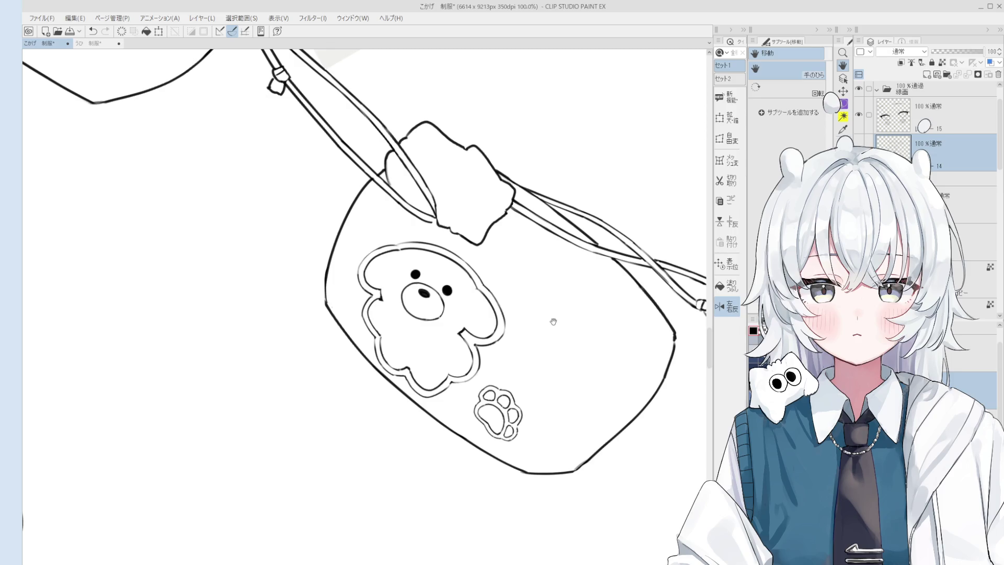
key(e)
scroll(533, 277, up, 2)
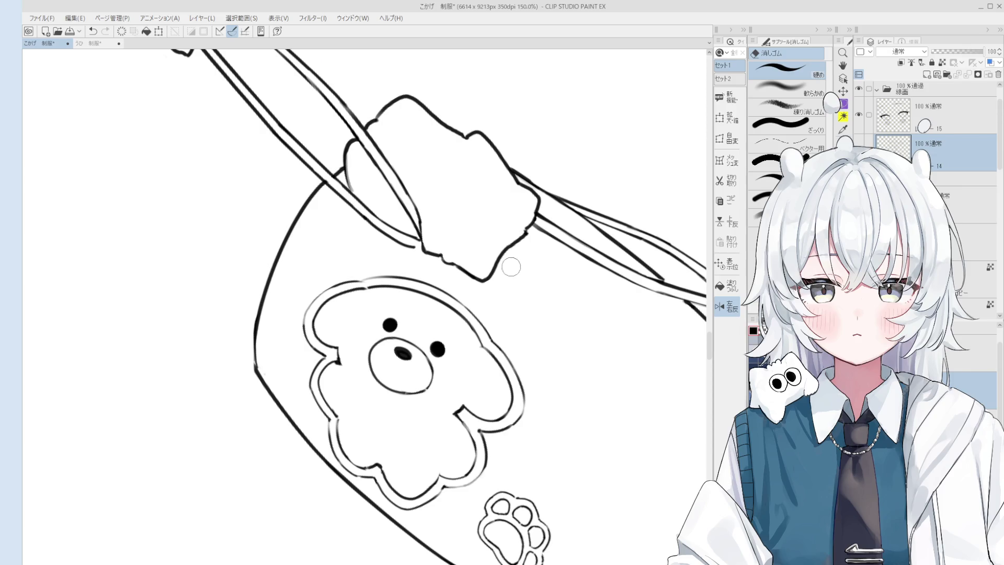
scroll(547, 258, down, 1)
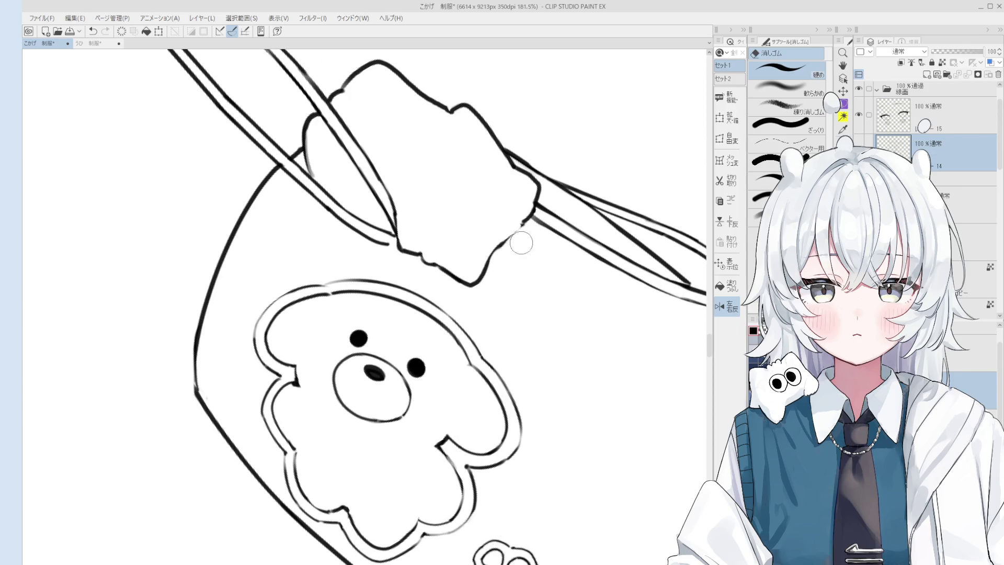
key(h)
drag(520, 231, 528, 265)
key(b)
key(p)
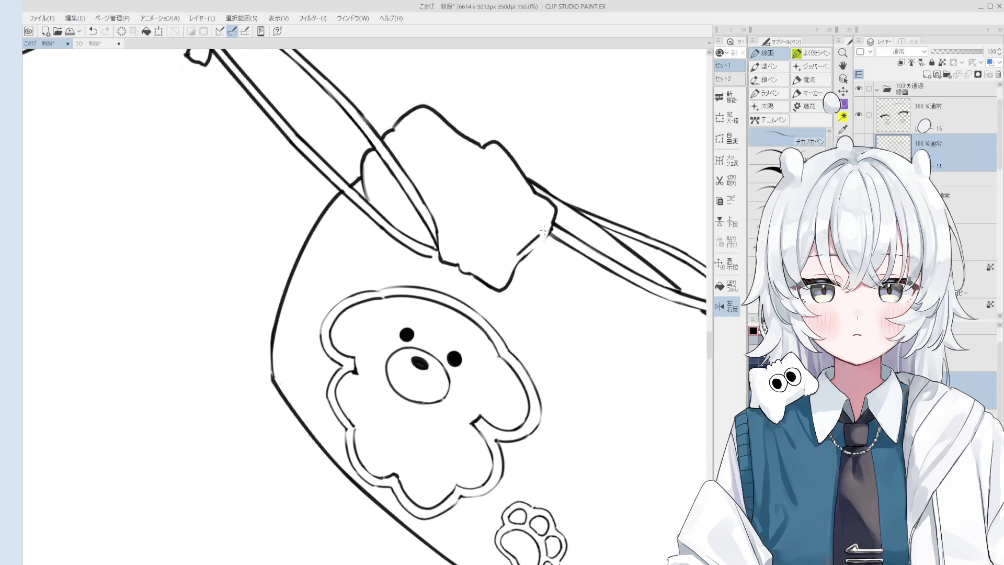
scroll(546, 228, down, 1)
scroll(547, 229, down, 6)
Zoom in and out over the bag while switching between pen, brush and eraser
key(h)
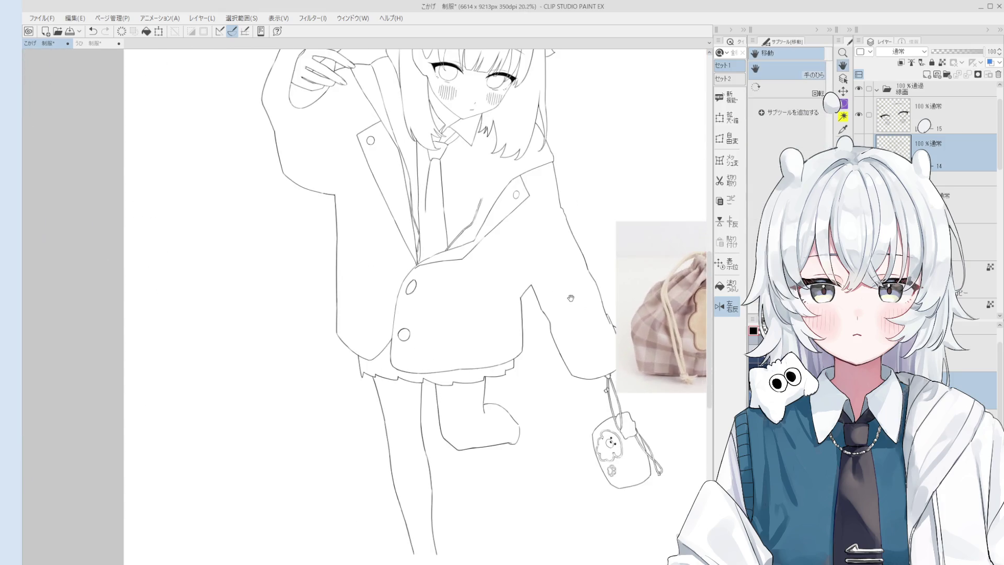
scroll(589, 284, up, 3)
key(b)
key(p)
scroll(593, 283, up, 3)
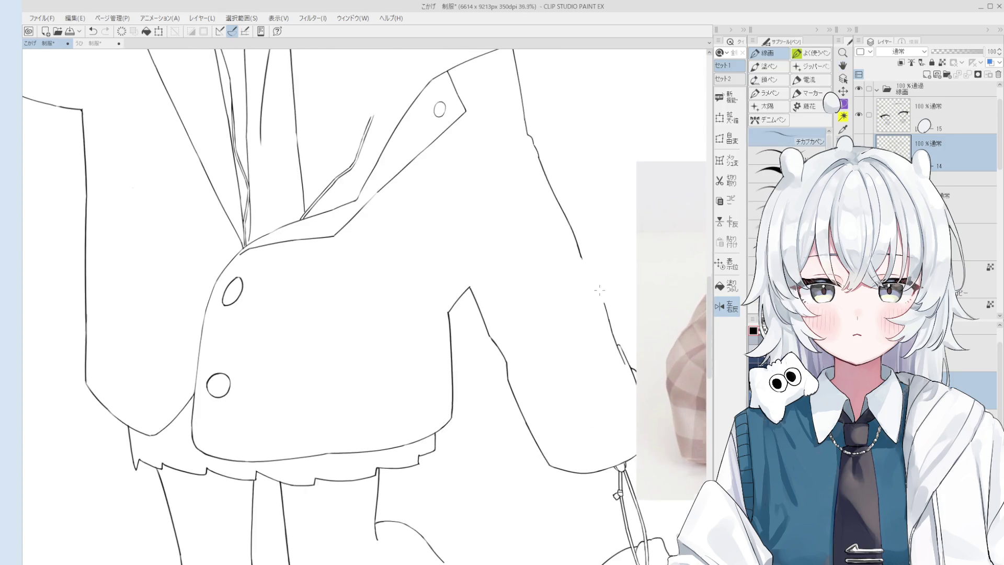
scroll(596, 285, up, 2)
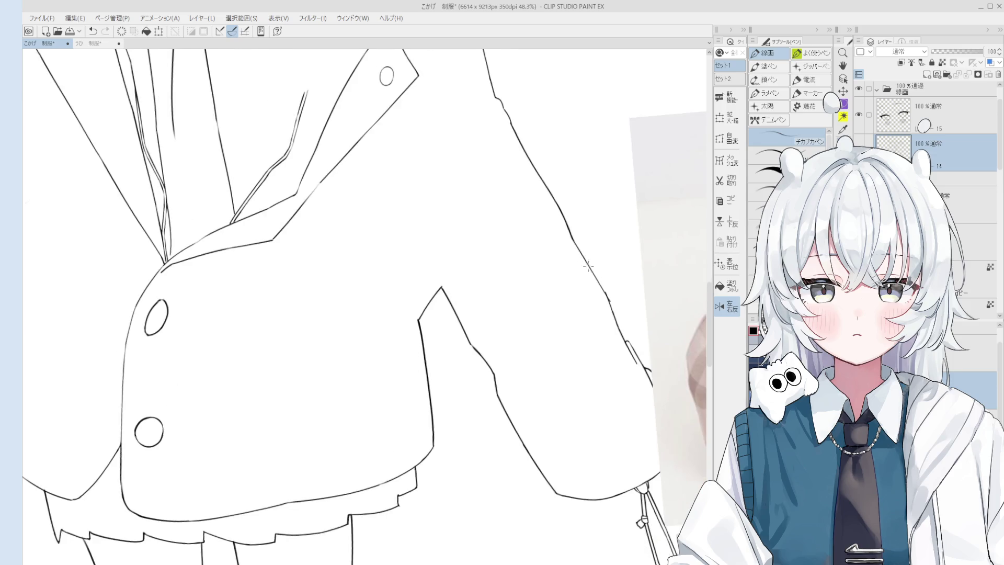
scroll(607, 293, down, 2)
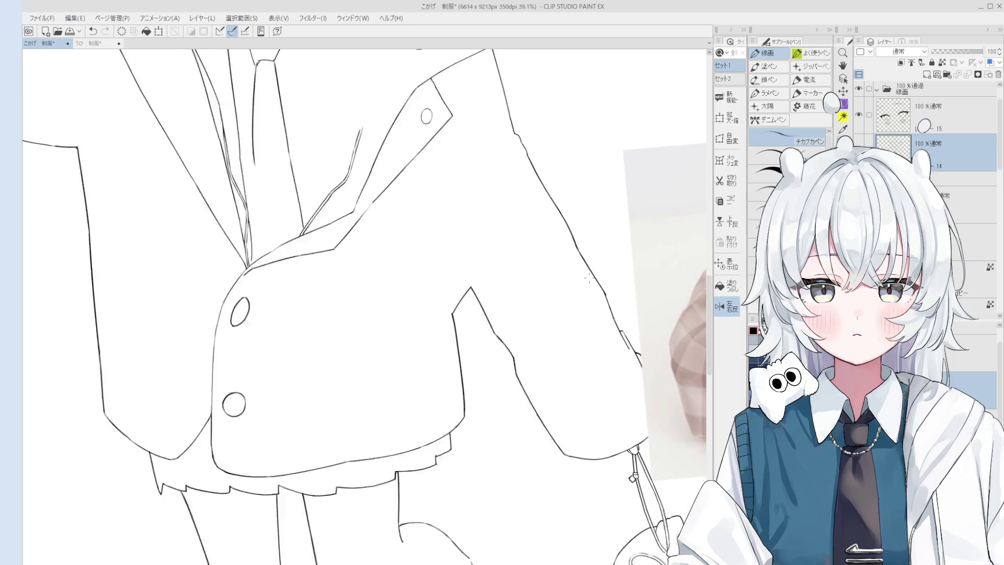
key(e)
scroll(615, 302, down, 6)
key(h)
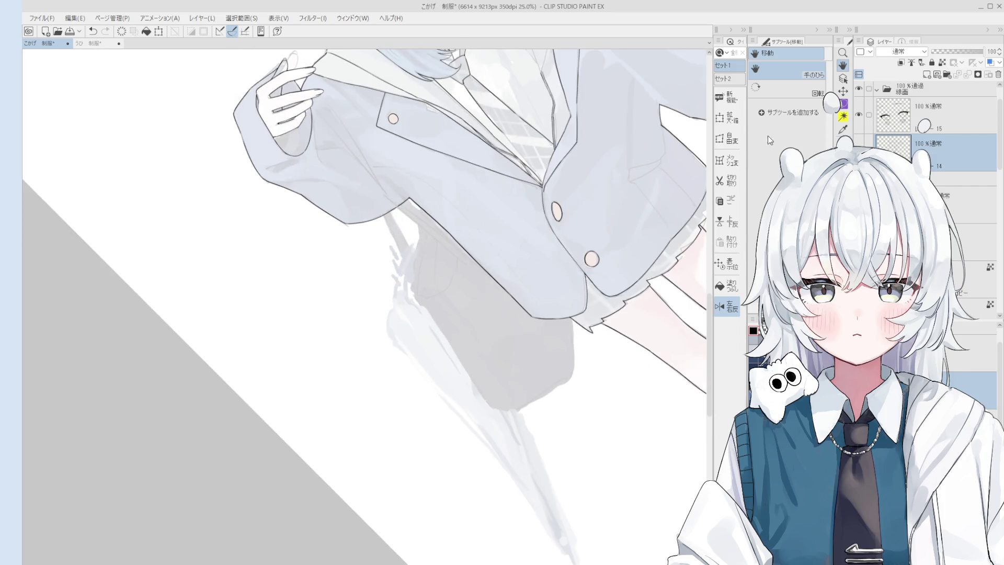
Retry the sleeve edge line several times with the 線画 pen, undoing each attempt
key(p)
scroll(396, 264, up, 2)
key(ctrl+z)
mouse_move(375, 211)
mouse_down()
mouse_move(418, 289)
mouse_move(407, 250)
mouse_move(421, 272)
mouse_up()
key(ctrl+z)
key(ctrl+z)
key(ctrl+z)
scroll(403, 235, down, 1)
key(ctrl+z)
scroll(410, 228, down, 1)
mouse_move(388, 209)
mouse_down()
mouse_move(420, 270)
mouse_move(470, 309)
mouse_up()
key(minus)
Redraw the sleeve edge stroke a few more times until it settles
key(ctrl+z)
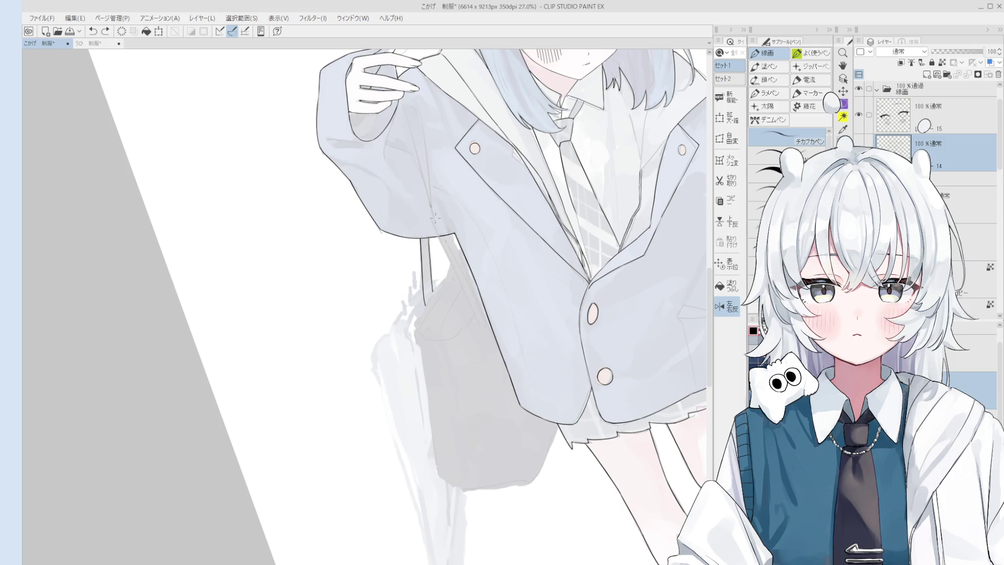
drag(429, 205, 476, 318)
scroll(448, 250, down, 1)
key(ctrl+z)
drag(433, 203, 480, 306)
key(ctrl+z)
key(ctrl+z)
drag(433, 199, 480, 303)
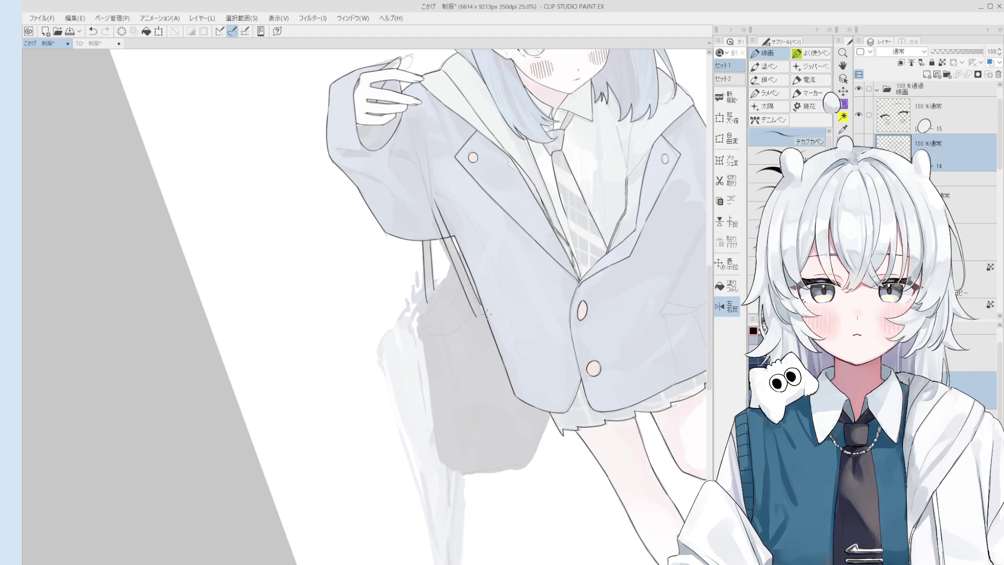
scroll(488, 312, up, 3)
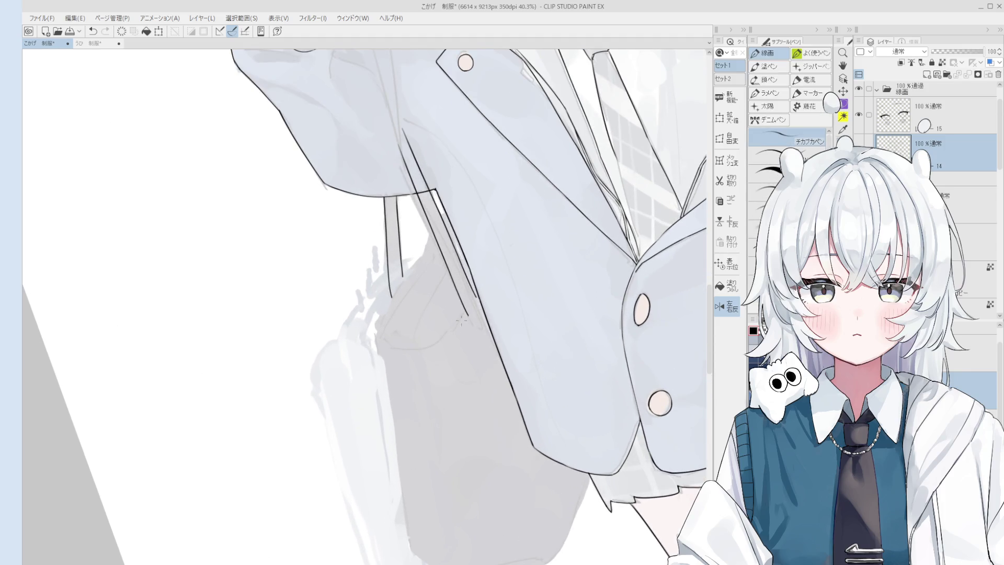
Redraw the cuff's bottom line, undoing the stray strokes at its ends
mouse_move(455, 330)
mouse_down()
mouse_move(445, 343)
mouse_move(416, 348)
mouse_move(377, 340)
mouse_move(378, 349)
mouse_move(434, 351)
mouse_up()
key(ctrl+z)
key(ctrl+z)
key(ctrl+z)
scroll(414, 345, up, 1)
key(ctrl+z)
mouse_move(372, 336)
mouse_down()
mouse_move(428, 346)
mouse_move(368, 333)
mouse_up()
key(ctrl+z)
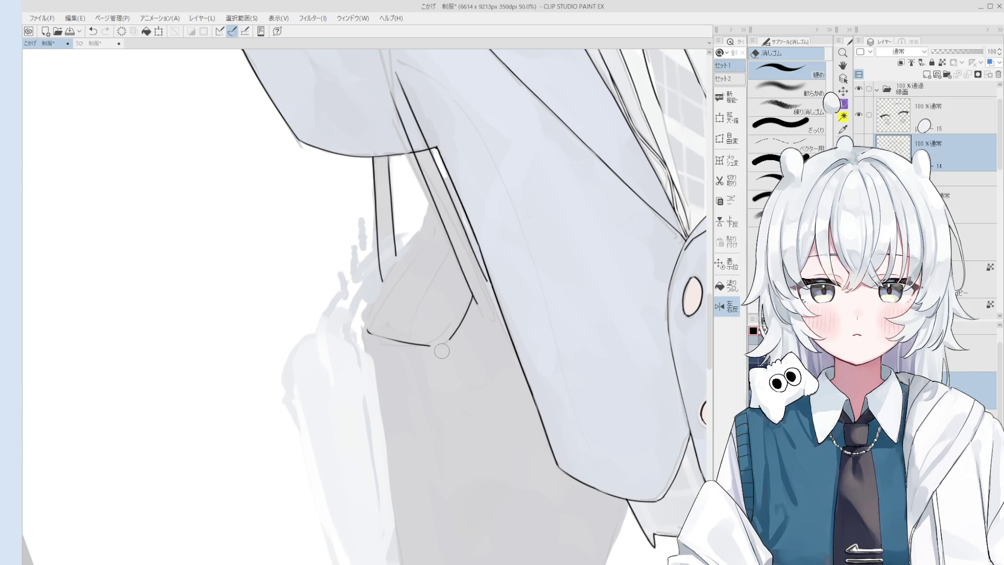
Erase the stray line at the bag corner and bridge the gap with a new stroke
scroll(445, 346, up, 5)
key(ctrl+z)
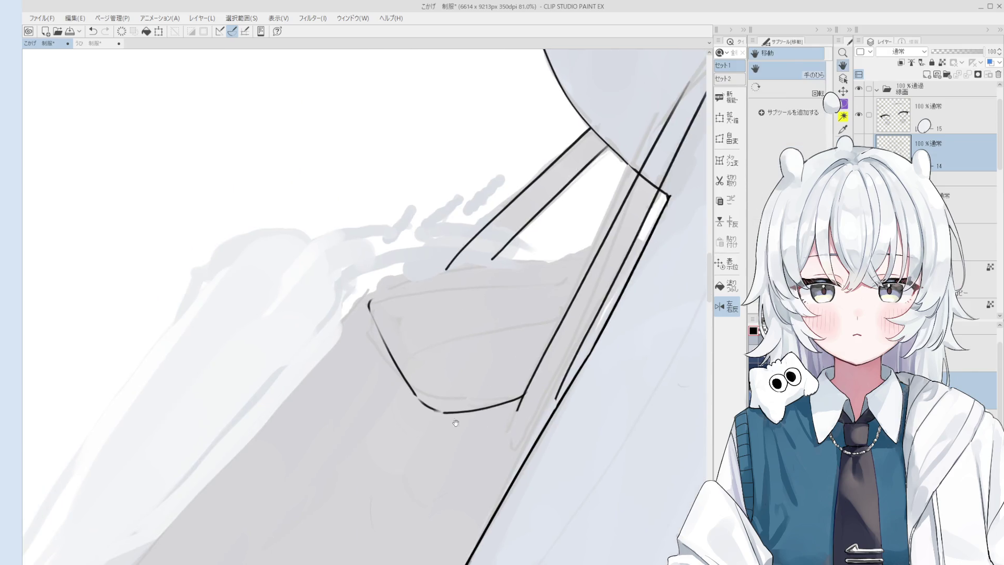
key(e)
mouse_move(444, 405)
mouse_down()
mouse_move(415, 396)
mouse_move(449, 413)
mouse_up()
key(p)
key(ctrl+z)
drag(402, 382, 451, 414)
scroll(434, 407, down, 2)
scroll(421, 348, down, 2)
Rotate and zoom the view around the sleeve and bag while toggling pen and eraser
key(e)
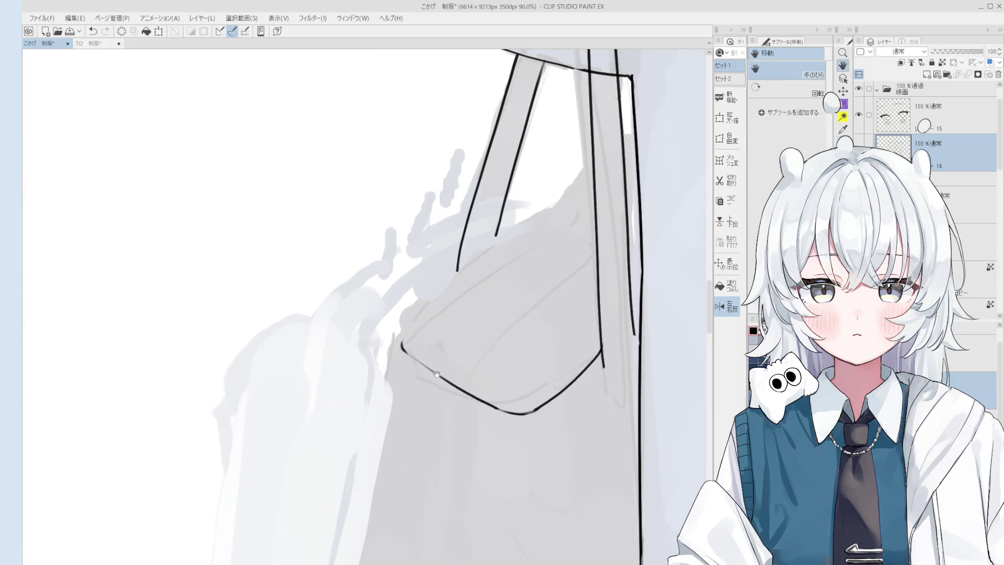
key(p)
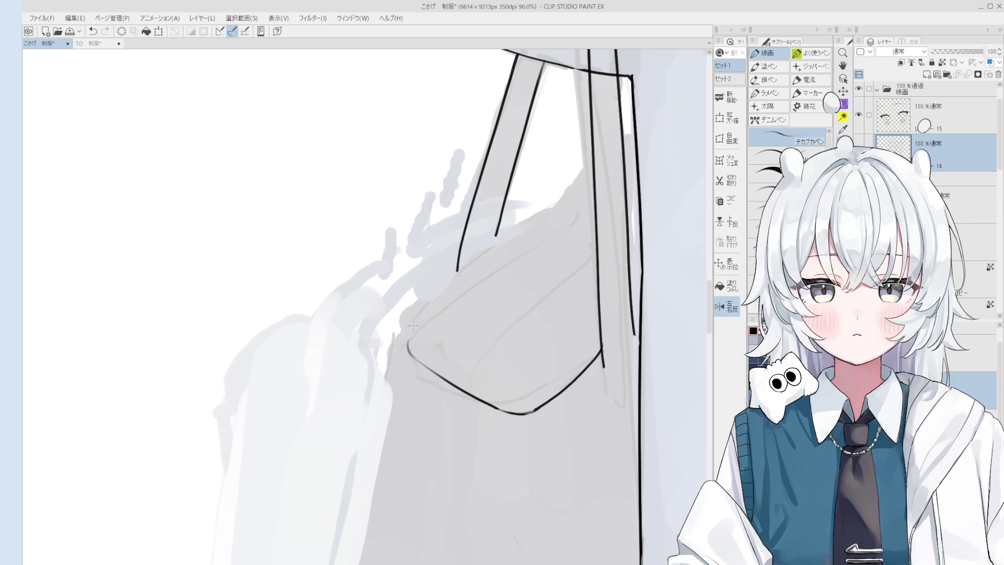
scroll(420, 349, down, 2)
key(e)
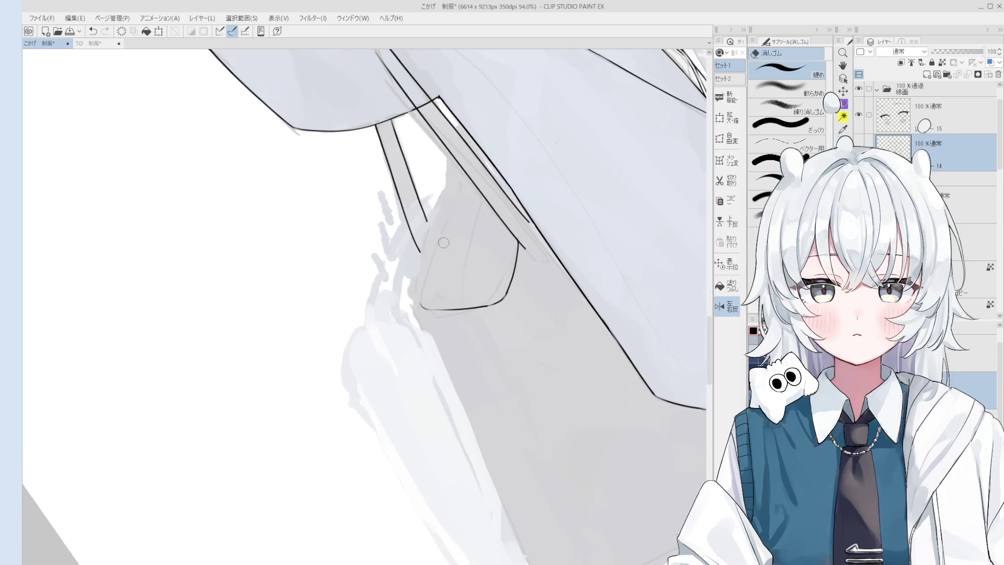
scroll(420, 246, down, 1)
key(p)
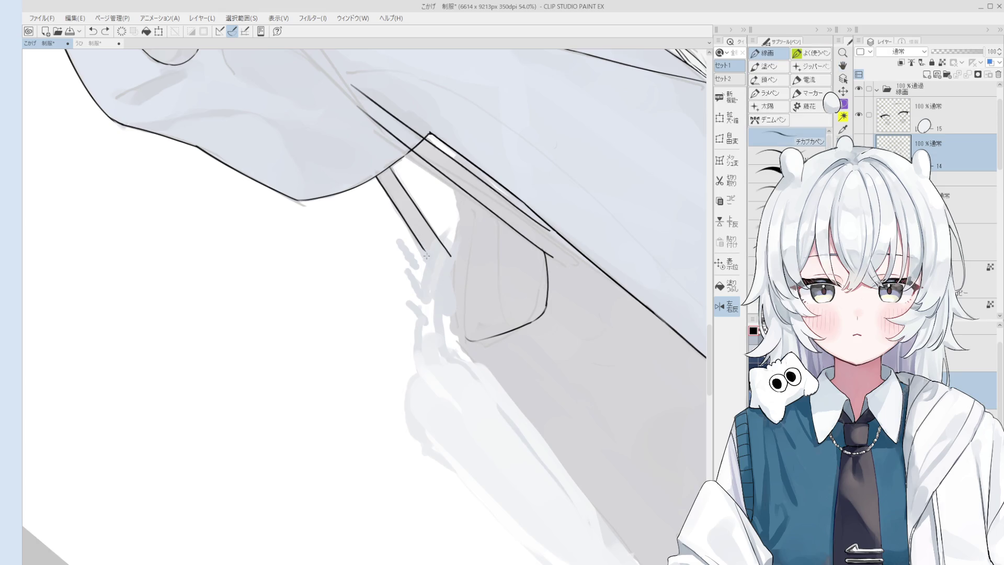
key(minus)
key(minus)
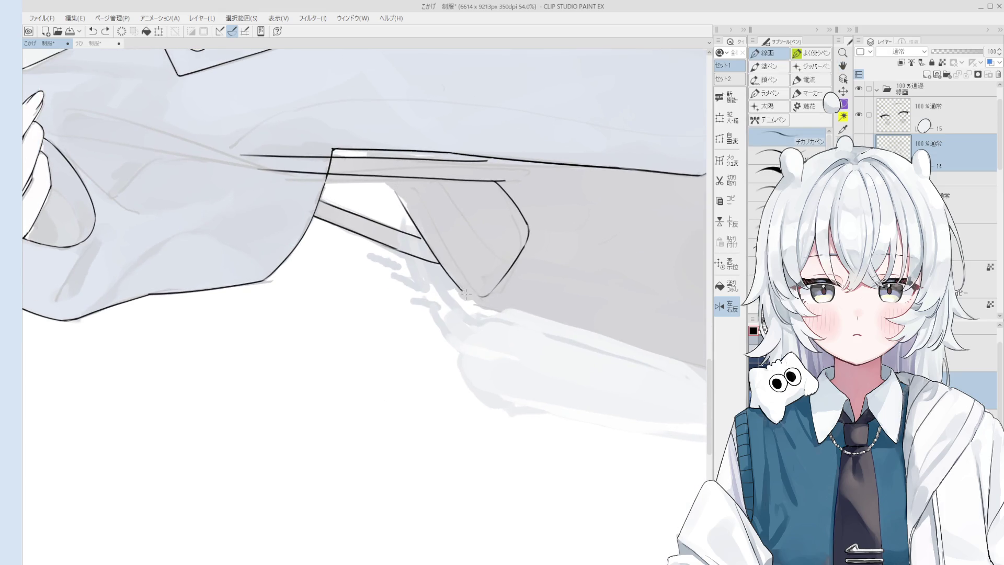
scroll(463, 291, up, 2)
key(asciicircum)
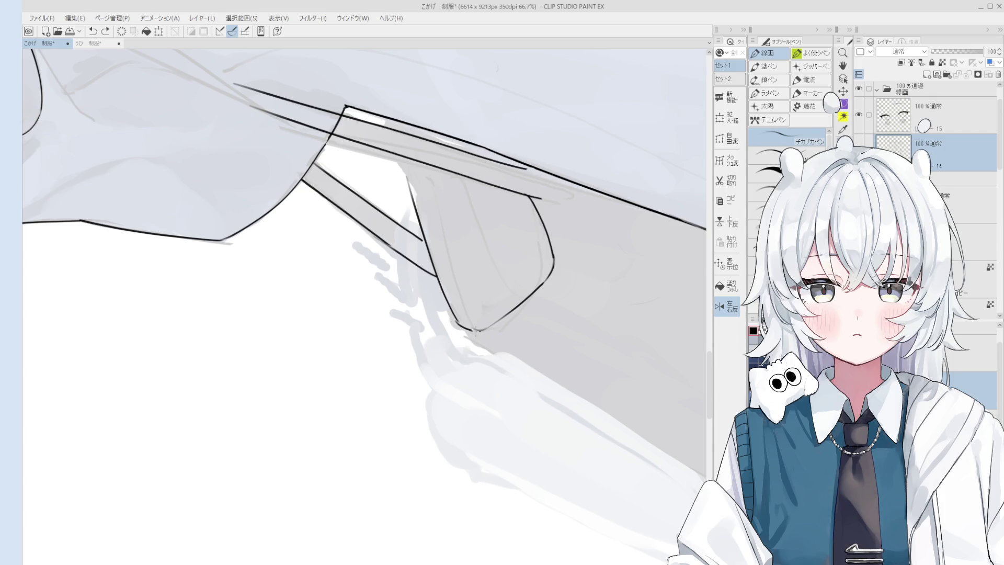
scroll(469, 330, down, 2)
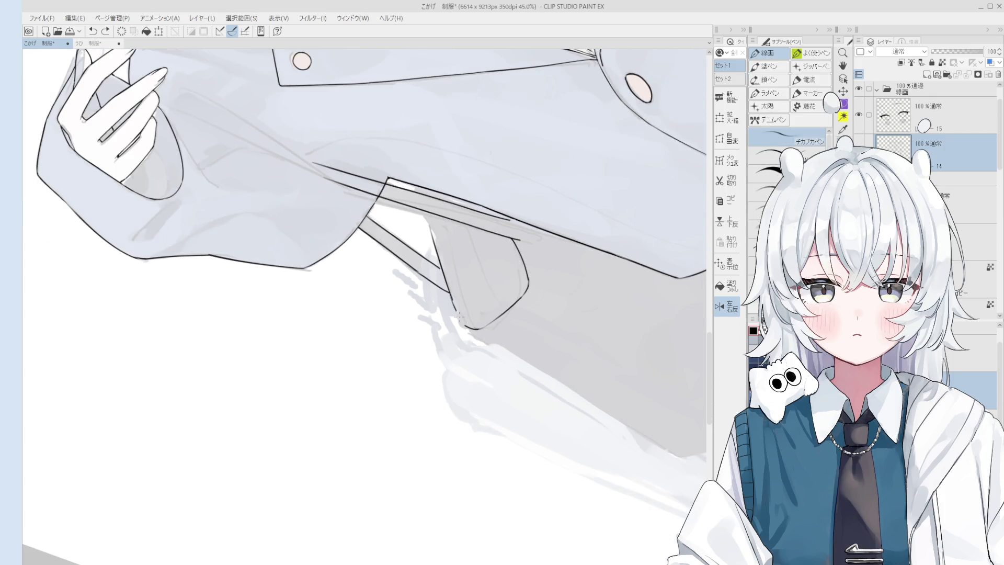
scroll(455, 309, down, 4)
scroll(496, 359, up, 3)
Draw a curve closing the bag's bottom edge
key(e)
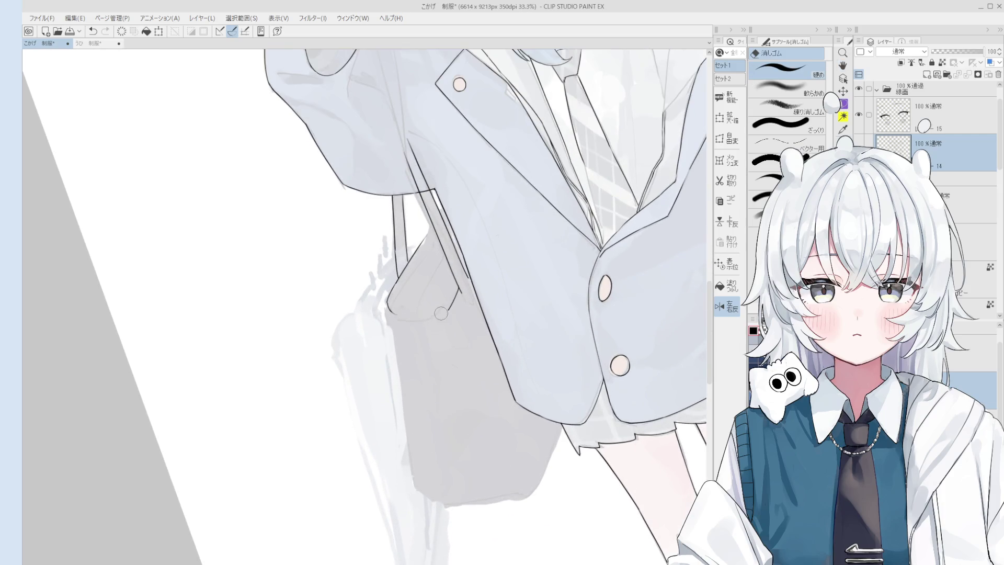
key(p)
drag(393, 312, 441, 318)
key(ctrl+z)
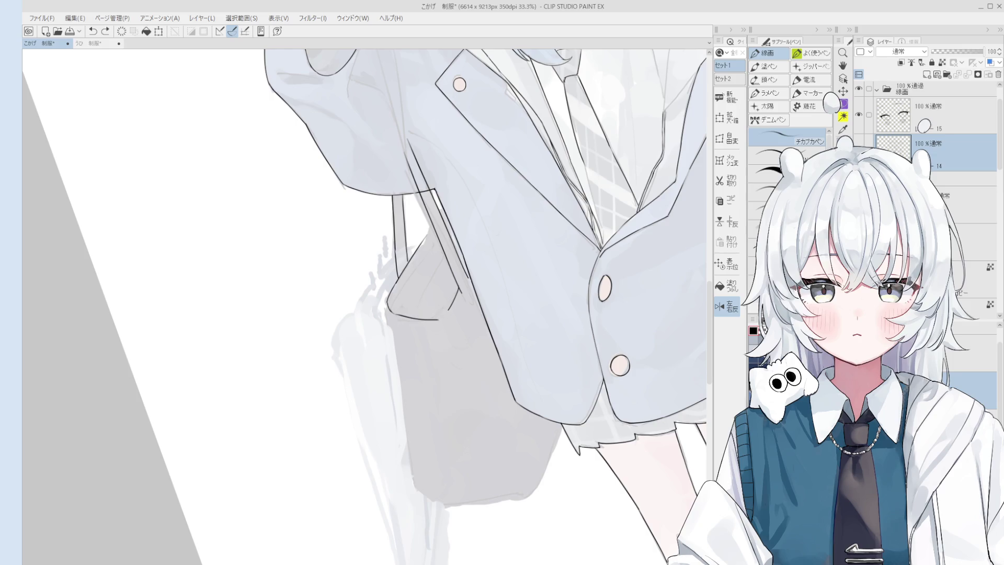
scroll(447, 312, down, 2)
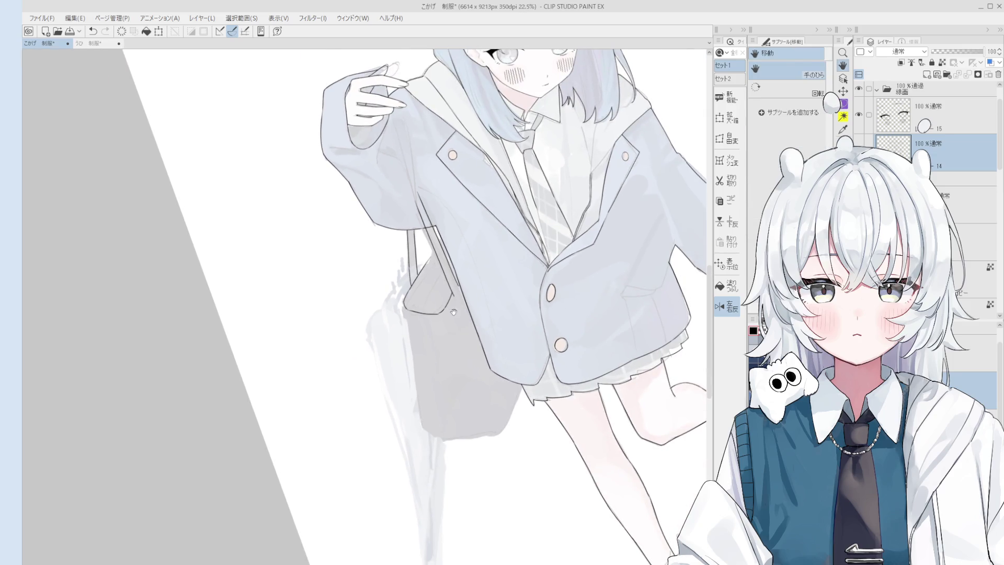
Bring the bag into view and try strokes along its lower edge, undoing them
key(ctrl+z)
key(ctrl+y)
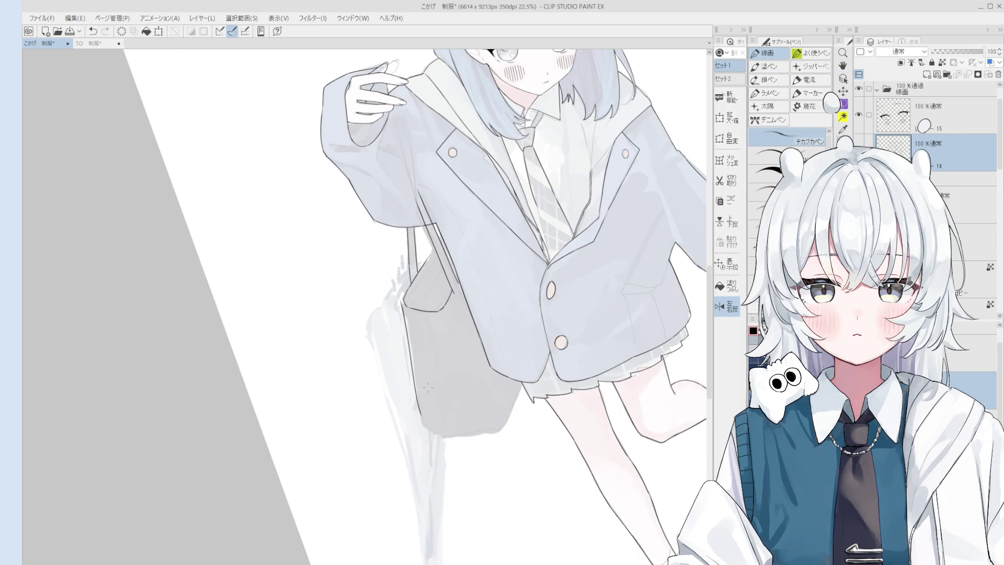
scroll(424, 407, down, 2)
mouse_move(418, 395)
mouse_down()
mouse_move(459, 326)
mouse_move(481, 329)
mouse_up()
scroll(467, 367, up, 2)
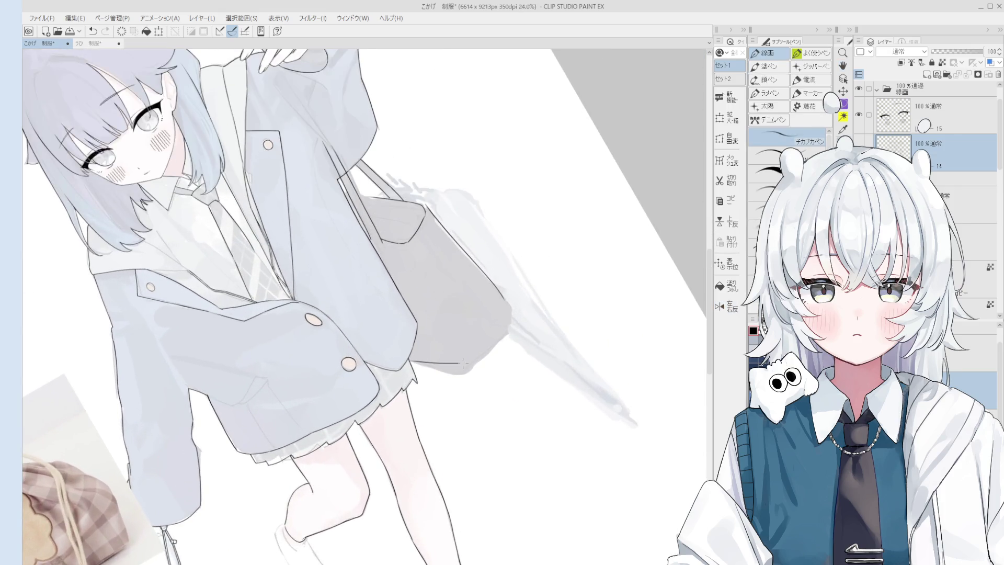
key(ctrl+z)
mouse_move(467, 369)
mouse_down()
mouse_move(508, 335)
mouse_move(507, 308)
mouse_up()
key(ctrl+z)
scroll(503, 312, down, 1)
key(ctrl+z)
Pick a different eraser brush, then return to the pen
key(e)
scroll(505, 306, up, 3)
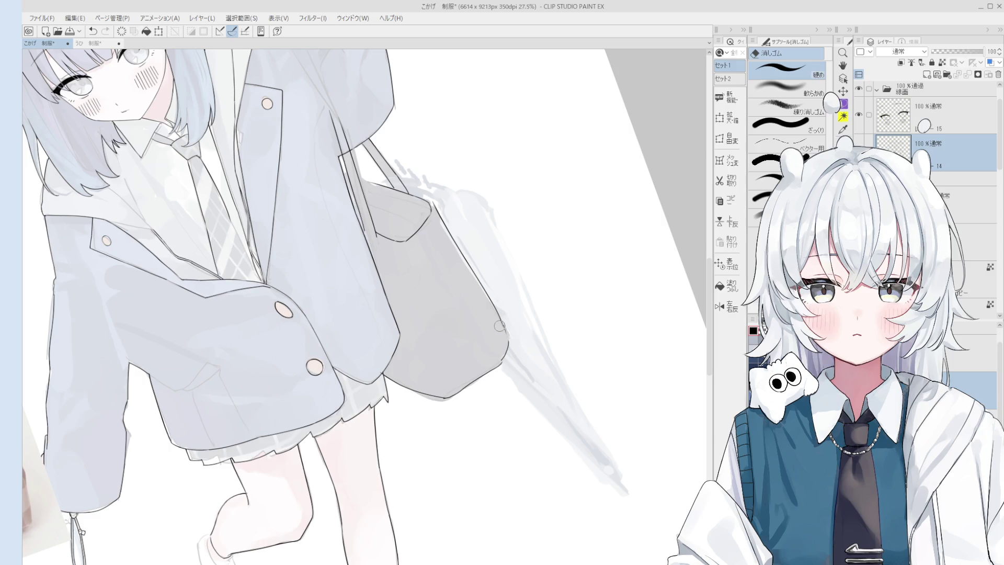
key(e)
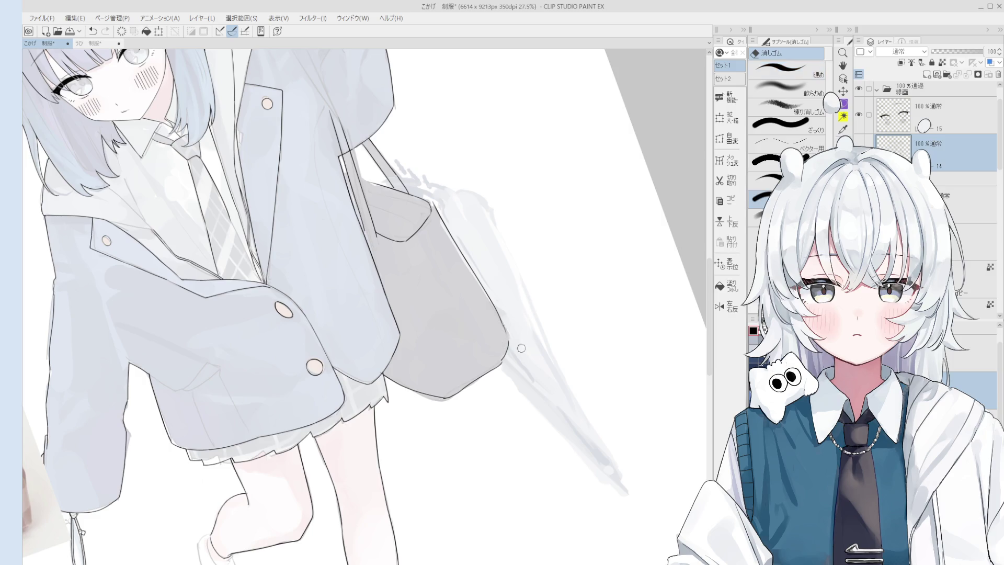
scroll(487, 382, up, 2)
key(p)
key(ctrl+z)
Ink the bag's lower-right edge and a line rising from its corner
drag(439, 399, 498, 346)
scroll(452, 403, down, 3)
scroll(452, 402, up, 3)
key(ctrl+z)
drag(442, 402, 499, 352)
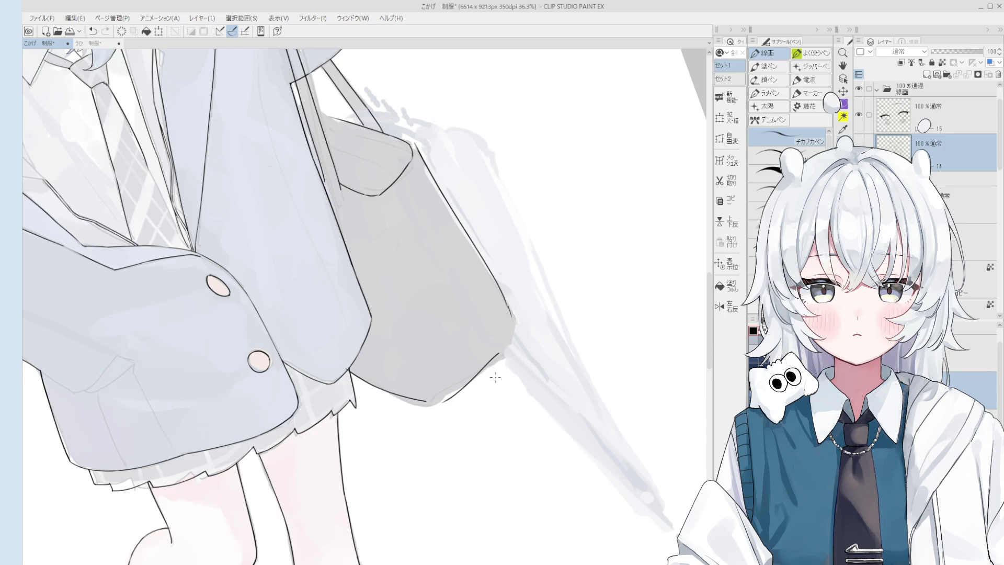
scroll(495, 385, up, 2)
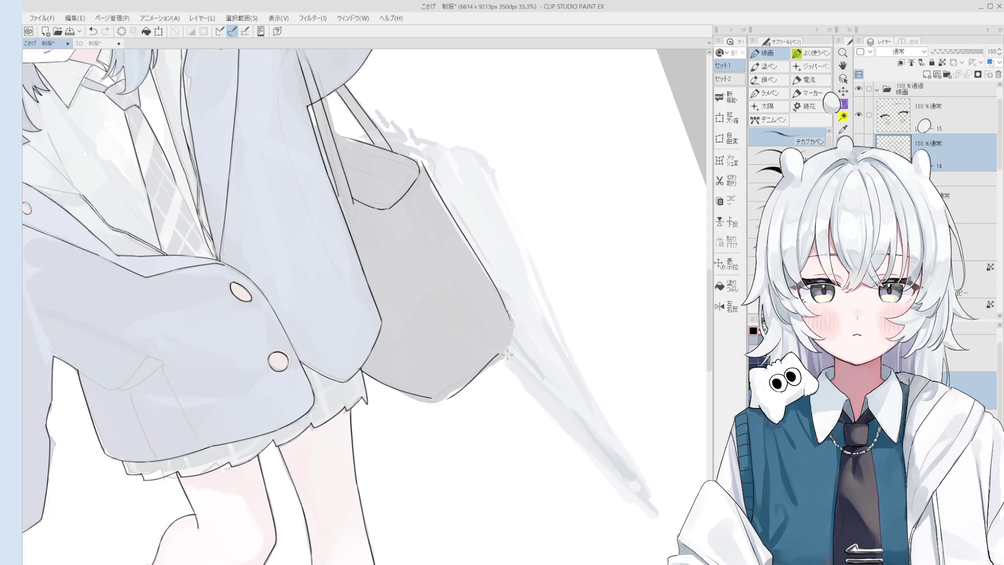
key(ctrl+z)
drag(501, 353, 511, 328)
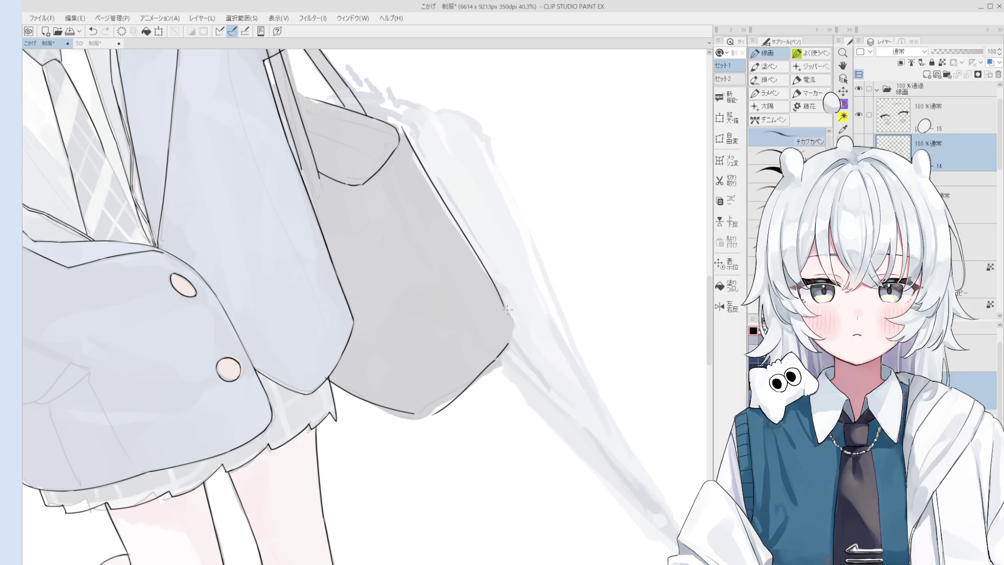
Nudge the view toward the bag corner and try, then undo, a short corner stroke
scroll(508, 317, down, 3)
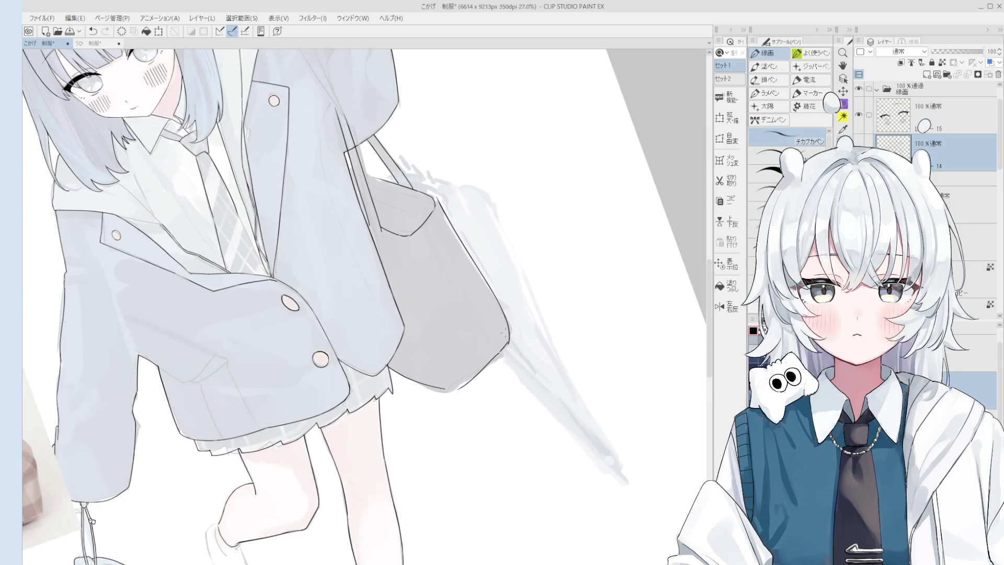
key(e)
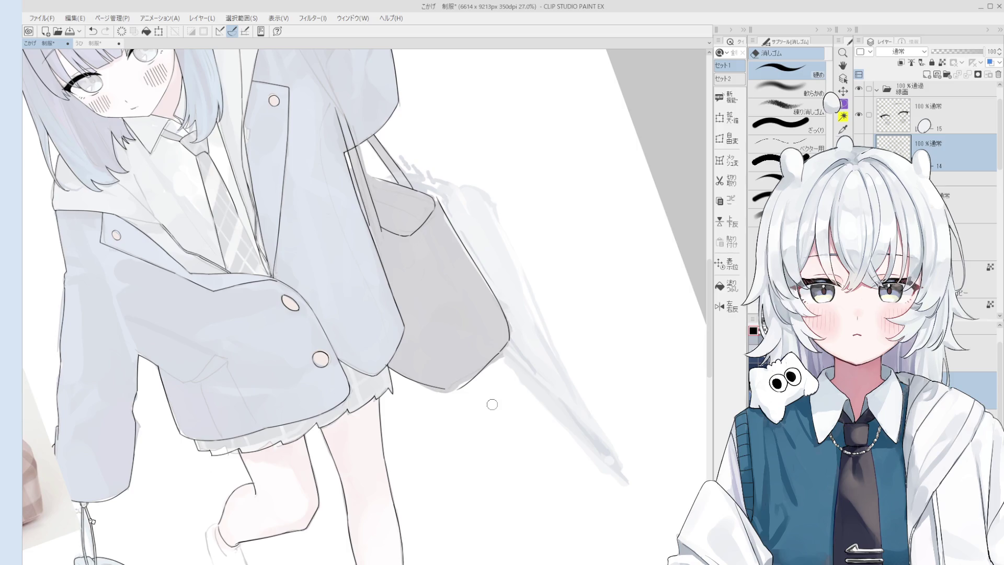
key(space)
drag(488, 403, 485, 410)
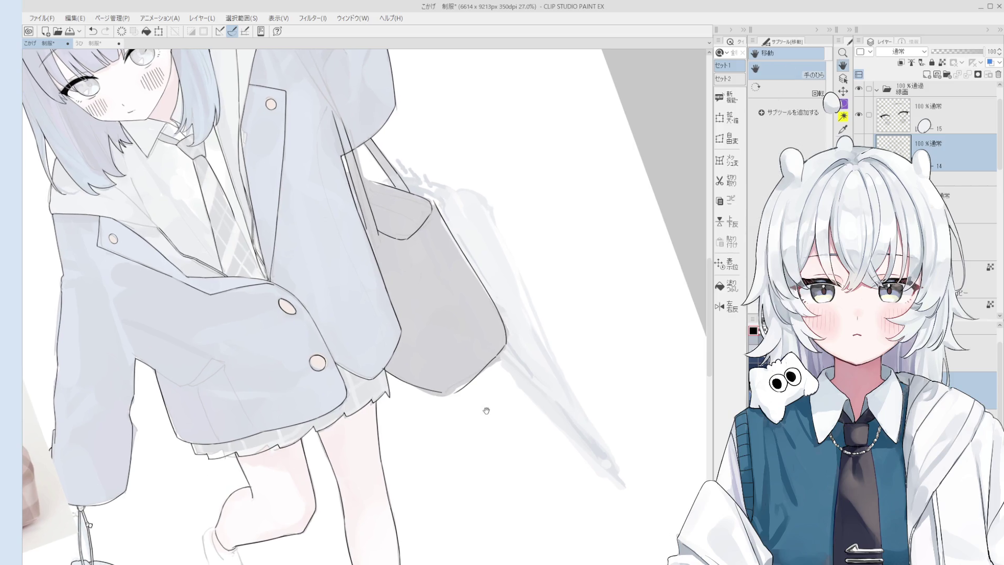
scroll(492, 392, up, 2)
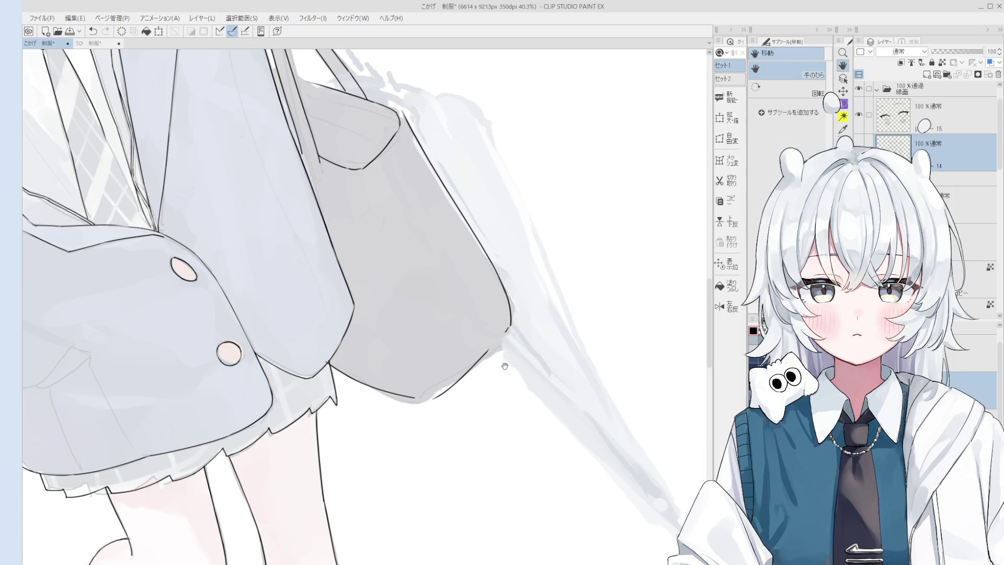
scroll(503, 349, up, 2)
key(p)
drag(501, 346, 488, 345)
key(ctrl+z)
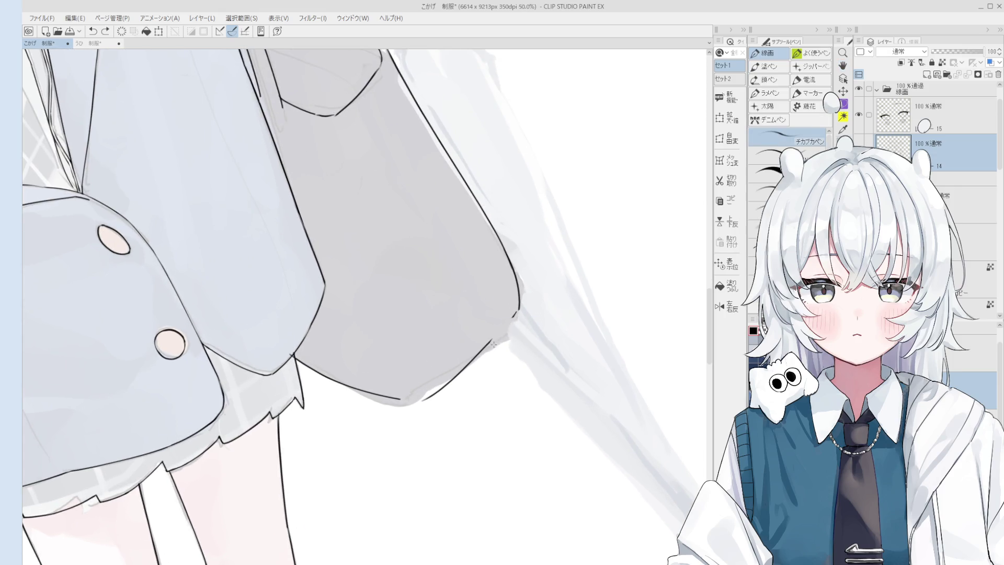
Retry and undo a stroke at the bag corner, then switch to the eraser
key(ctrl+z)
mouse_move(517, 313)
mouse_down()
mouse_move(491, 343)
mouse_move(506, 325)
mouse_up()
key(ctrl+z)
key(e)
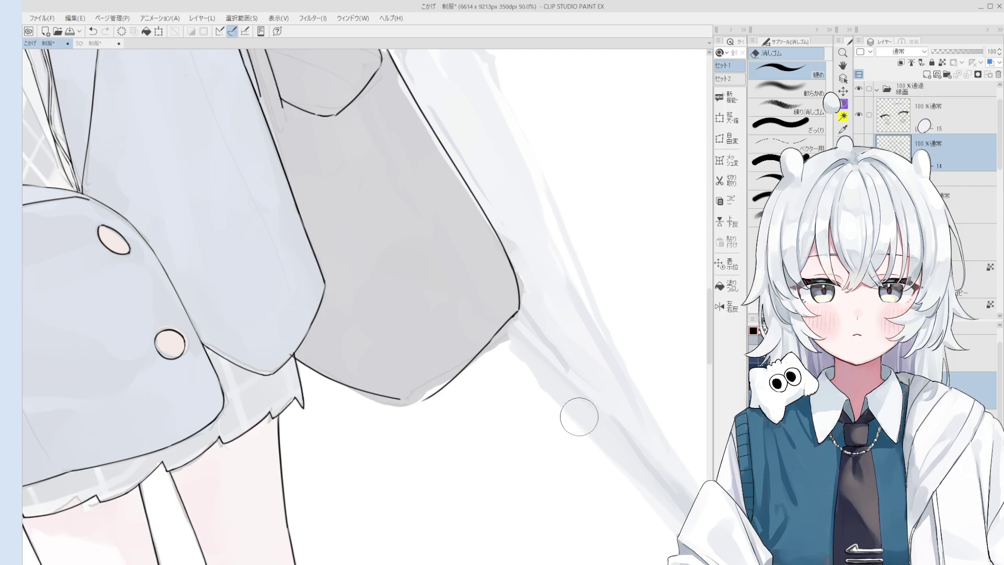
scroll(572, 352, down, 1)
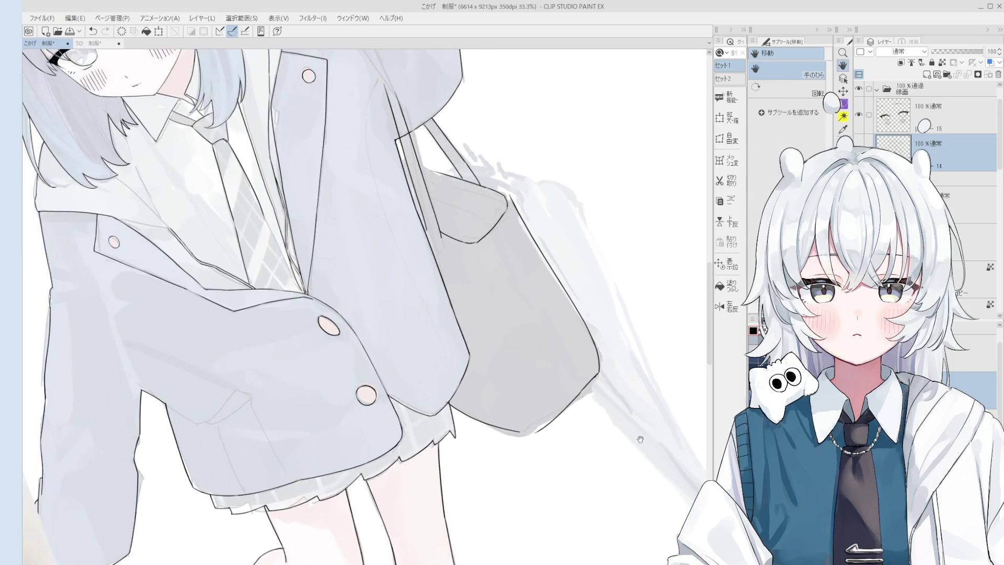
Draw a pen stroke joining the gap in the bag's bottom outline
key(p)
key(e)
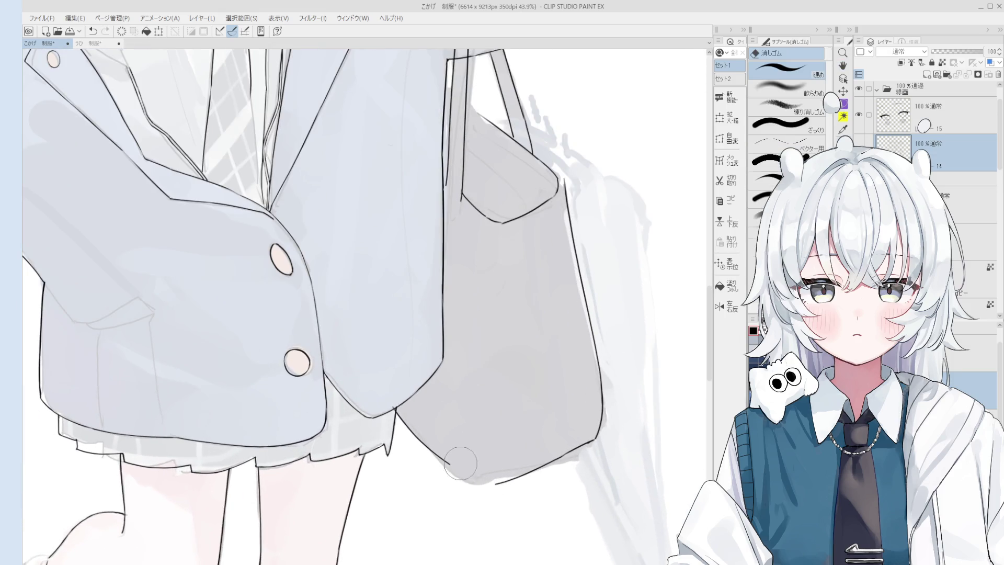
key(p)
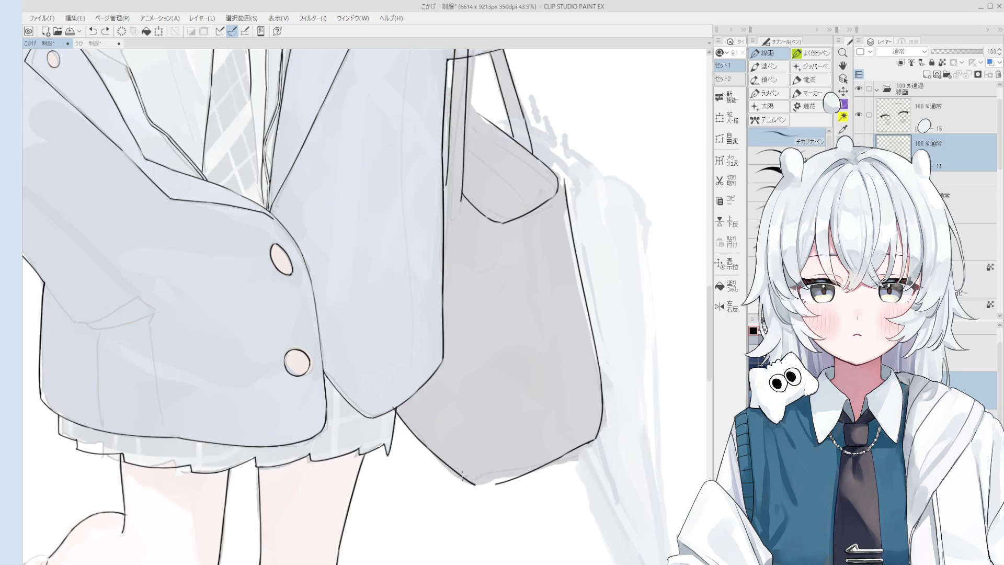
mouse_move(472, 484)
mouse_down()
mouse_move(499, 483)
mouse_move(485, 449)
mouse_up()
scroll(487, 484, down, 3)
key(h)
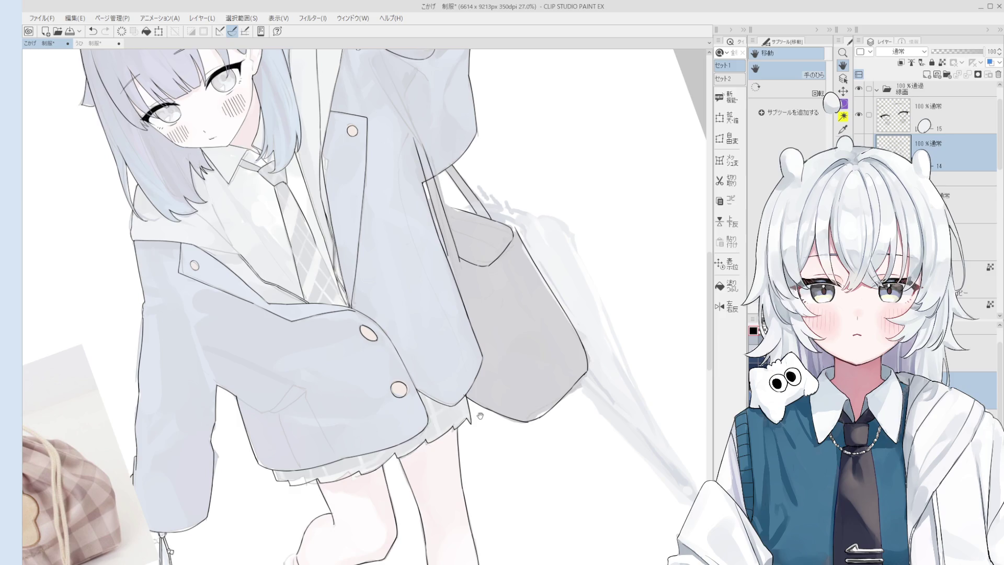
Straighten the canvas view, zoom in, and try a first curve across the bag flap, undoing it
key(e)
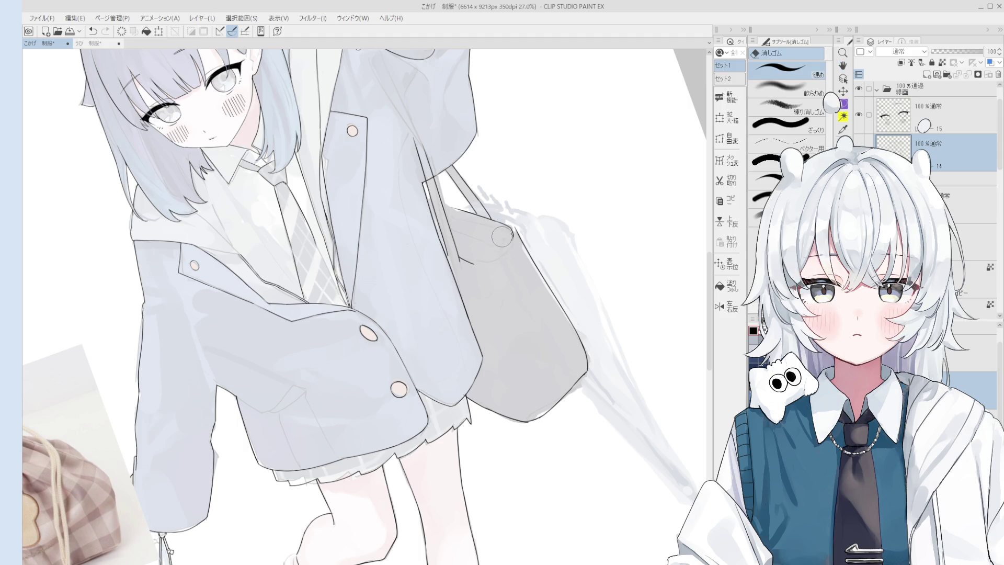
key(ctrl+at)
scroll(526, 291, up, 1)
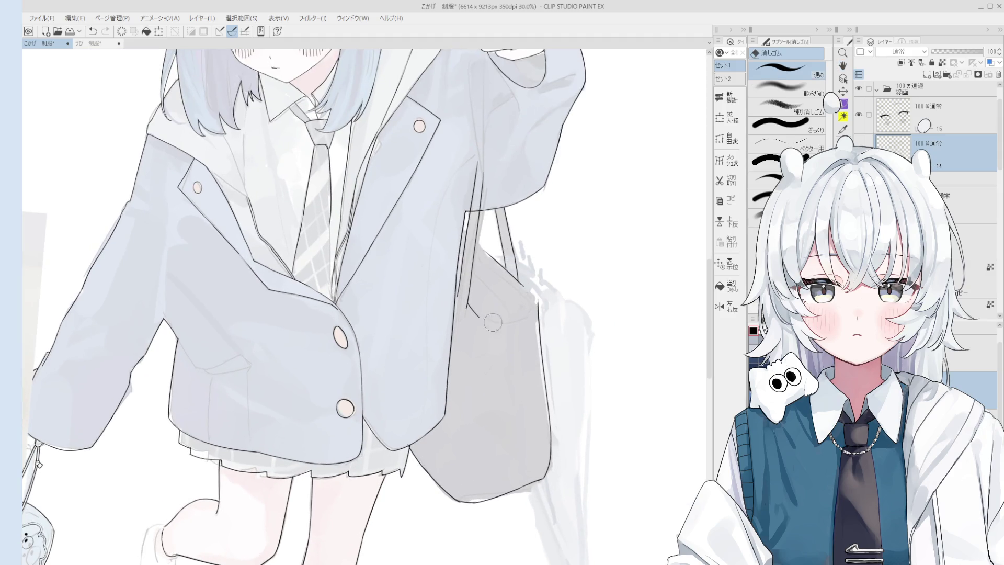
key(p)
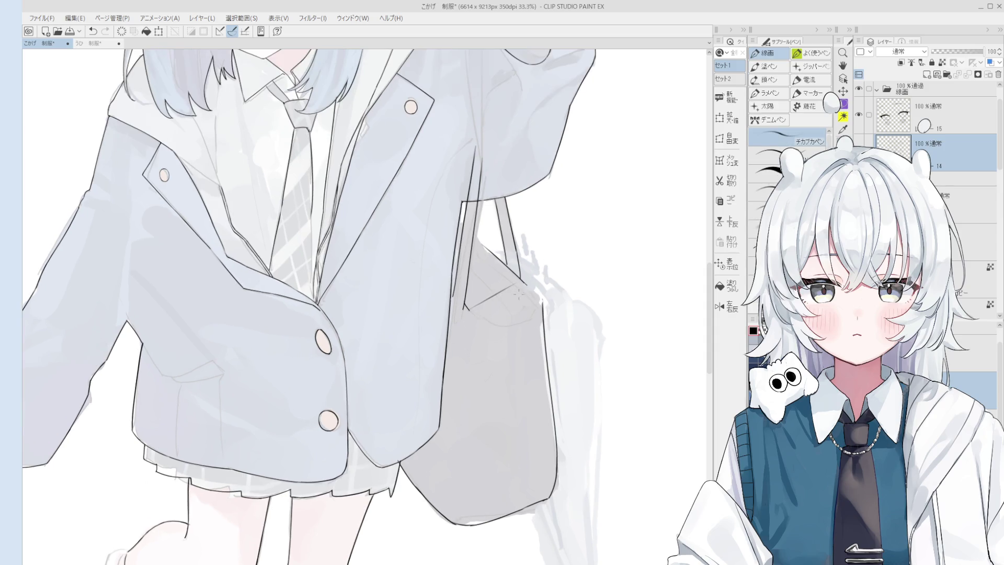
scroll(501, 309, up, 1)
drag(491, 313, 544, 277)
key(ctrl+z)
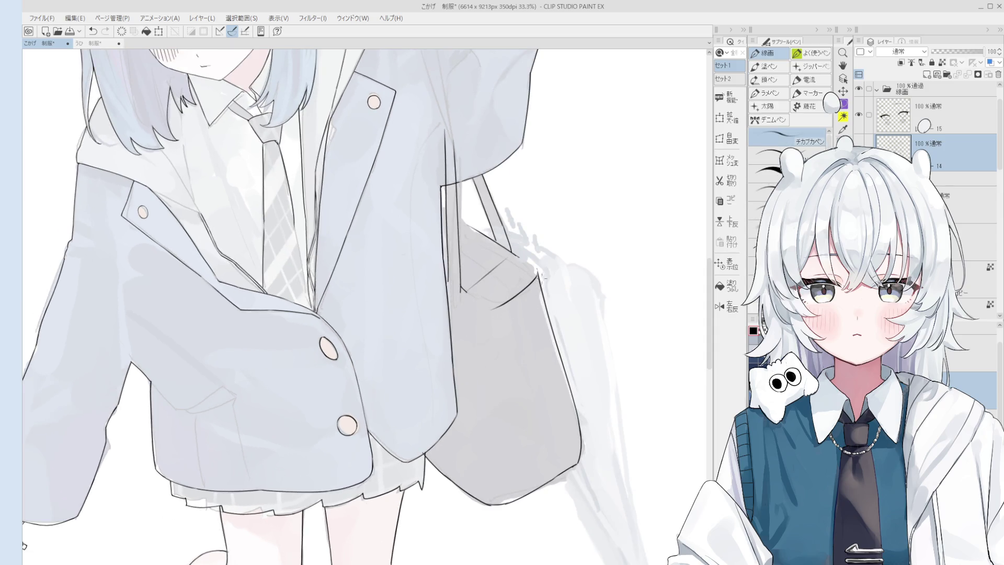
key(ctrl+z)
Retry the bag flap's bottom curve several times, undoing each unsatisfying attempt
key(ctrl+z)
mouse_move(494, 308)
mouse_down()
mouse_move(534, 279)
mouse_move(527, 290)
mouse_up()
key(ctrl+z)
scroll(468, 294, up, 3)
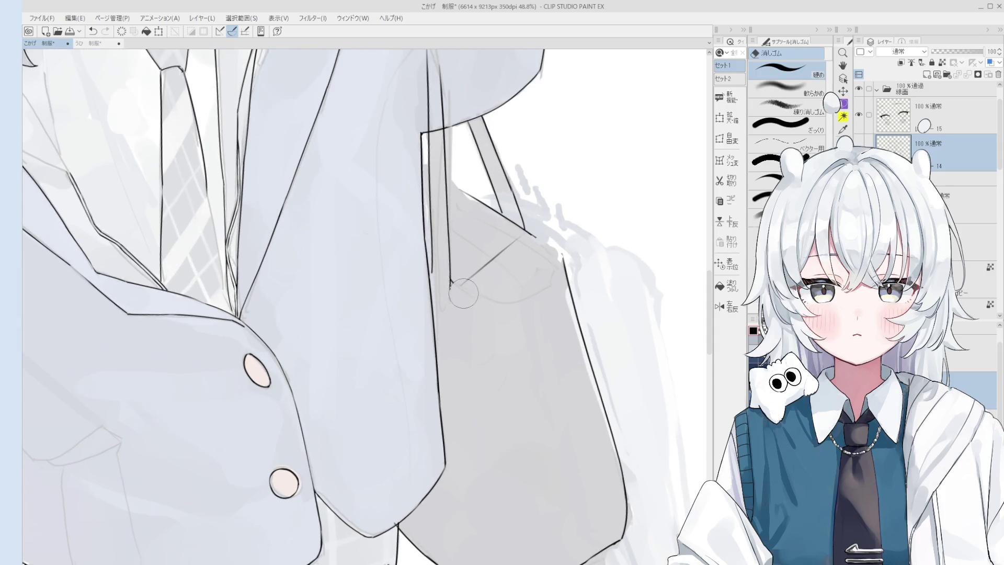
key(ctrl+z)
mouse_move(451, 282)
mouse_down()
mouse_move(497, 314)
mouse_move(543, 287)
mouse_up()
key(ctrl+z)
key(ctrl+z)
mouse_move(500, 312)
mouse_down()
mouse_move(547, 284)
mouse_move(531, 299)
mouse_move(560, 256)
mouse_up()
key(ctrl+z)
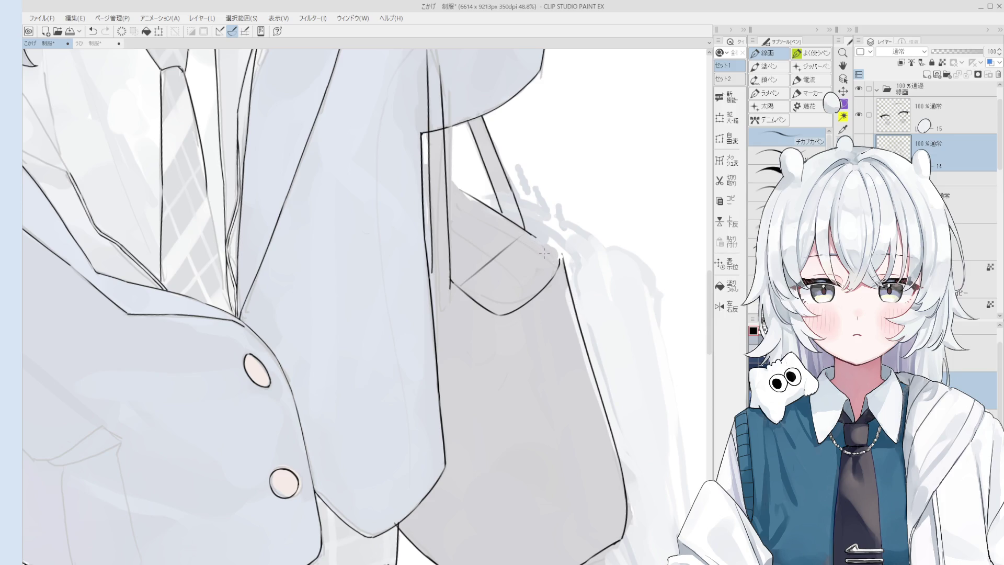
Shift the view slightly left and erase the curved jacket line crossing the bag
key(h)
drag(544, 256, 539, 254)
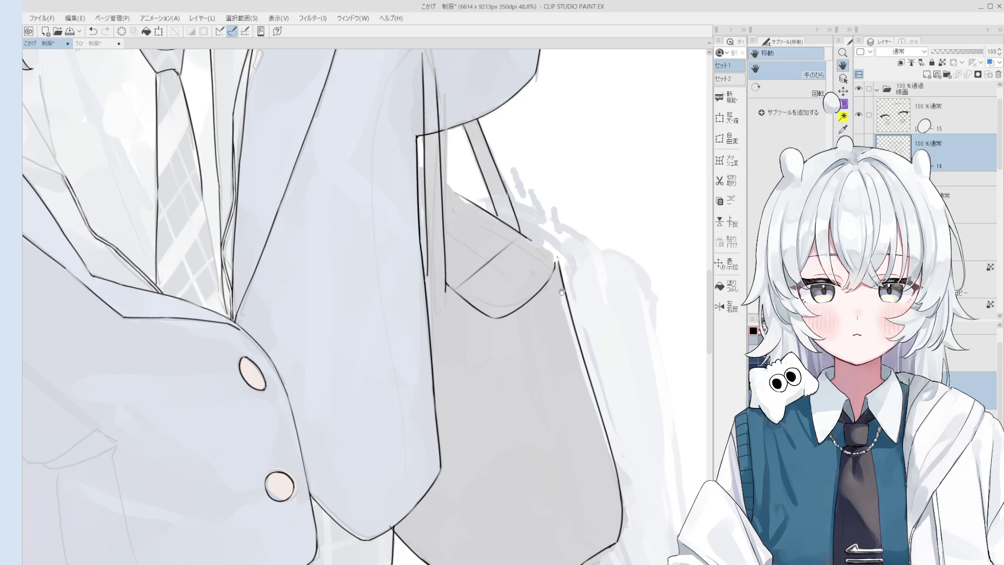
key(e)
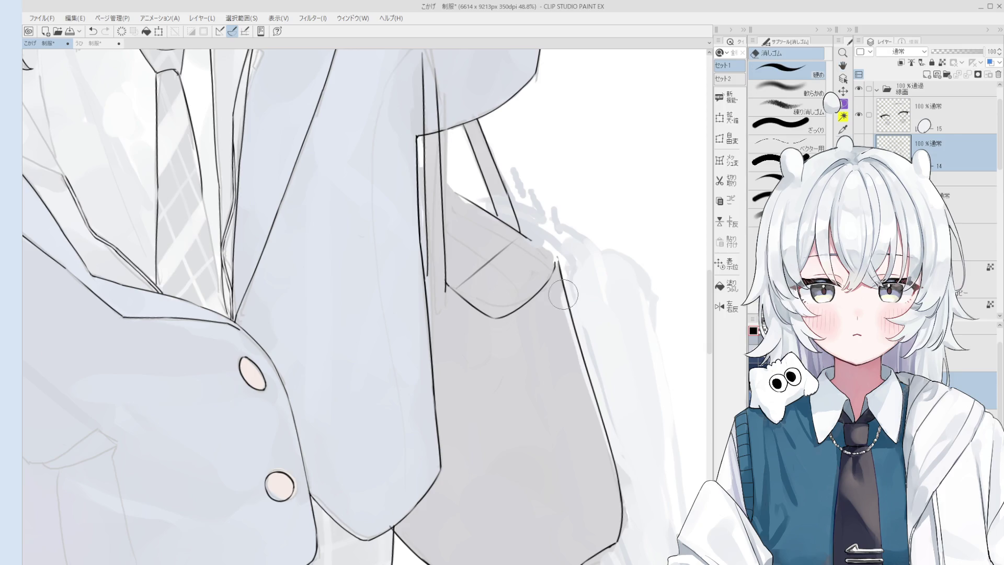
mouse_move(536, 294)
mouse_down()
mouse_move(522, 286)
mouse_move(533, 260)
mouse_move(517, 316)
mouse_move(552, 279)
mouse_up()
Ink a line with the 線画 pen joining the bag pocket's diagonal edge
key(p)
scroll(510, 314, up, 1)
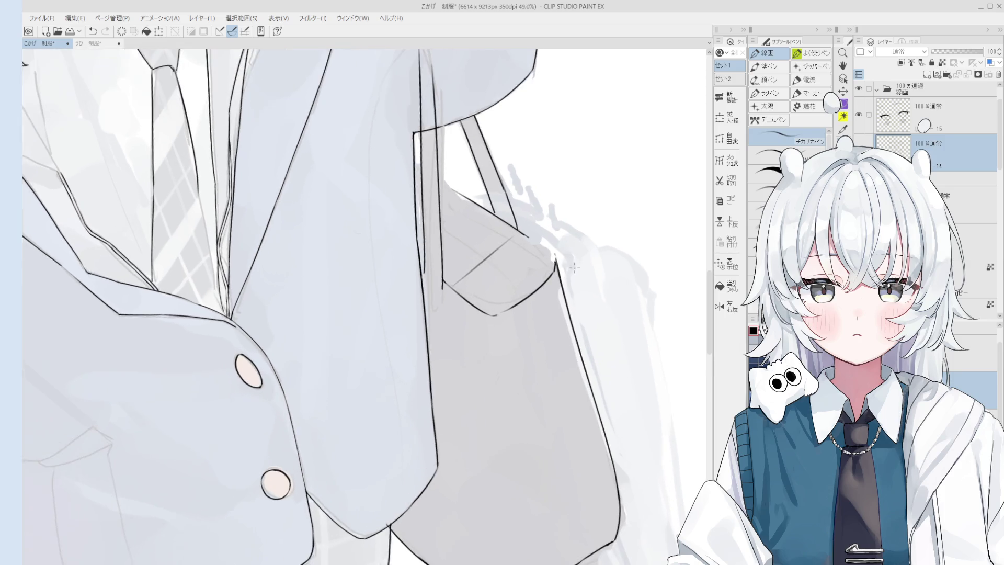
key(e)
scroll(569, 260, up, 3)
key(p)
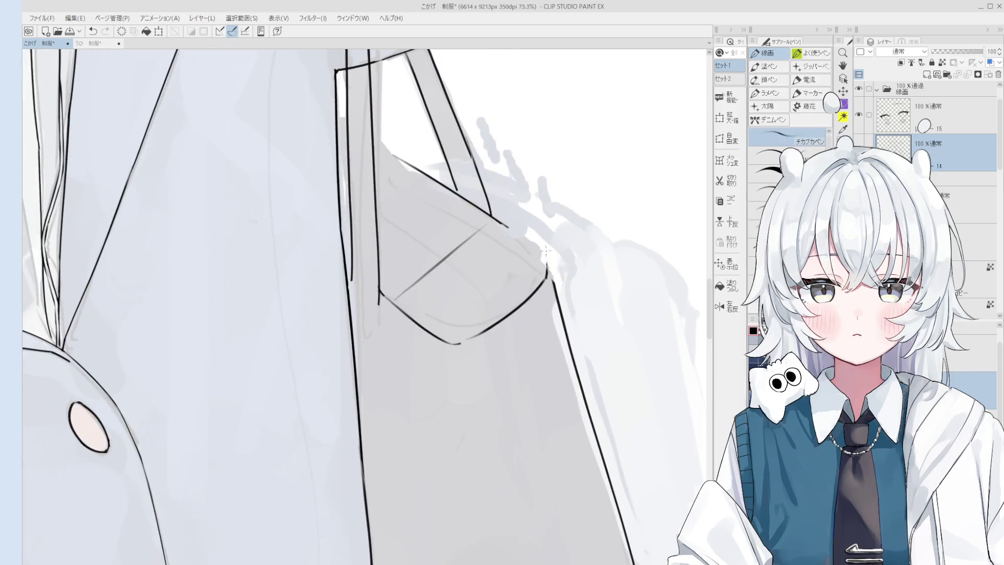
scroll(552, 278, down, 2)
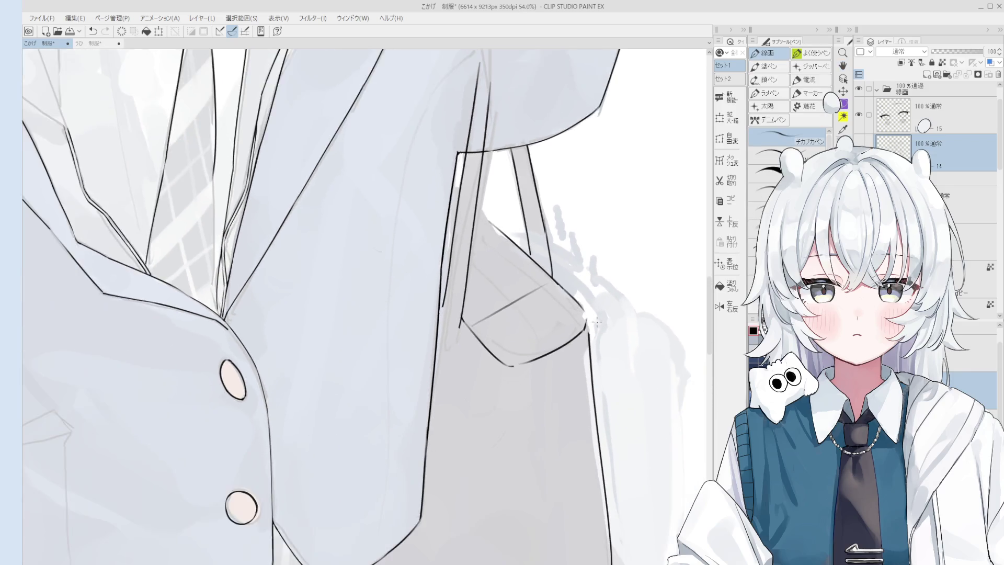
scroll(546, 272, up, 3)
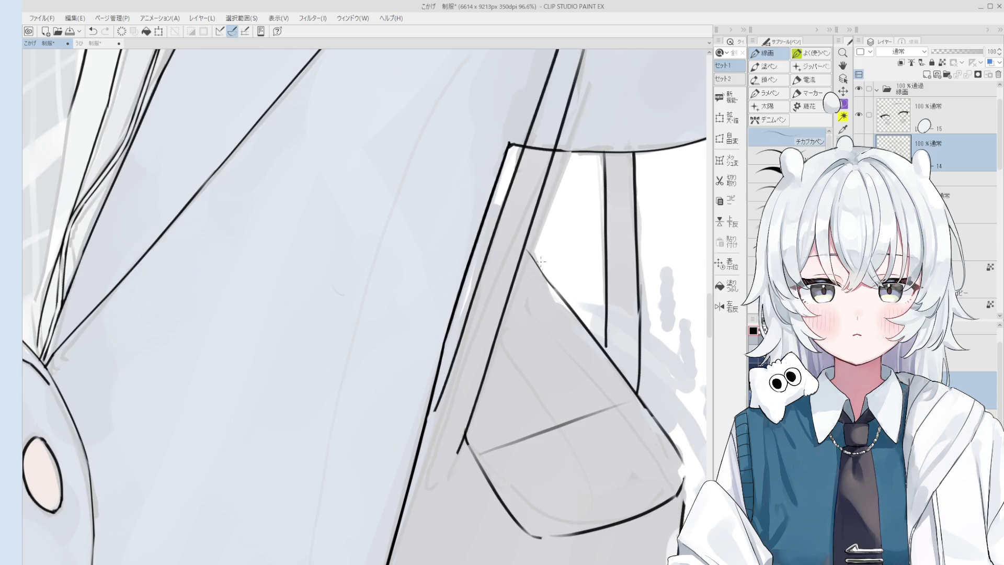
drag(525, 248, 541, 271)
scroll(538, 264, down, 2)
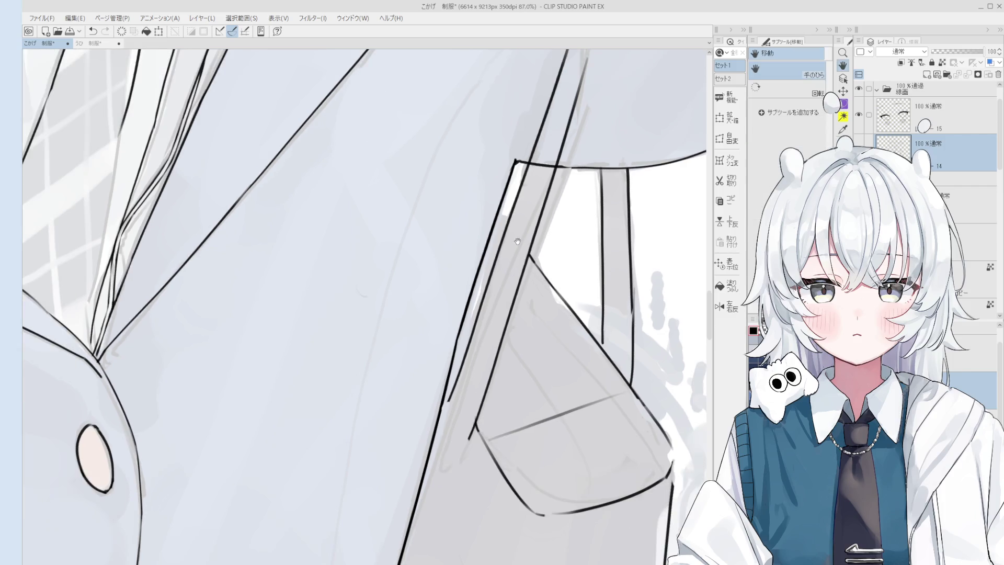
scroll(536, 265, down, 10)
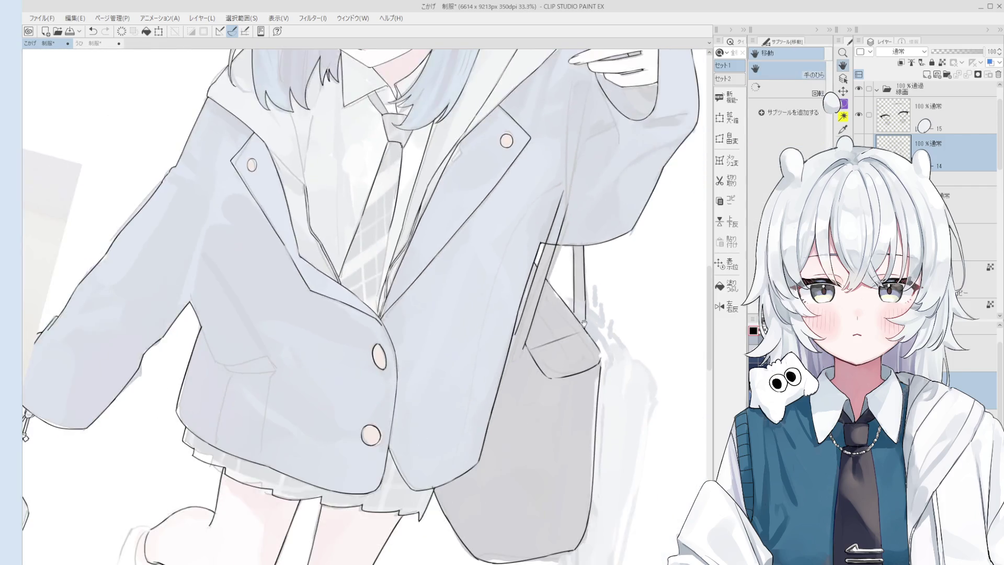
Rotate the canvas slightly counterclockwise and zoom in on the bag's right edge
scroll(560, 324, up, 4)
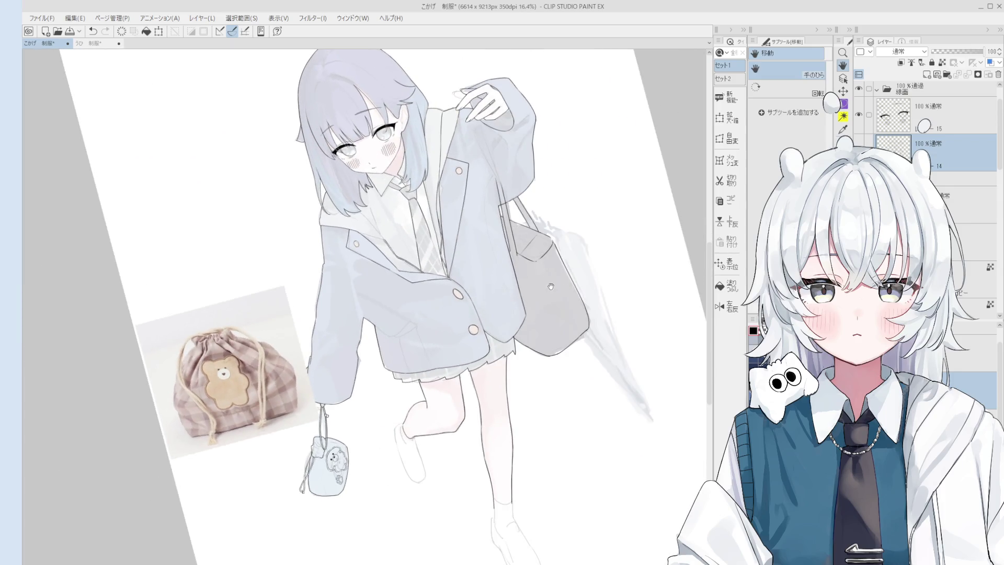
key(e)
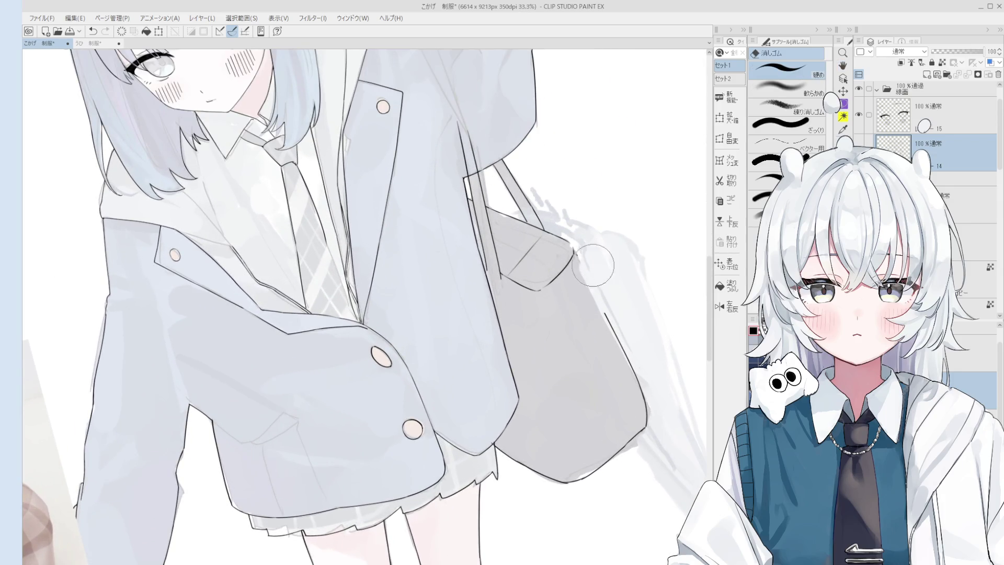
key(minus)
key(p)
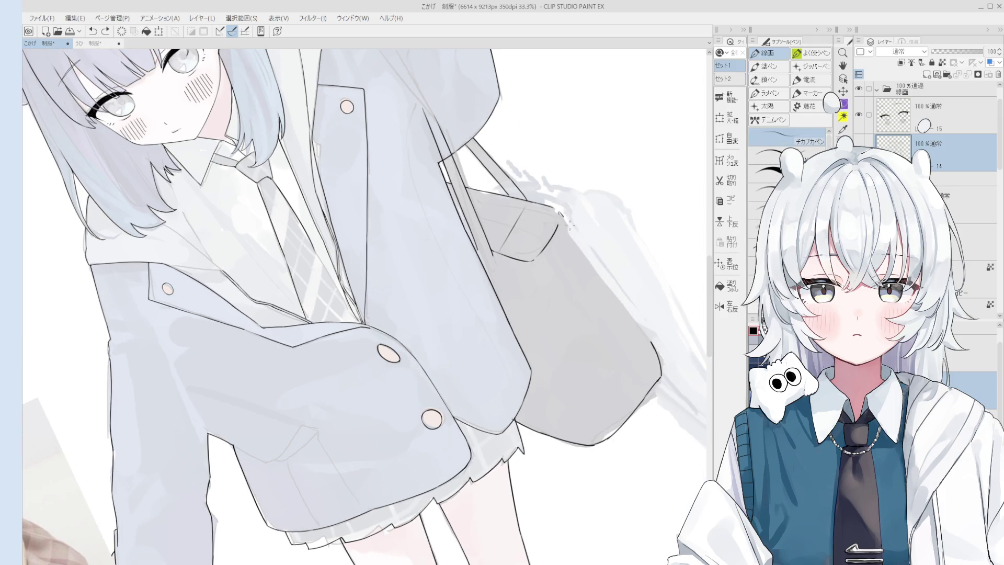
scroll(582, 250, down, 3)
scroll(622, 312, up, 2)
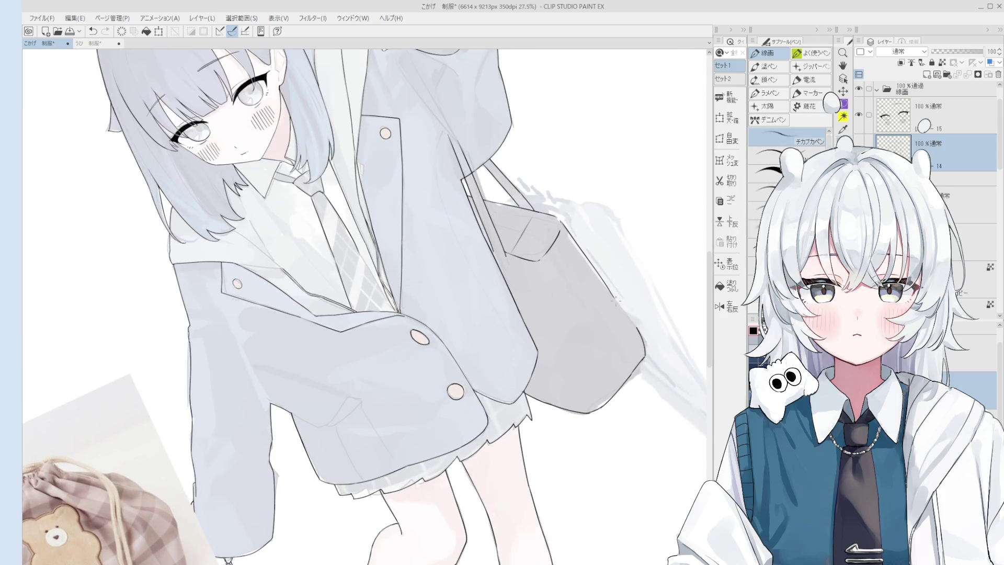
scroll(622, 312, up, 3)
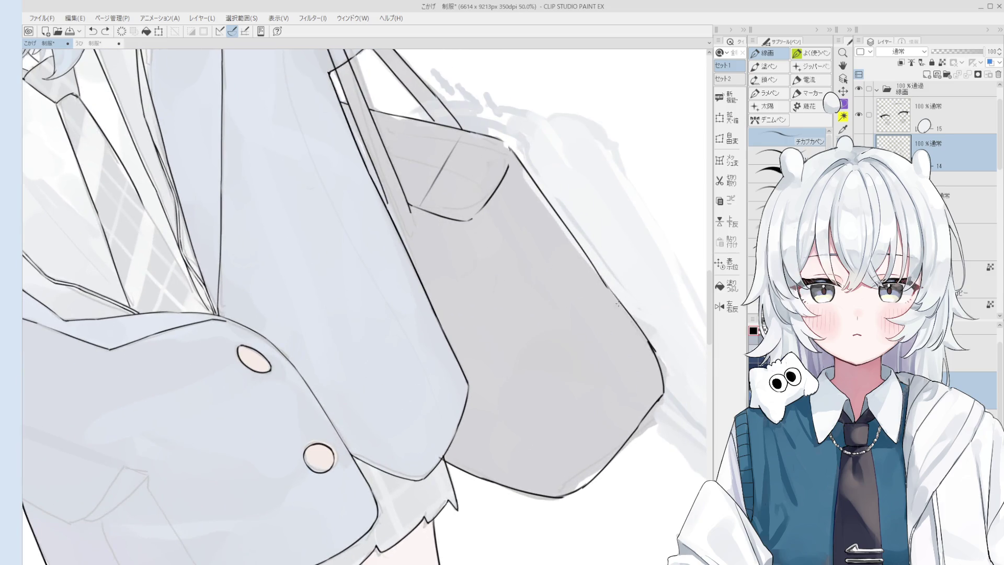
Draw a short stroke on the bag outline and compare it with undo/redo
key(e)
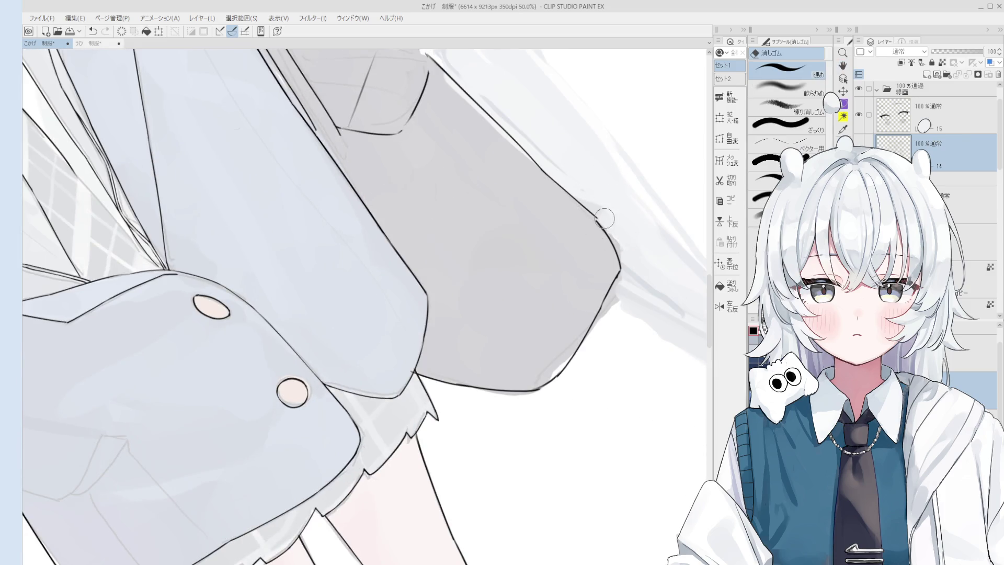
key(p)
drag(587, 209, 609, 240)
key(ctrl+z)
key(ctrl+y)
key(ctrl+z)
key(ctrl+y)
scroll(596, 230, up, 2)
key(ctrl+z)
key(ctrl+y)
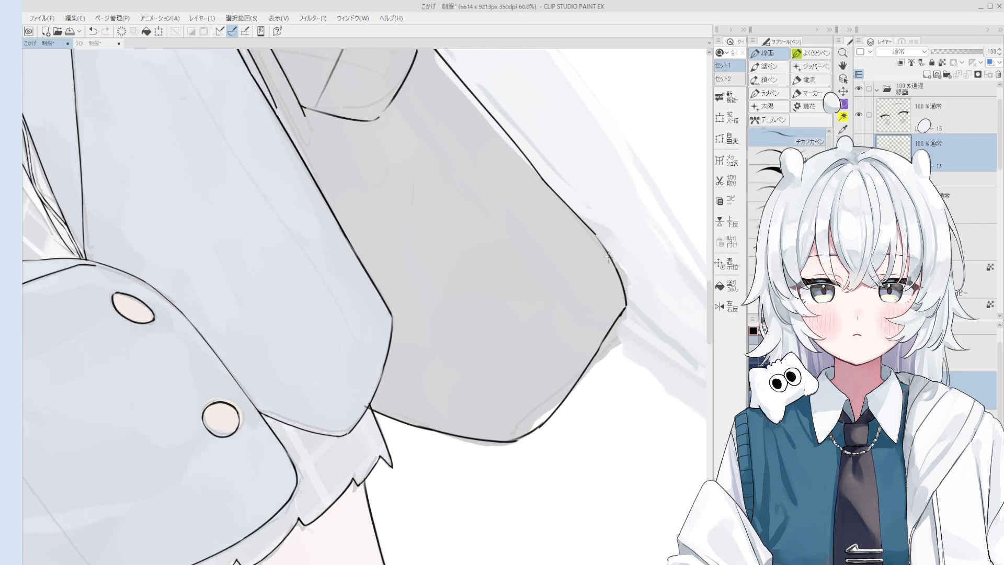
scroll(599, 238, down, 1)
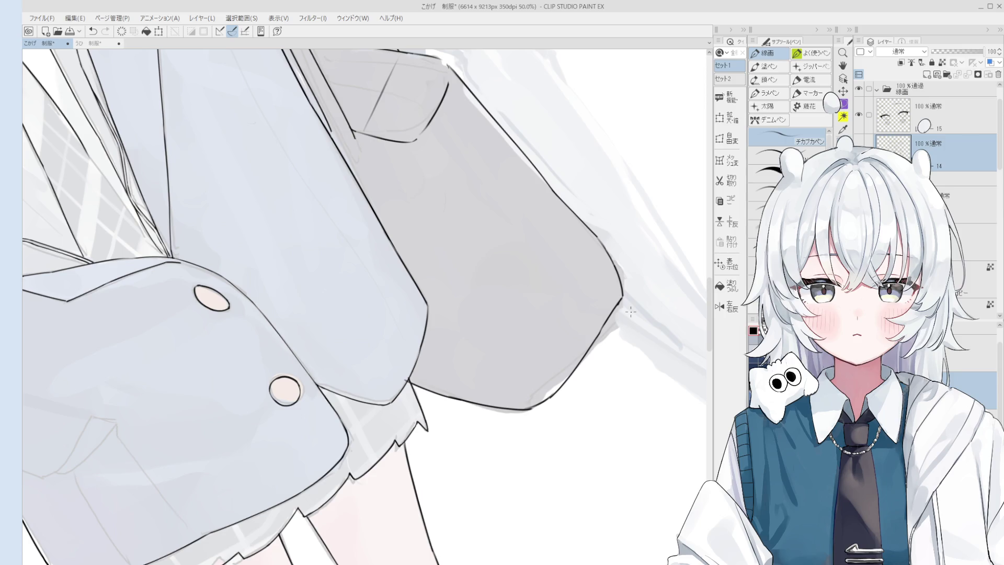
Undo the last stroke near the bag's lower corner
key(e)
scroll(531, 373, up, 2)
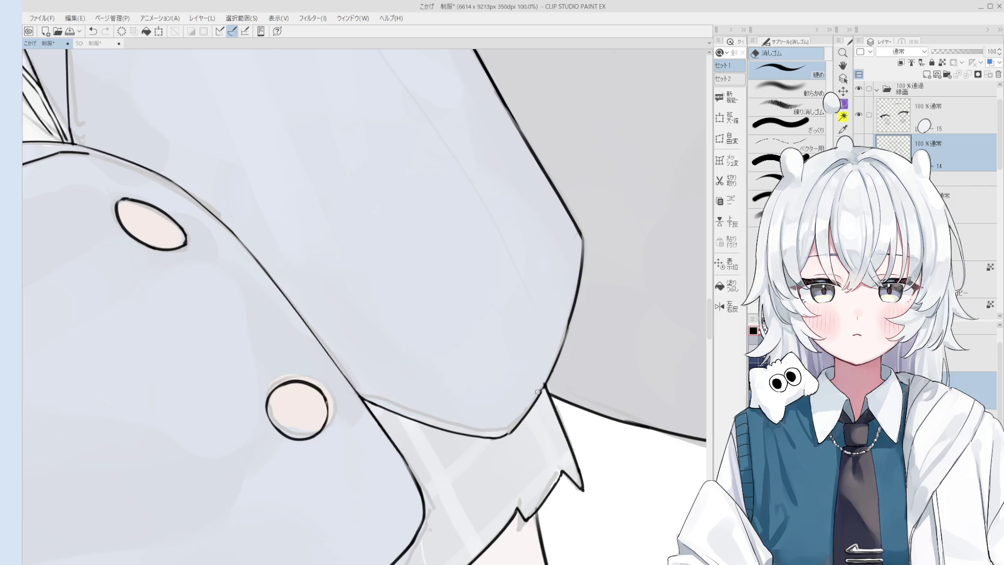
key(p)
key(ctrl+z)
scroll(541, 387, down, 2)
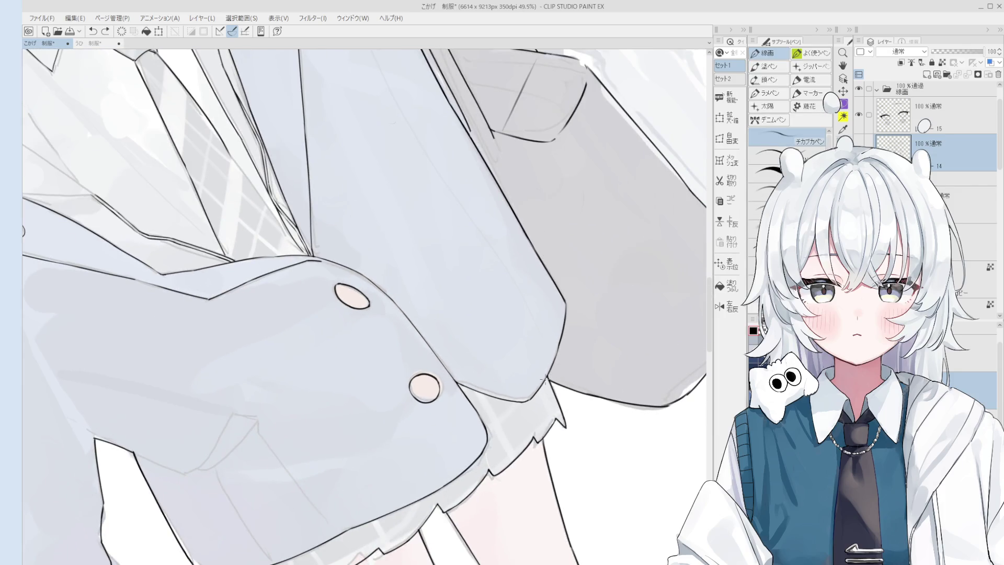
scroll(541, 387, down, 2)
Compare the stroke beside the bag's right edge with undo/redo and keep it
key(e)
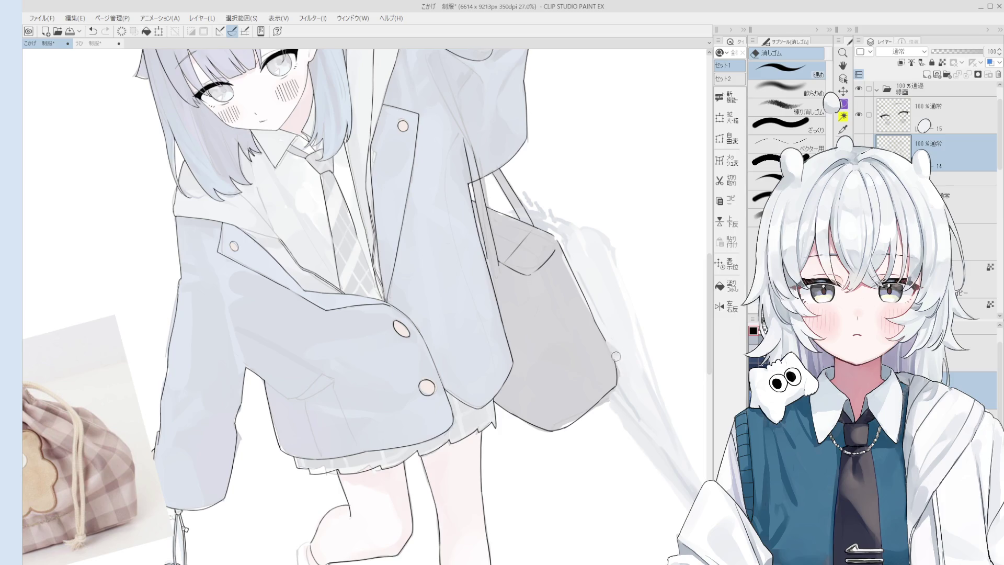
key(p)
key(ctrl+z)
key(ctrl+y)
key(ctrl+z)
key(ctrl+y)
key(ctrl+z)
key(ctrl+y)
key(ctrl+z)
key(ctrl+y)
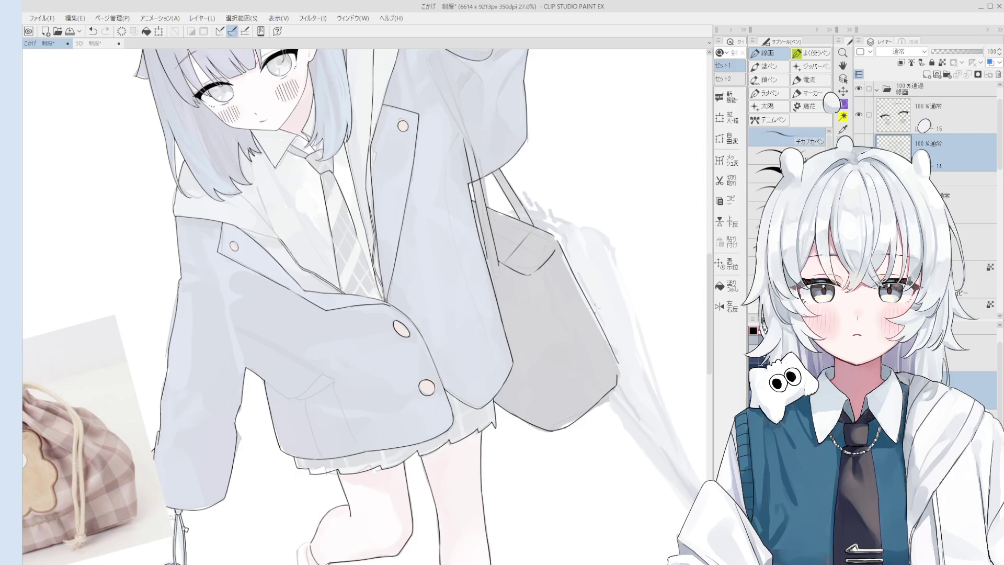
scroll(578, 284, up, 1)
key(ctrl+z)
key(ctrl+y)
key(ctrl+z)
key(ctrl+y)
Pan across the jacket and bag up to the face and zoom out
drag(622, 354, 603, 287)
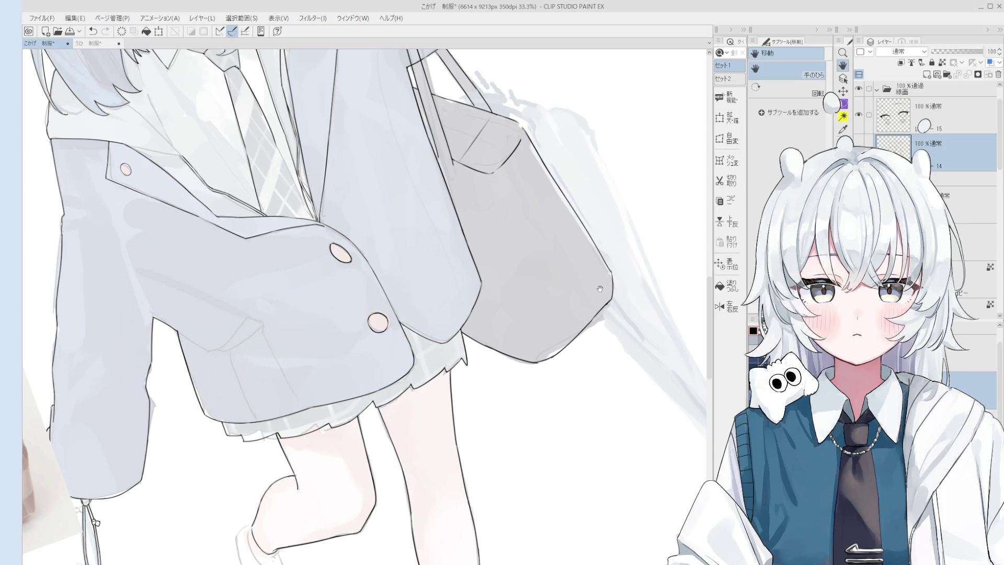
drag(534, 302, 591, 430)
key(e)
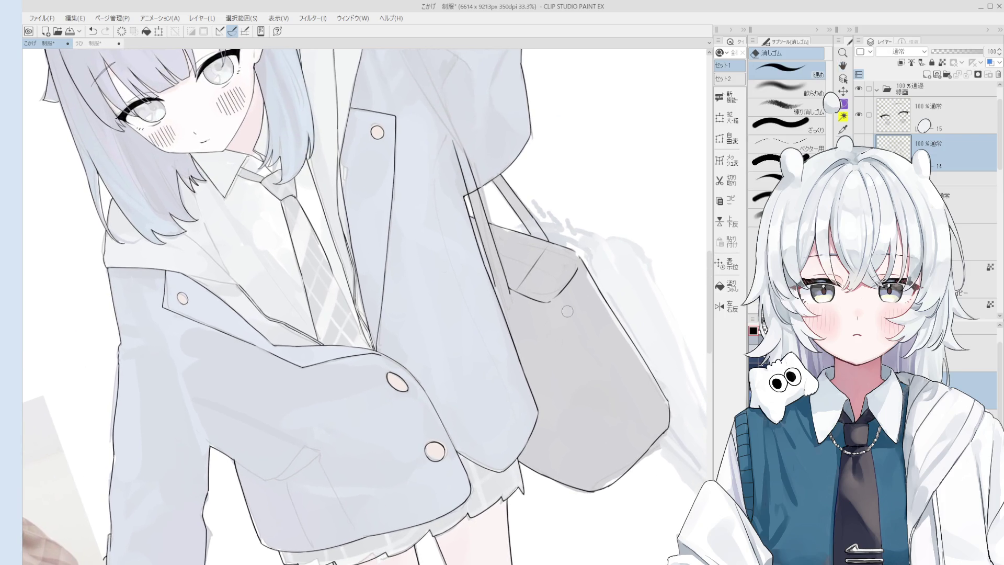
key(p)
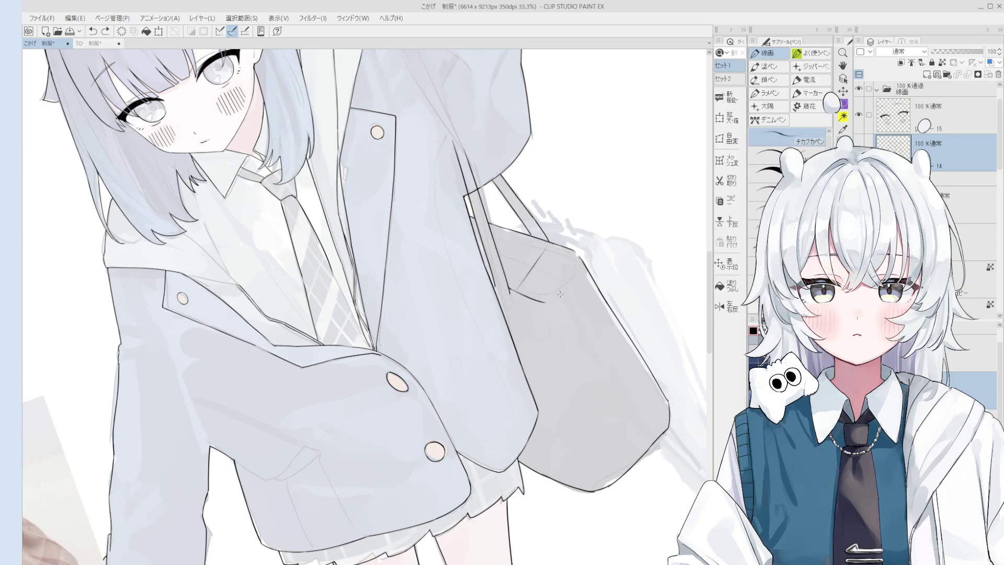
scroll(575, 304, down, 5)
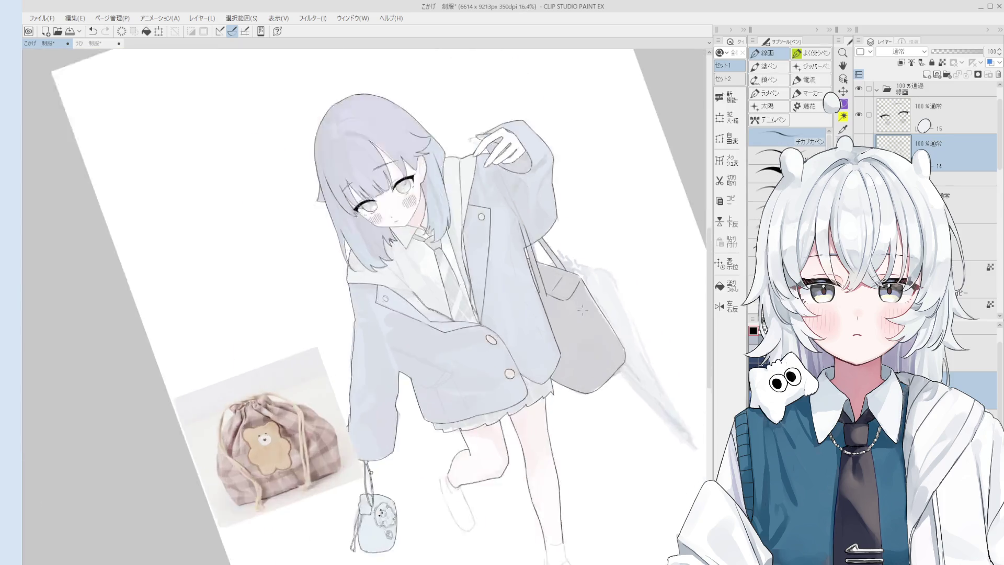
Undo the last stroke, turn the view nearly upright, and centre on the girl's face
key(ctrl+z)
mouse_move(576, 299)
mouse_down()
mouse_move(562, 321)
mouse_move(551, 266)
mouse_up()
scroll(551, 266, up, 5)
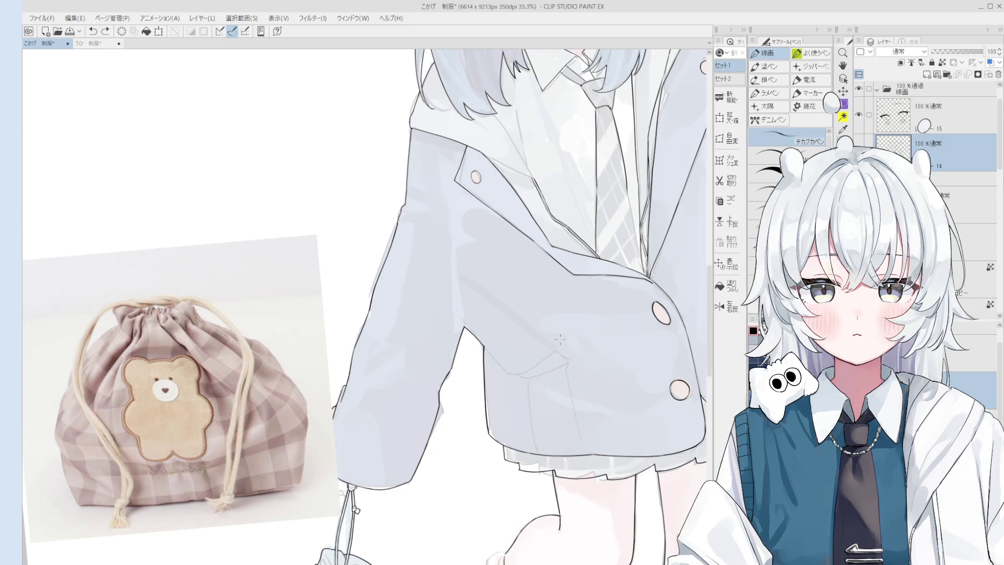
scroll(559, 339, down, 2)
mouse_move(560, 339)
mouse_down()
mouse_move(523, 313)
mouse_move(547, 355)
mouse_up()
scroll(523, 314, up, 3)
Try a line along the blazer collar edge, then undo it
key(ctrl+z)
drag(504, 285, 548, 354)
key(ctrl+z)
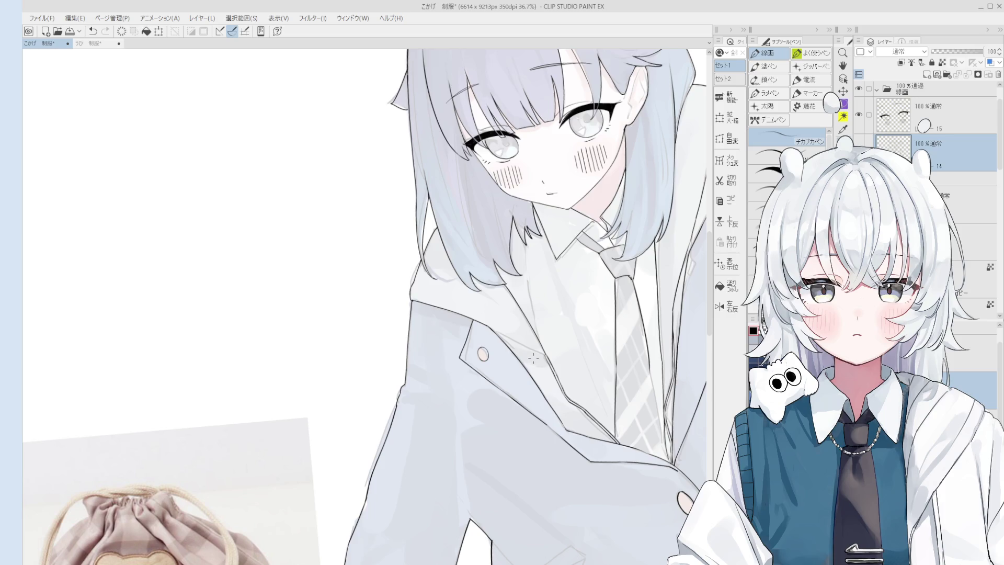
scroll(526, 392, down, 1)
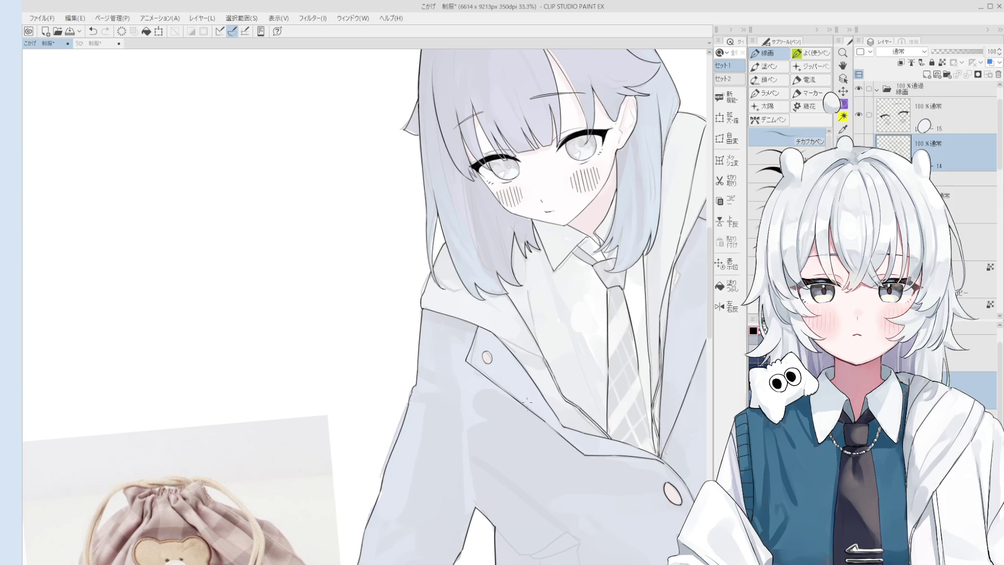
scroll(534, 400, up, 3)
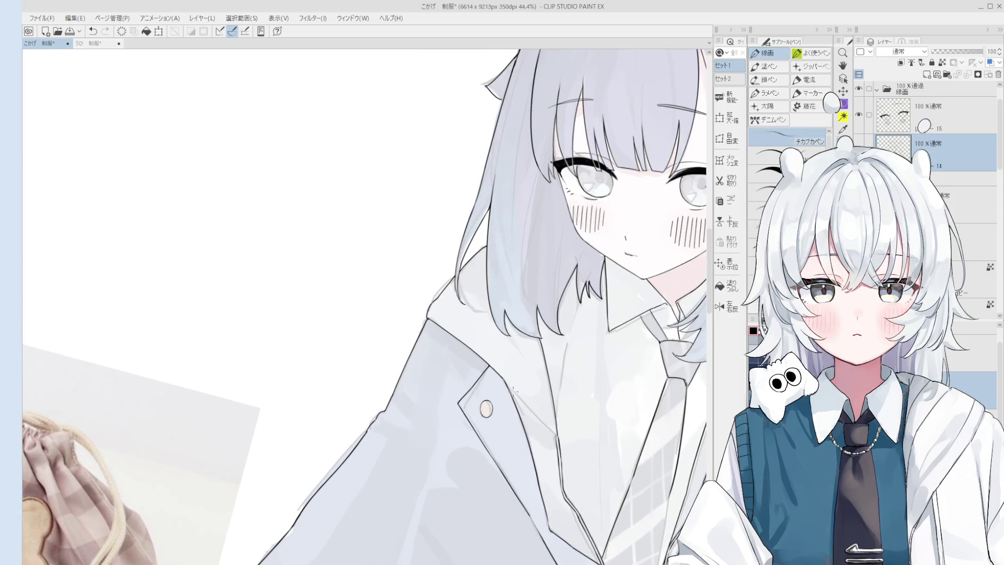
key(ctrl+z)
Zoom out to 22.5% and tilt the canvas counter-clockwise, then switch to the Hand tool
key(minus)
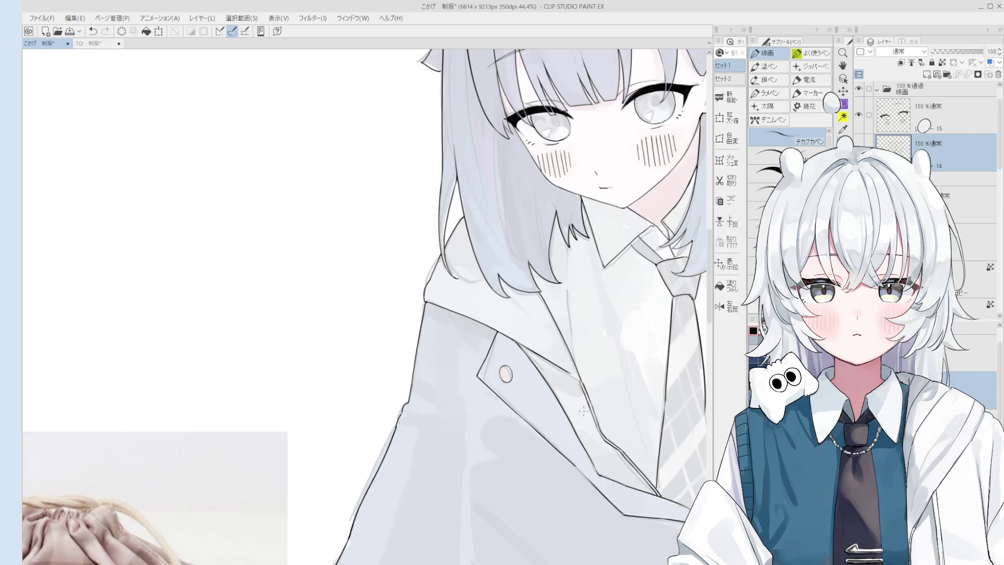
scroll(579, 411, up, 2)
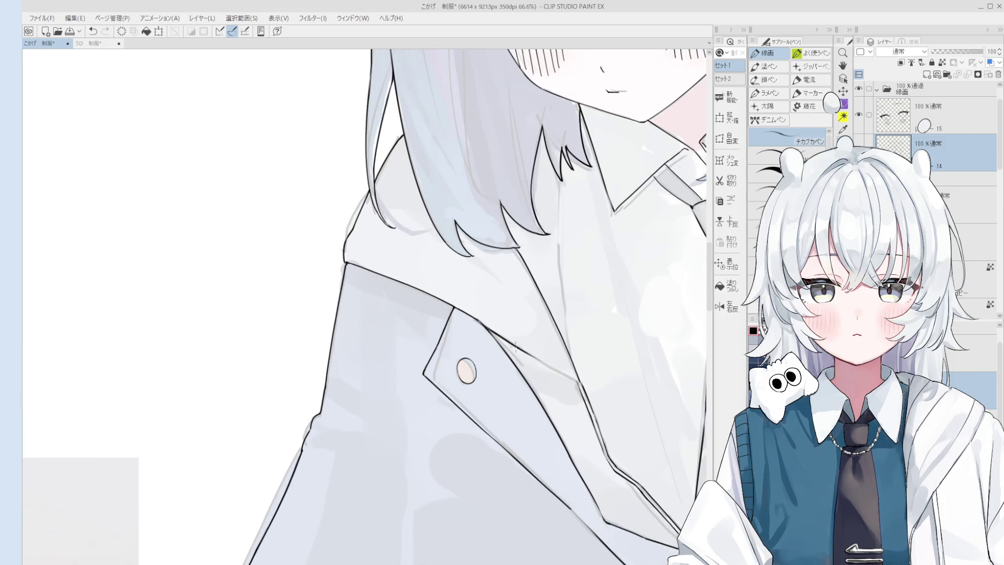
scroll(517, 349, down, 1)
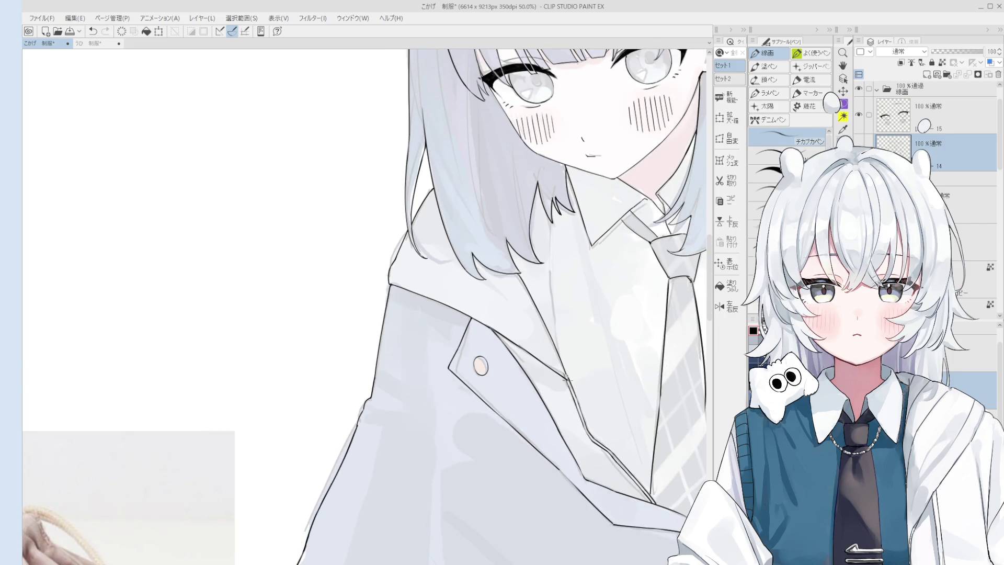
scroll(566, 380, up, 1)
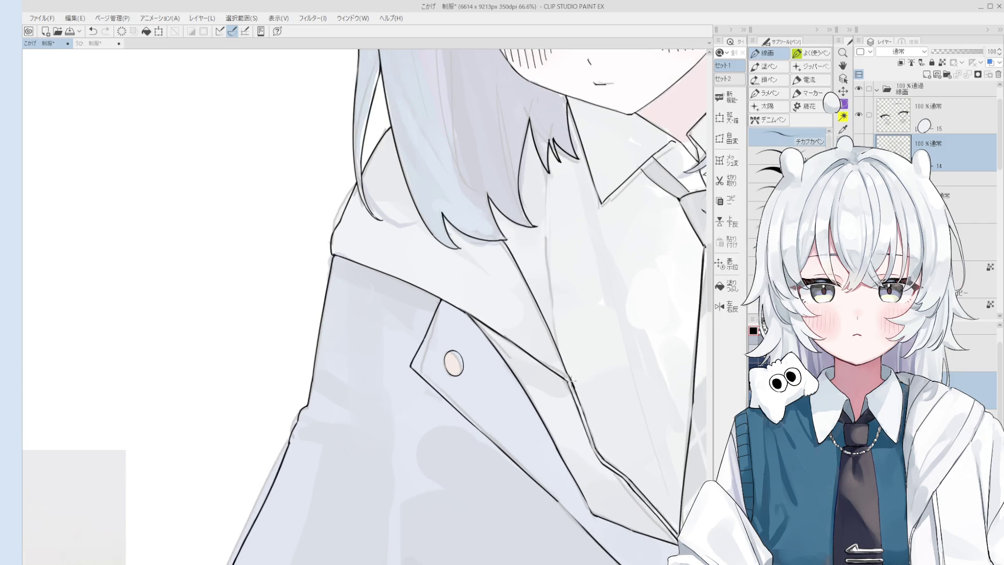
scroll(571, 381, down, 5)
mouse_move(575, 209)
mouse_down()
mouse_move(523, 173)
mouse_move(565, 204)
mouse_up()
key(space)
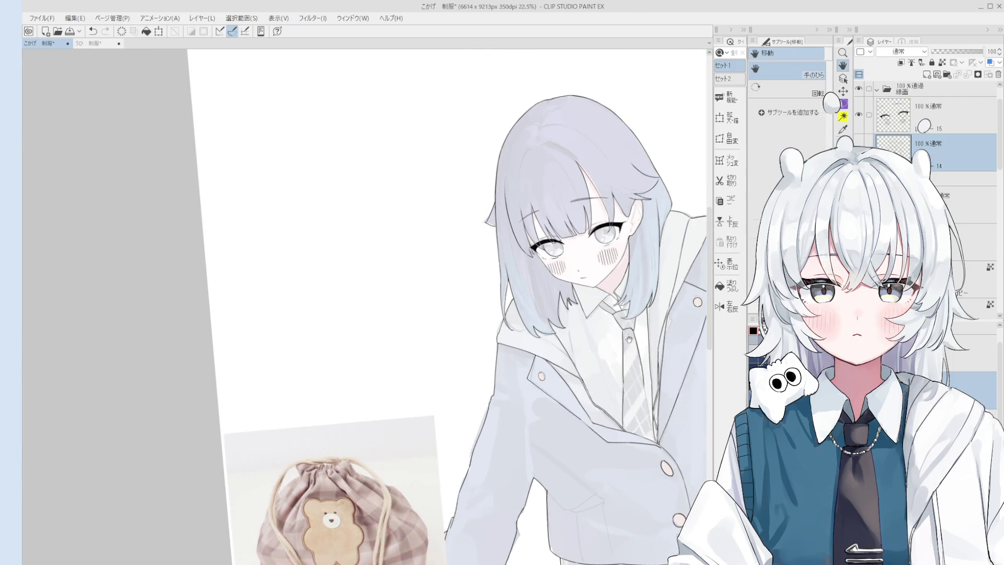
Review the bare line art at 12.5%, then zoom to 88.7% on the face
drag(616, 342, 589, 320)
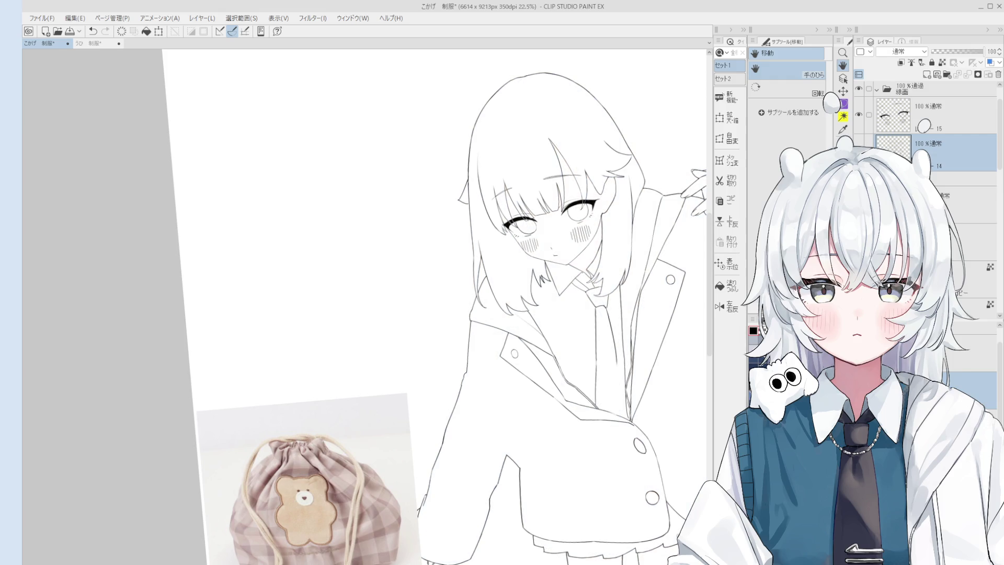
scroll(603, 265, down, 4)
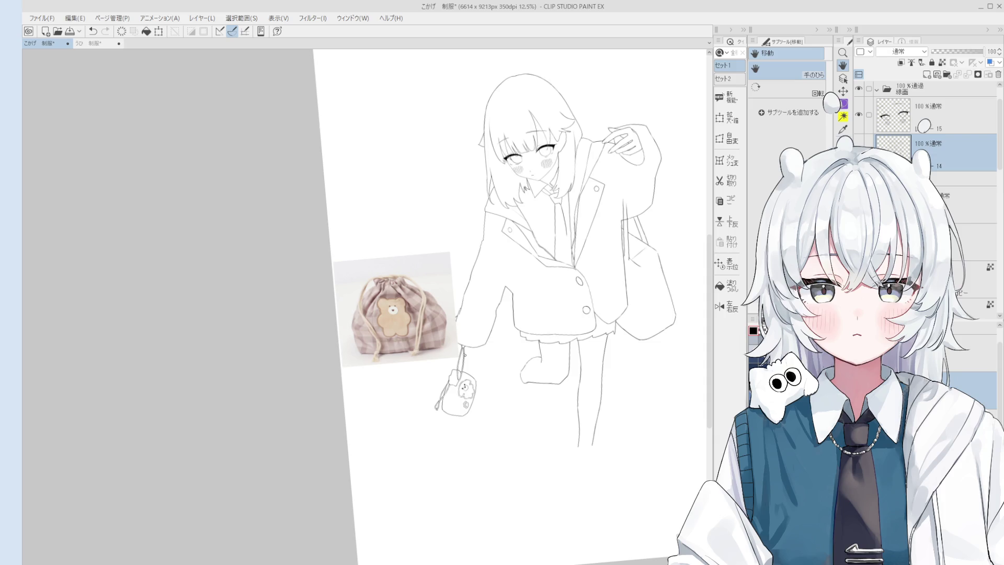
scroll(510, 306, up, 8)
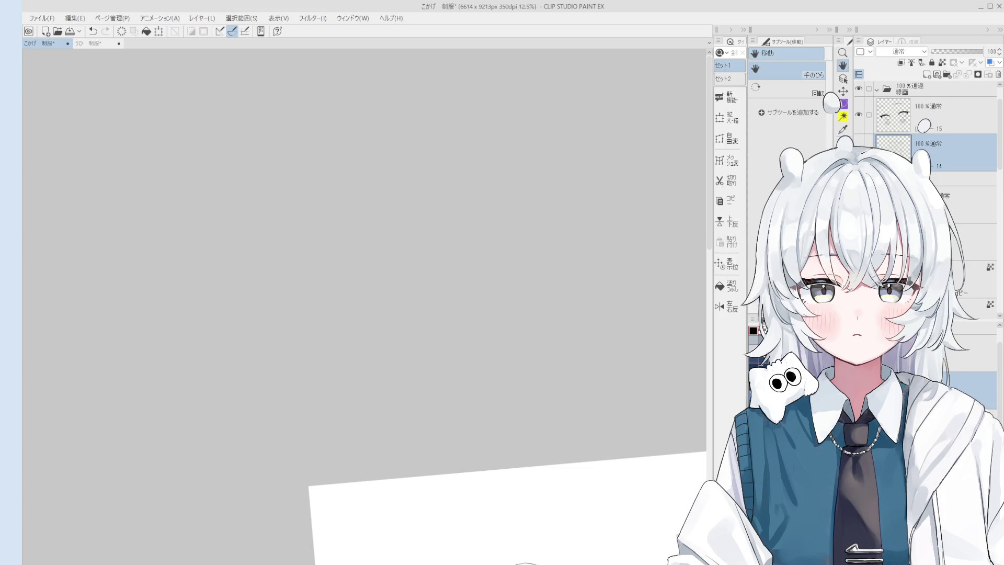
scroll(366, 304, down, 10)
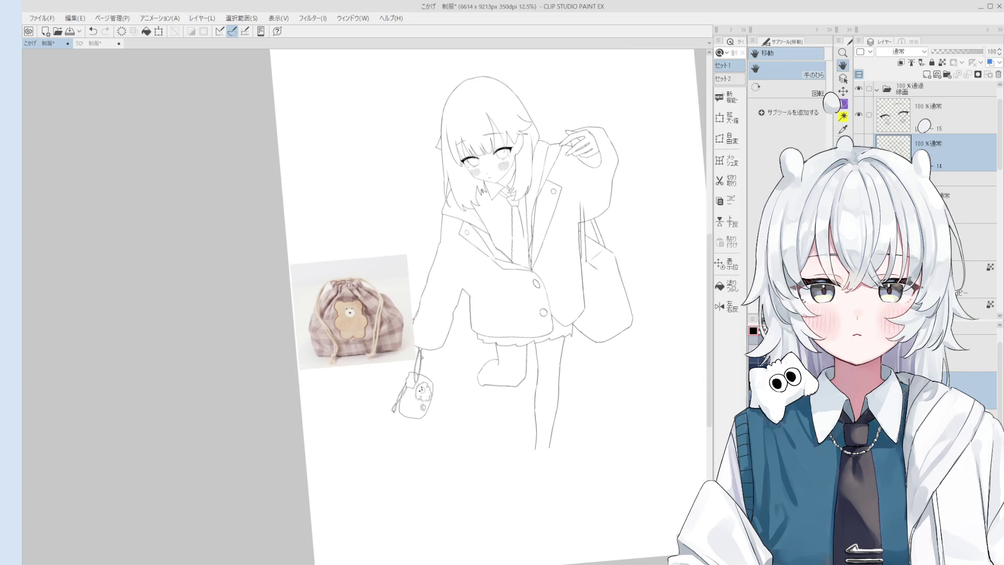
scroll(487, 191, up, 8)
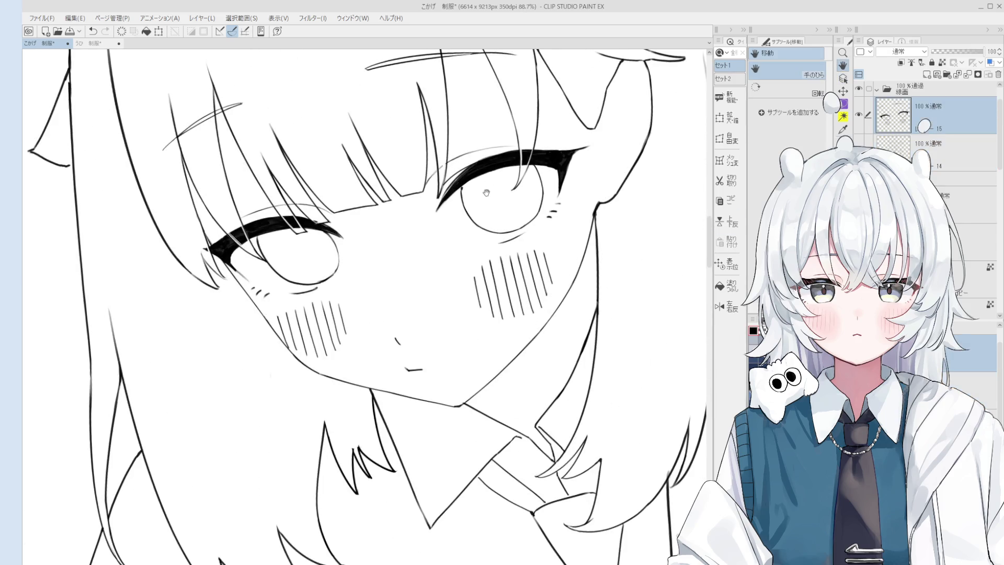
Centre on the eyes and try curved strokes around the pupil, undoing misfits
drag(487, 191, 509, 227)
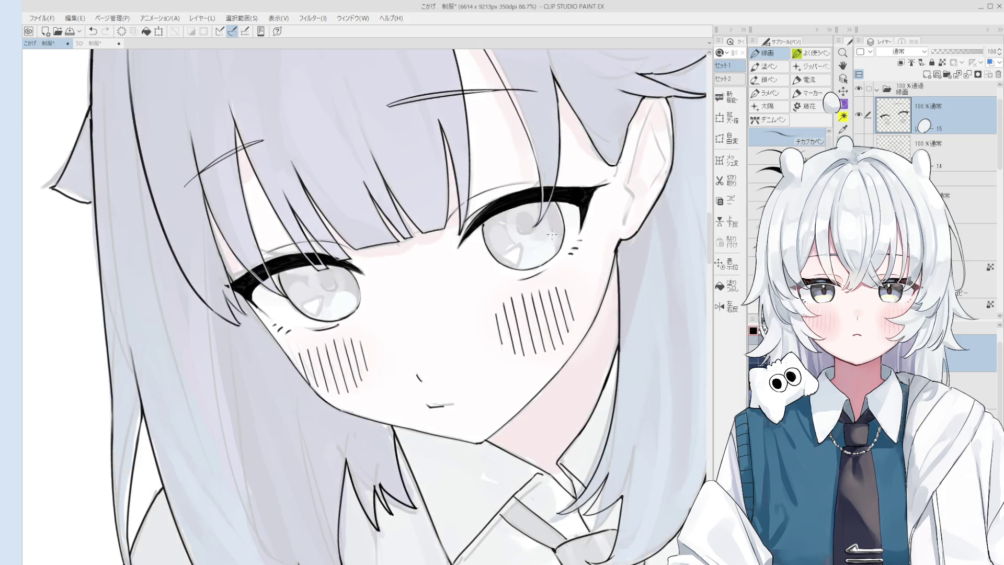
scroll(526, 230, up, 3)
key(ctrl+z)
mouse_move(522, 238)
mouse_down()
mouse_move(549, 254)
mouse_move(534, 226)
mouse_up()
key(ctrl+z)
mouse_move(517, 261)
mouse_down()
mouse_move(539, 230)
mouse_move(510, 246)
mouse_move(543, 264)
mouse_move(541, 227)
mouse_up()
Draw the final circle around the pupil and reset the canvas rotation upright
scroll(502, 267, down, 4)
scroll(502, 266, up, 5)
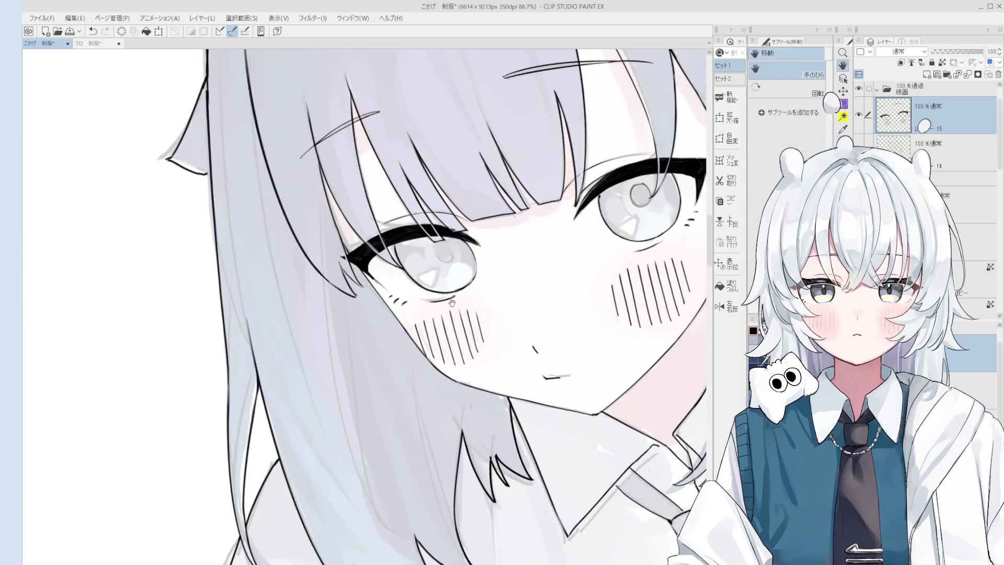
mouse_move(434, 252)
mouse_down()
mouse_move(460, 269)
mouse_move(445, 268)
mouse_up()
scroll(445, 268, down, 6)
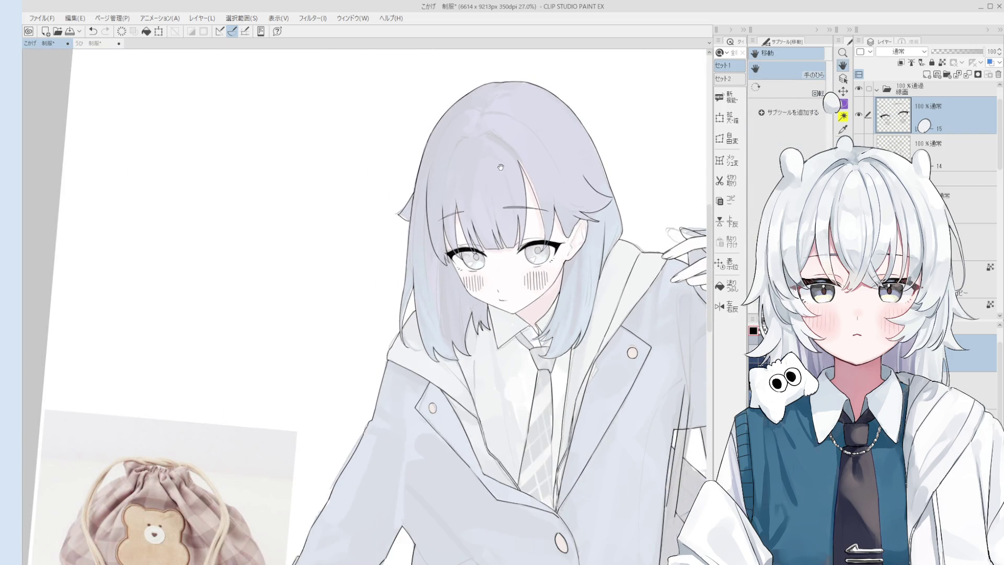
scroll(510, 170, down, 4)
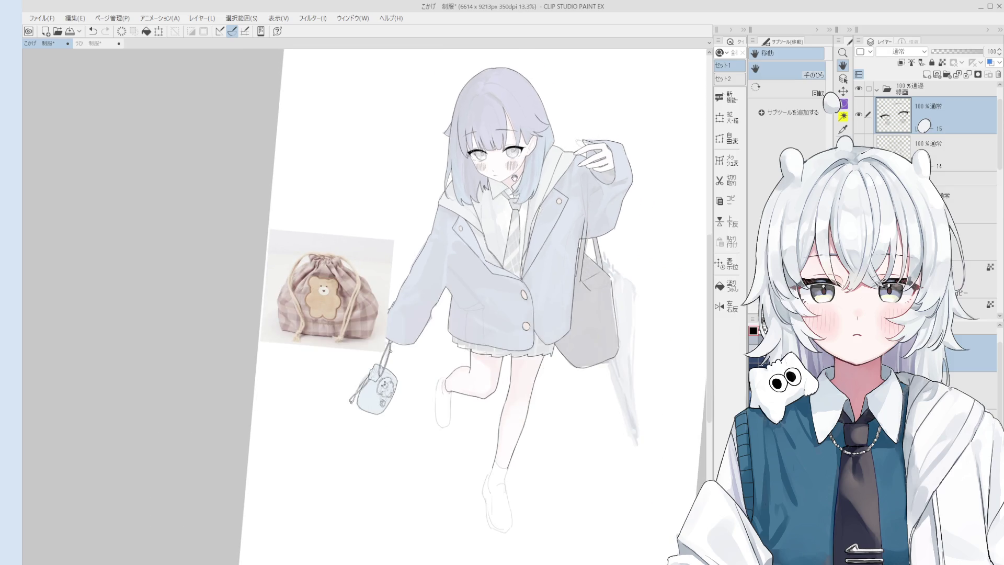
key(ctrl+@)
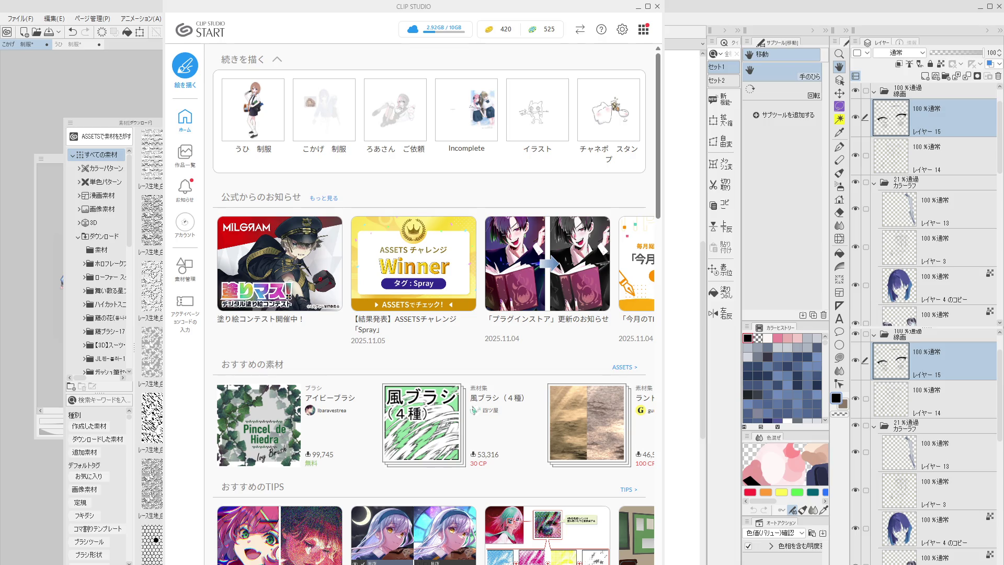
Shrink the CLIP STUDIO launcher to check the painting, then maximize it again
mouse_move(639, 114)
click(647, 7)
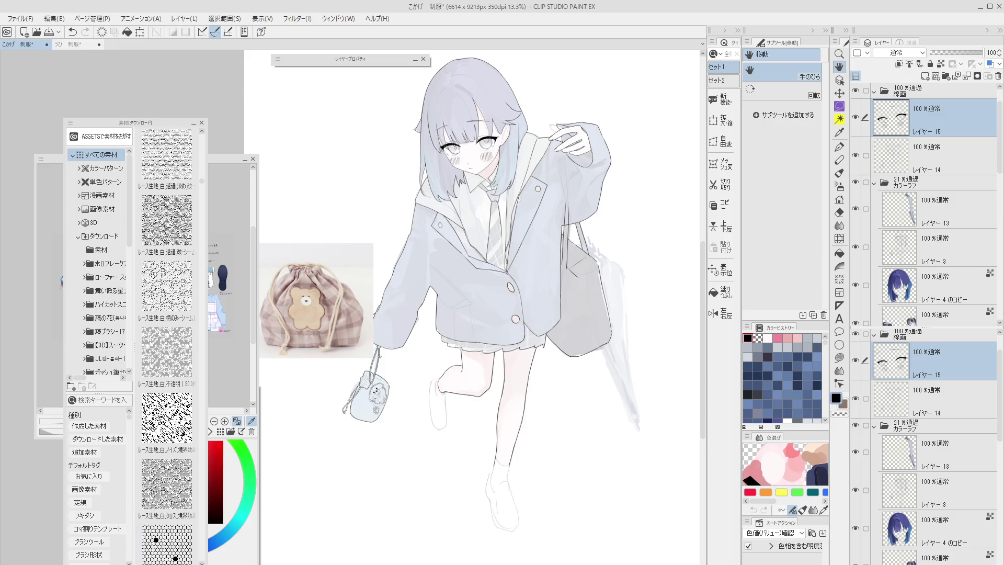
mouse_move(607, 564)
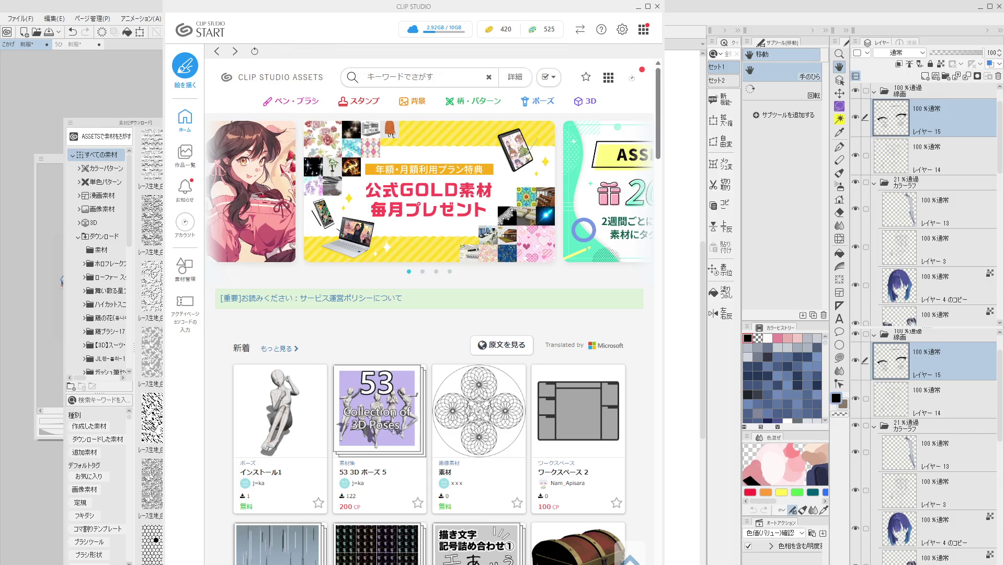
click(647, 6)
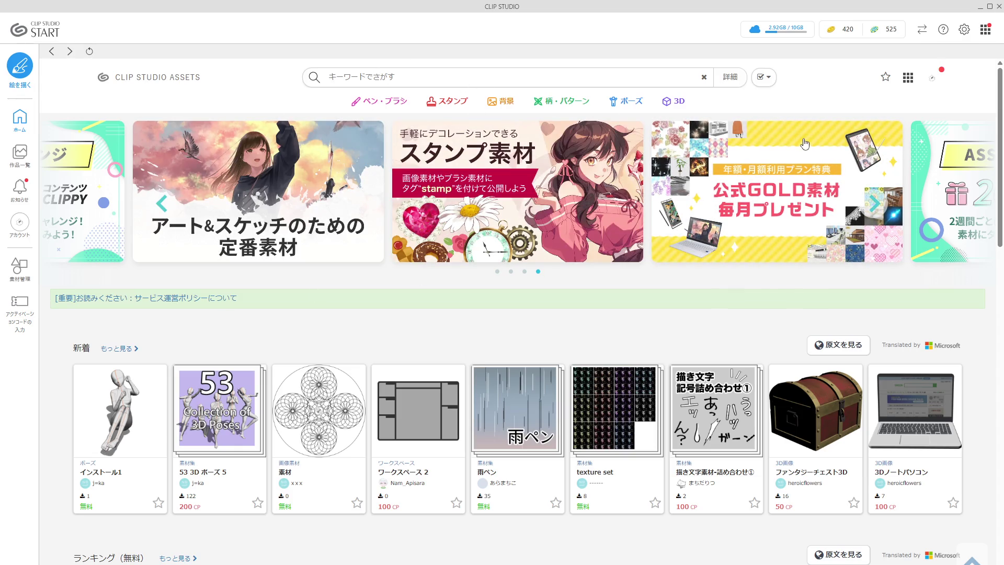
Search the asset store for romaji 'suni-ka-', then clear the fruitless search term
click(546, 76)
text(su)
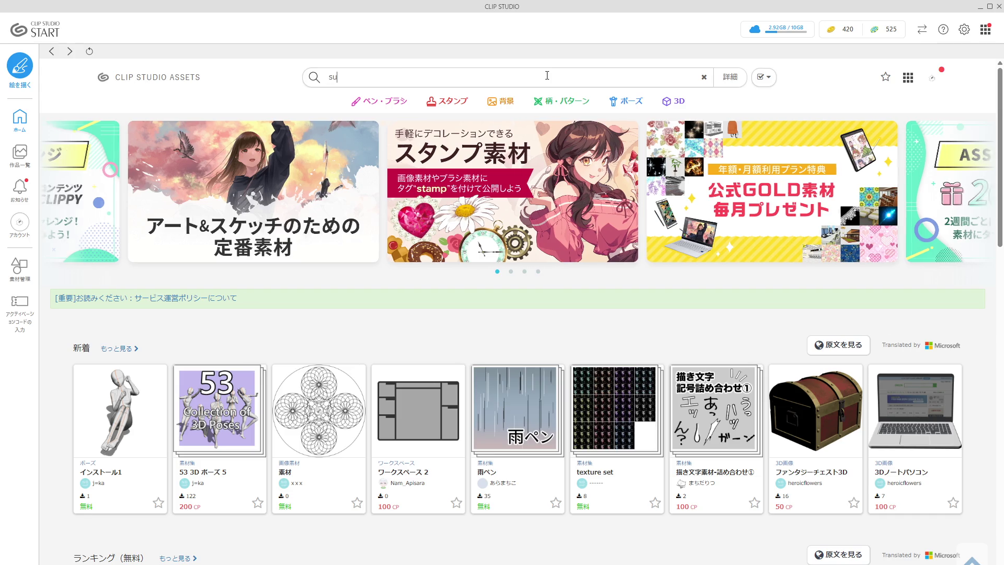
text(ni-ka-)
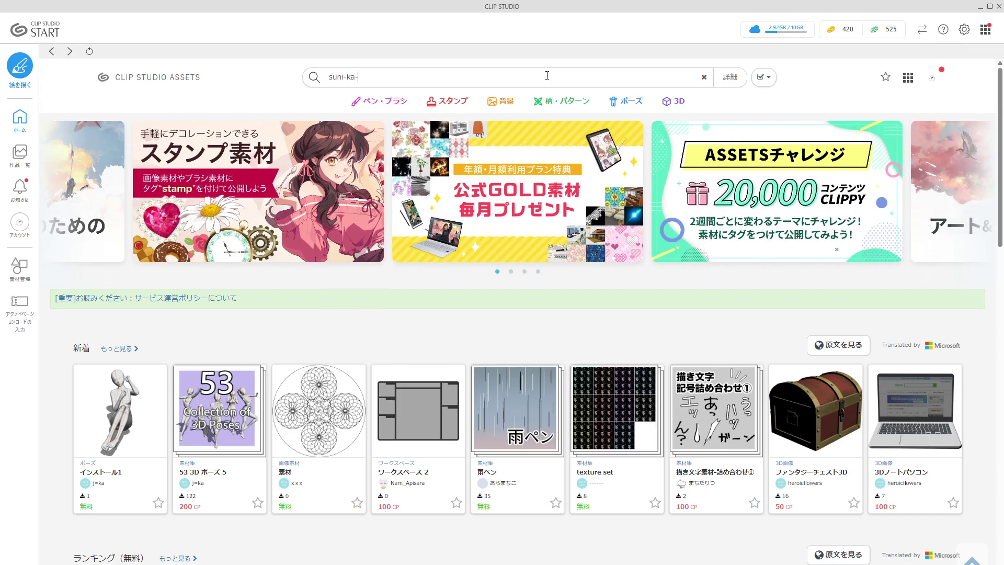
key(Return)
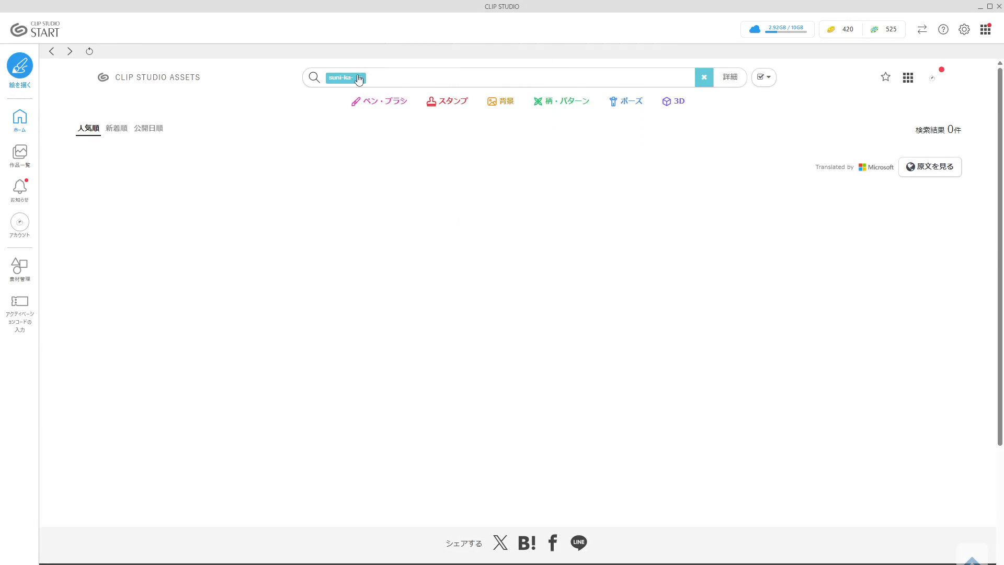
click(360, 78)
Search CLIP STUDIO ASSETS for スニーカー, converting the typed reading via the IME
text(suni-ka-)
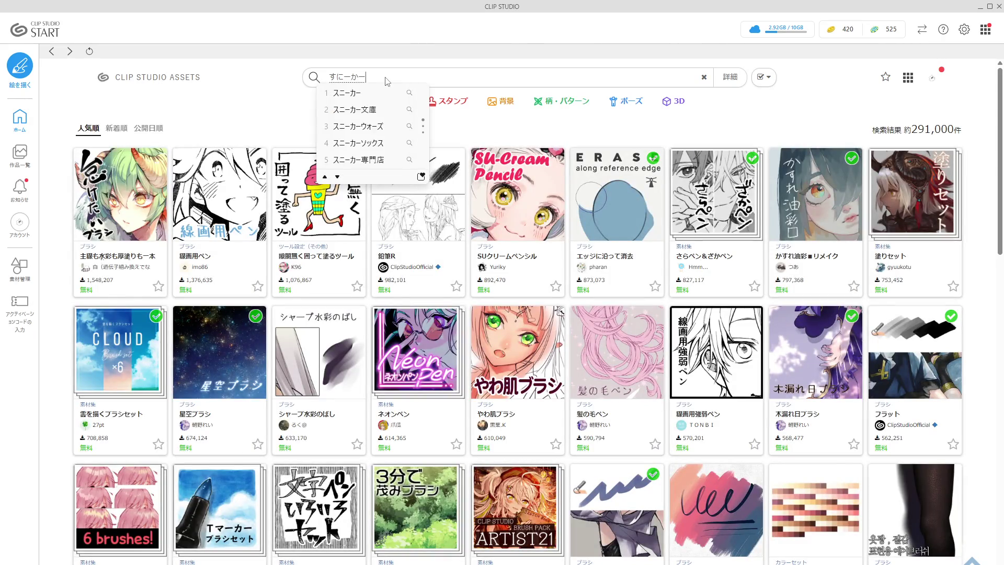
key(space)
key(Return)
key(Return)
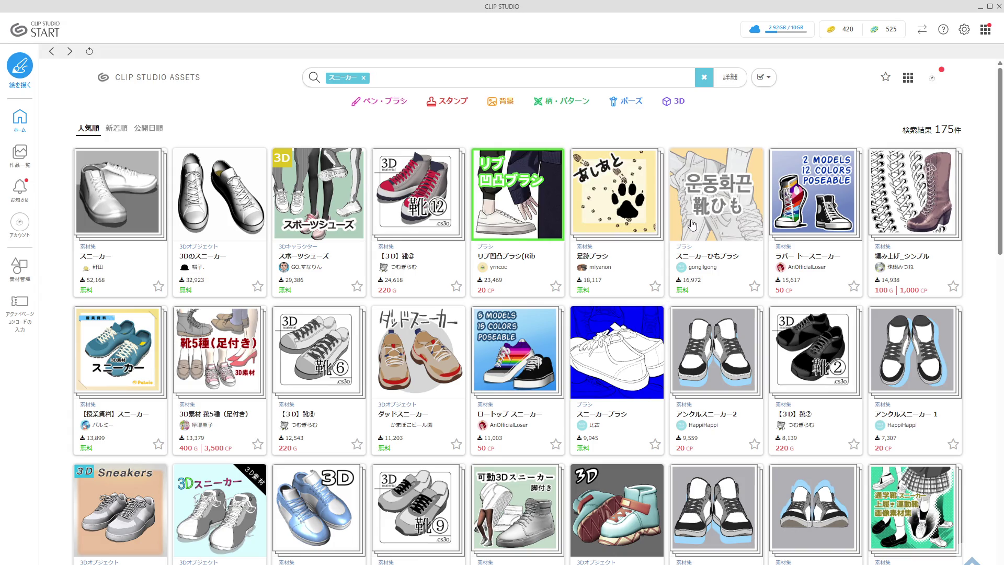
Browse the sneaker results and open the 【期間限定】3Dスニーカー F/M material page
scroll(737, 267, down, 3)
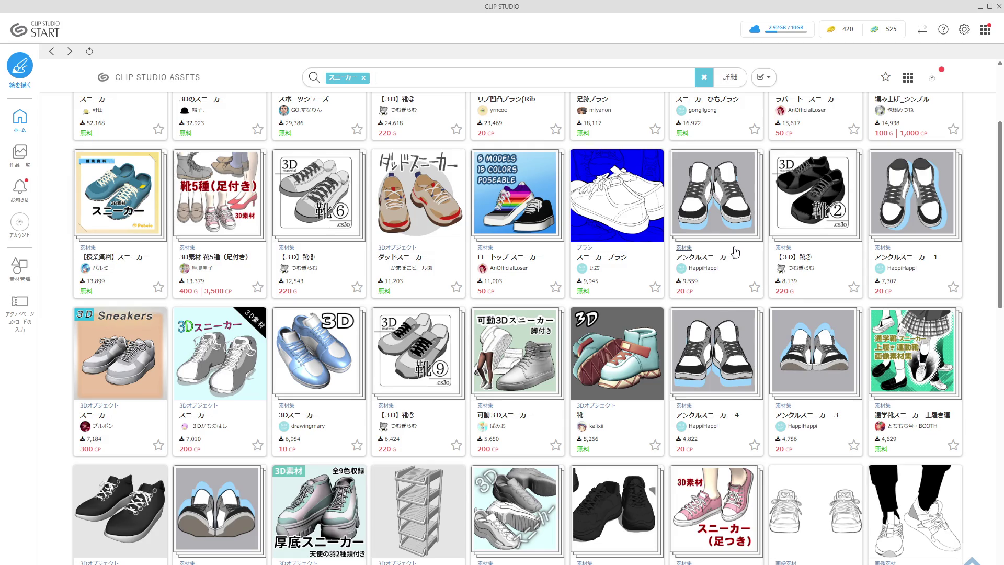
scroll(557, 218, up, 2)
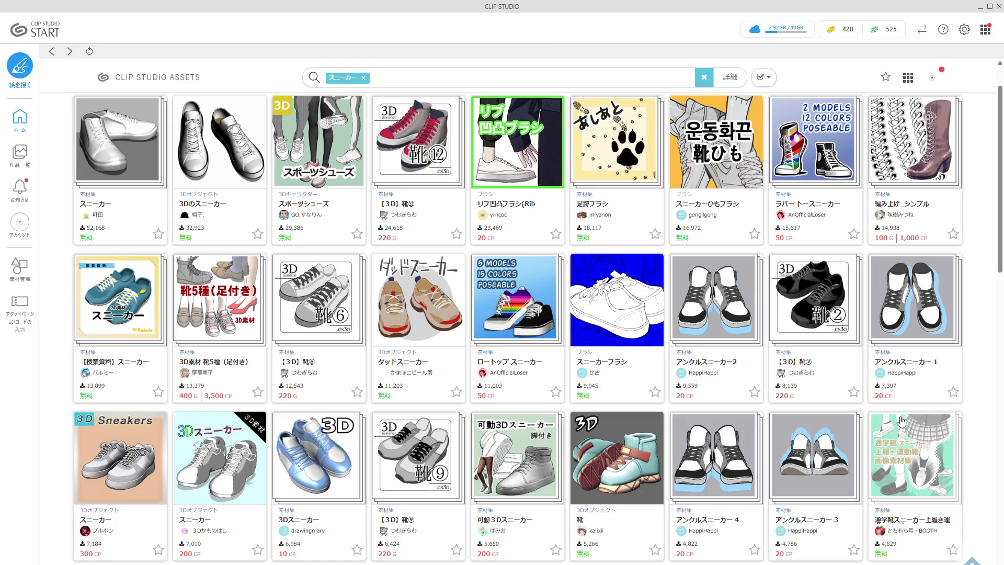
scroll(807, 418, down, 2)
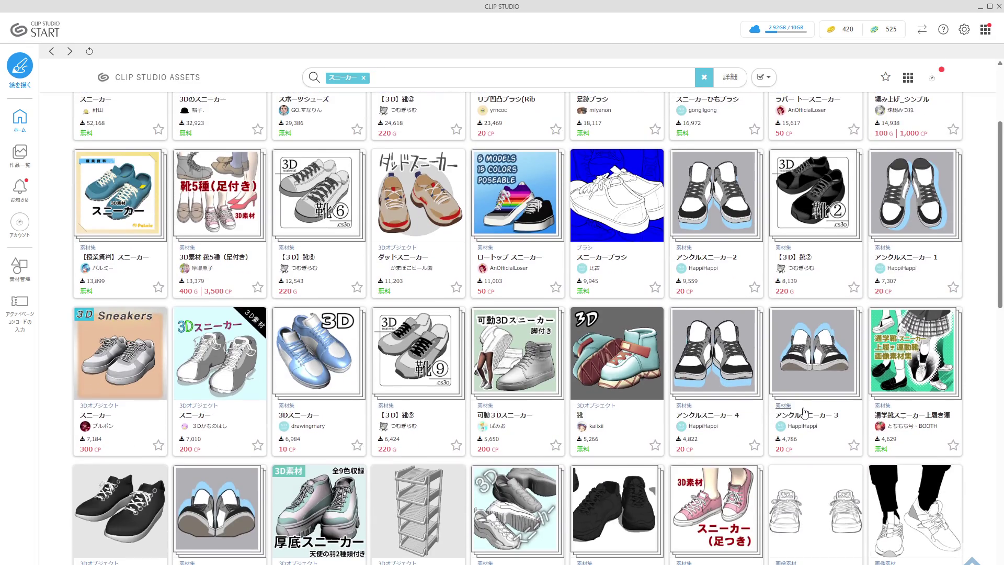
scroll(690, 473, down, 3)
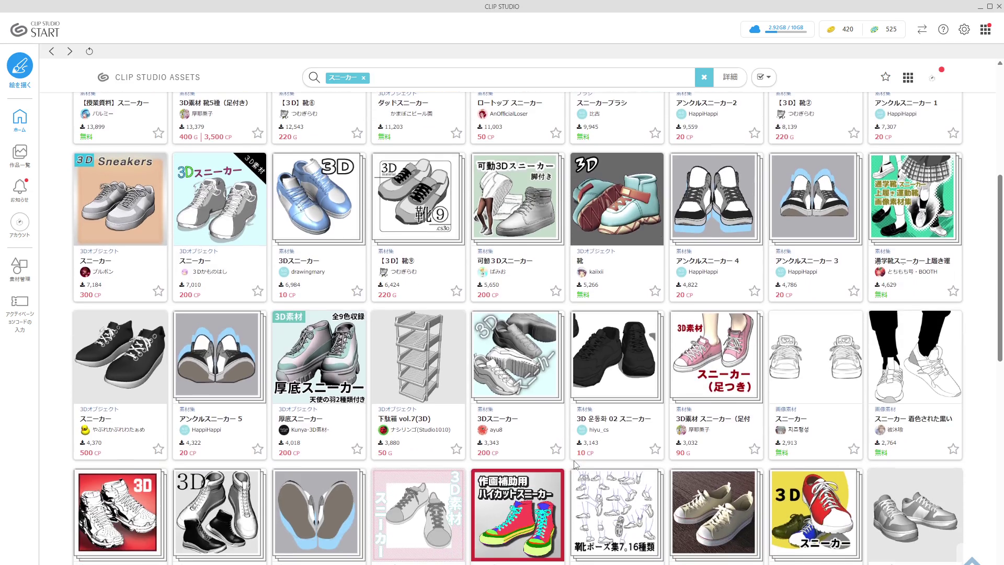
scroll(482, 365, down, 1)
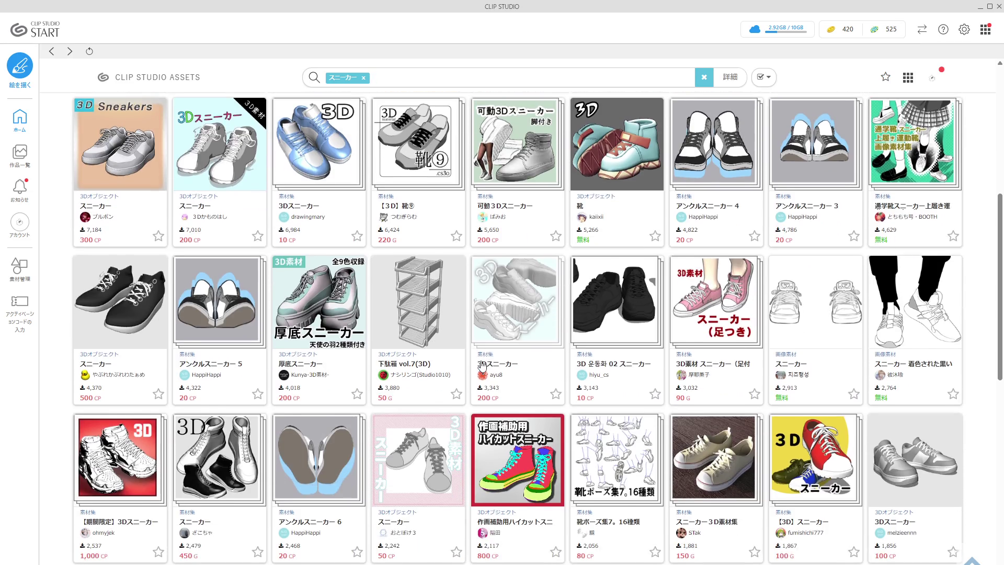
scroll(482, 366, down, 3)
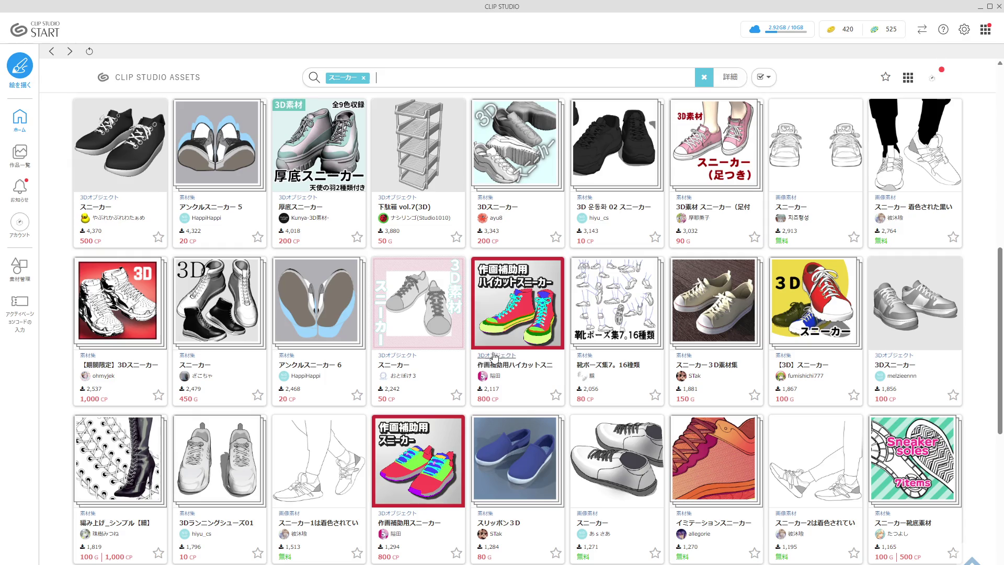
scroll(499, 359, down, 1)
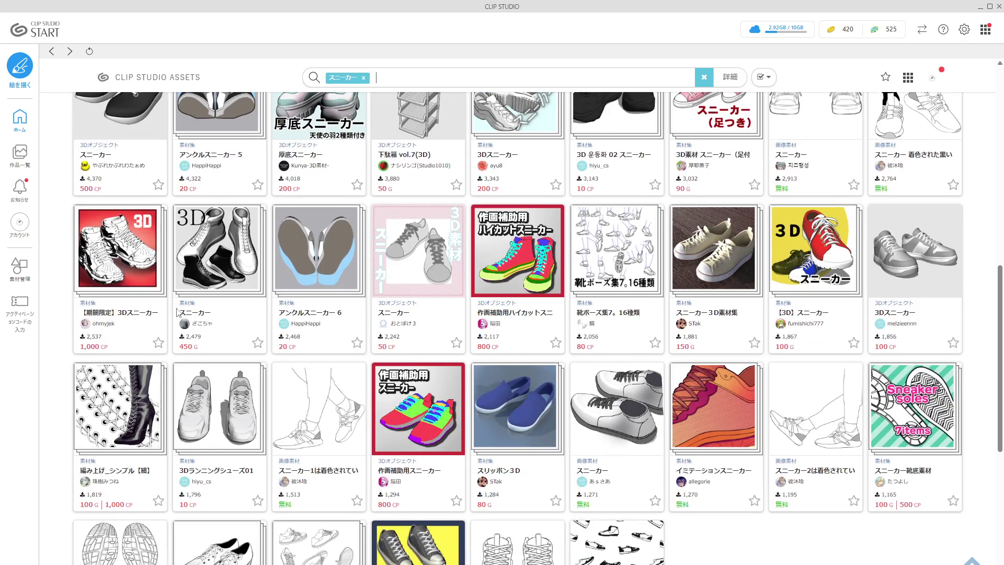
click(132, 261)
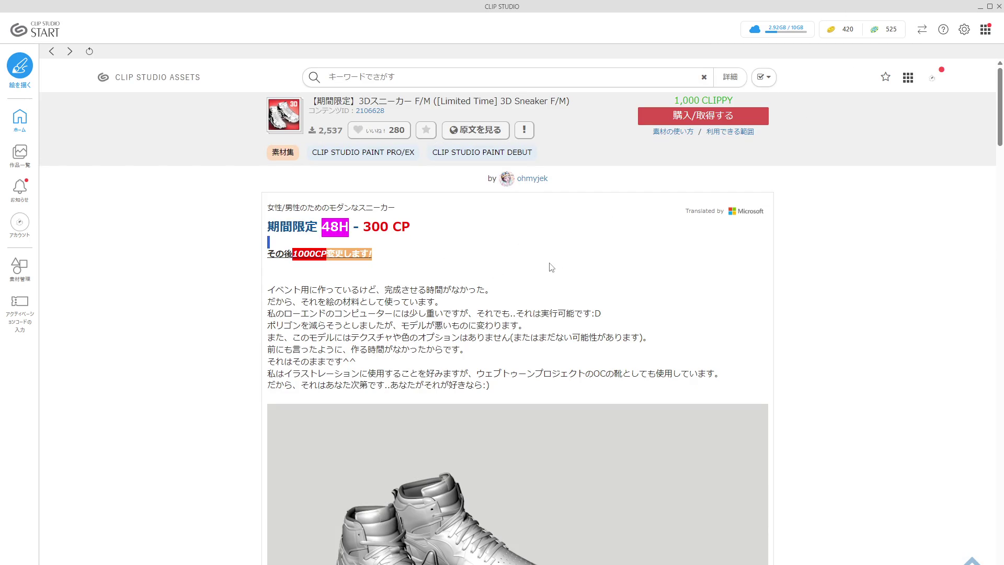
scroll(481, 175, down, 3)
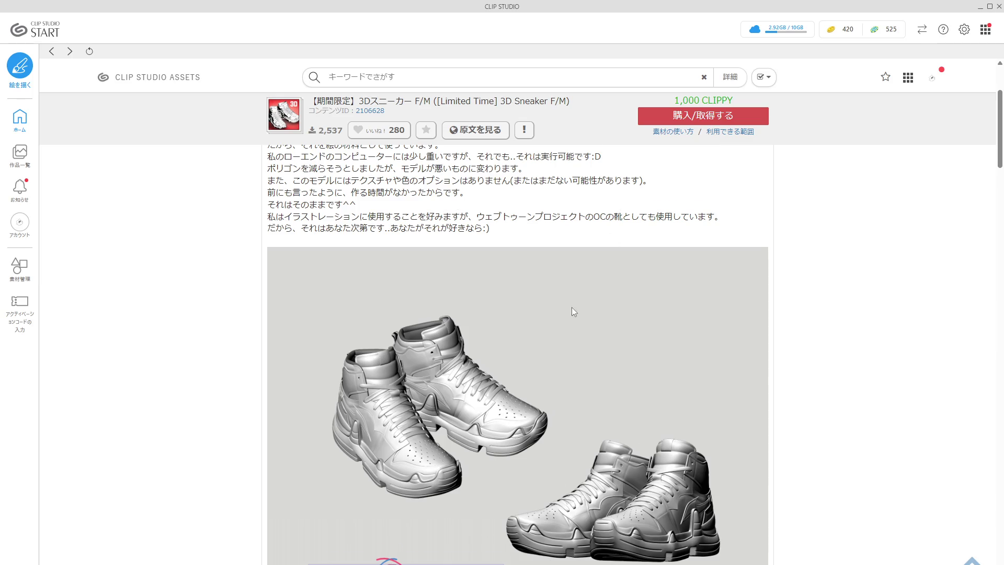
scroll(572, 311, down, 10)
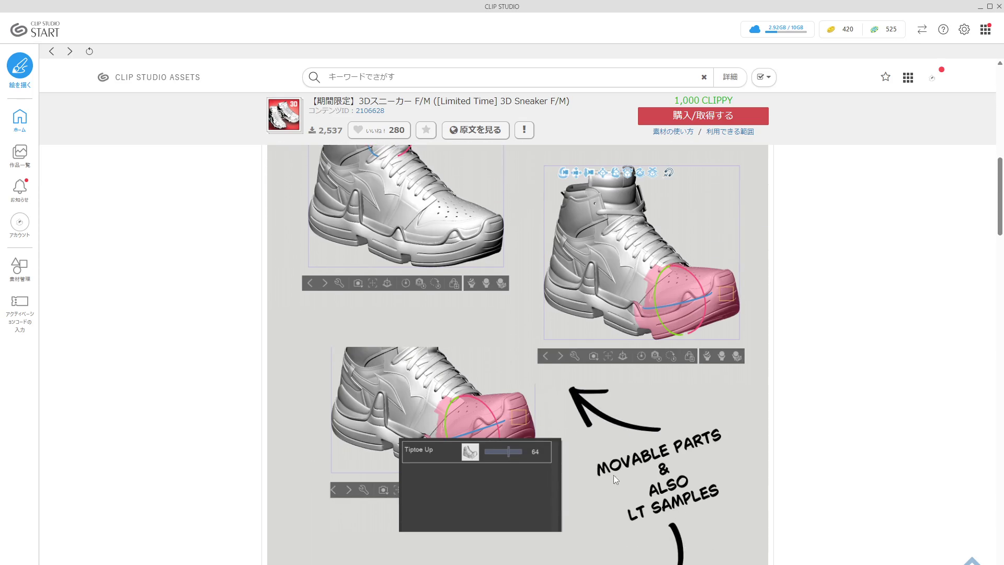
scroll(528, 452, down, 7)
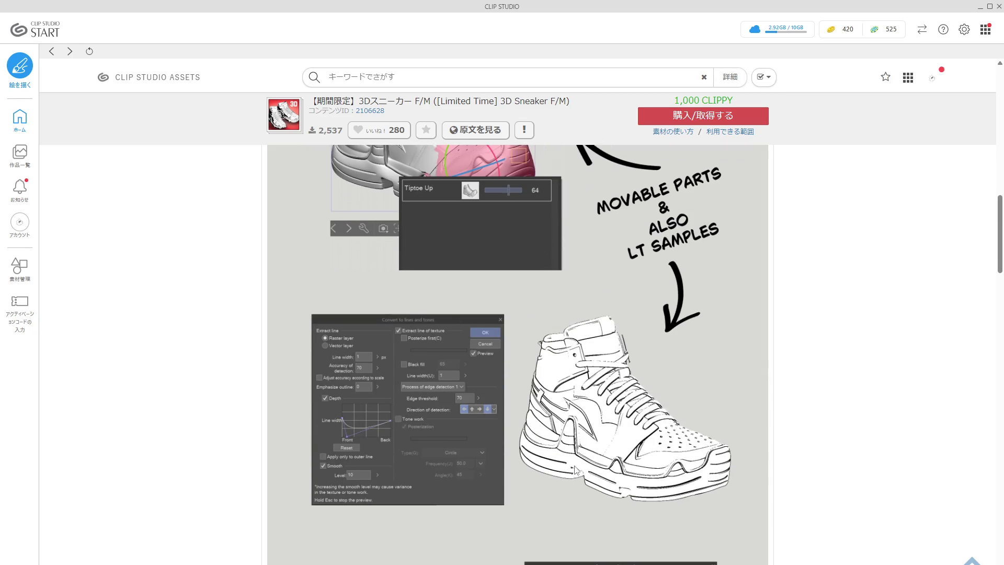
scroll(579, 426, down, 2)
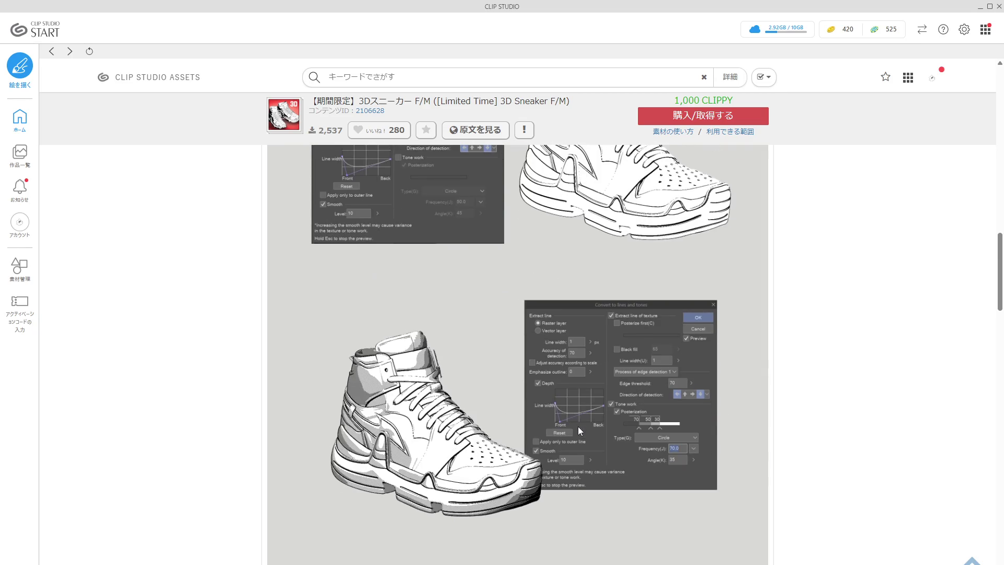
click(51, 51)
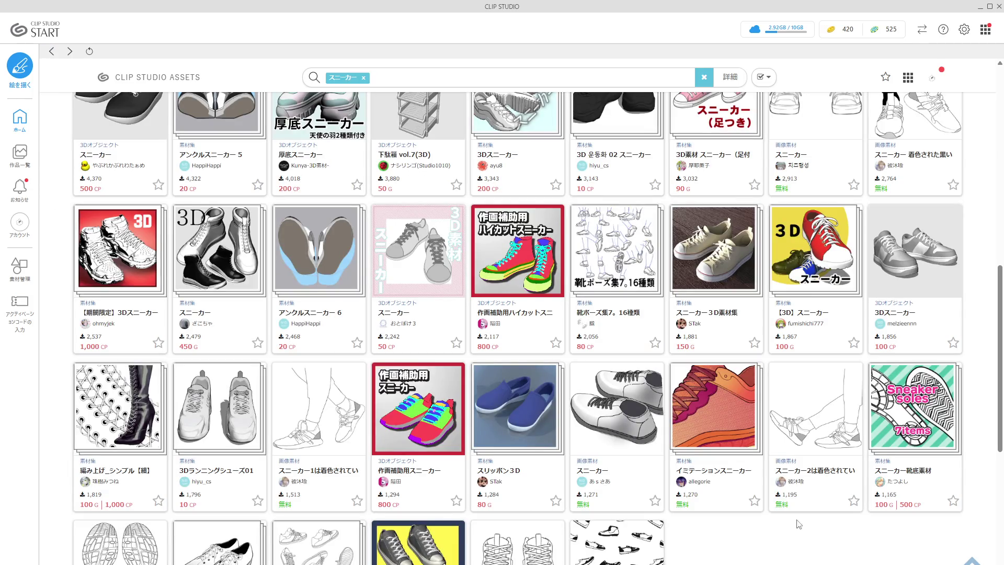
scroll(633, 393, down, 2)
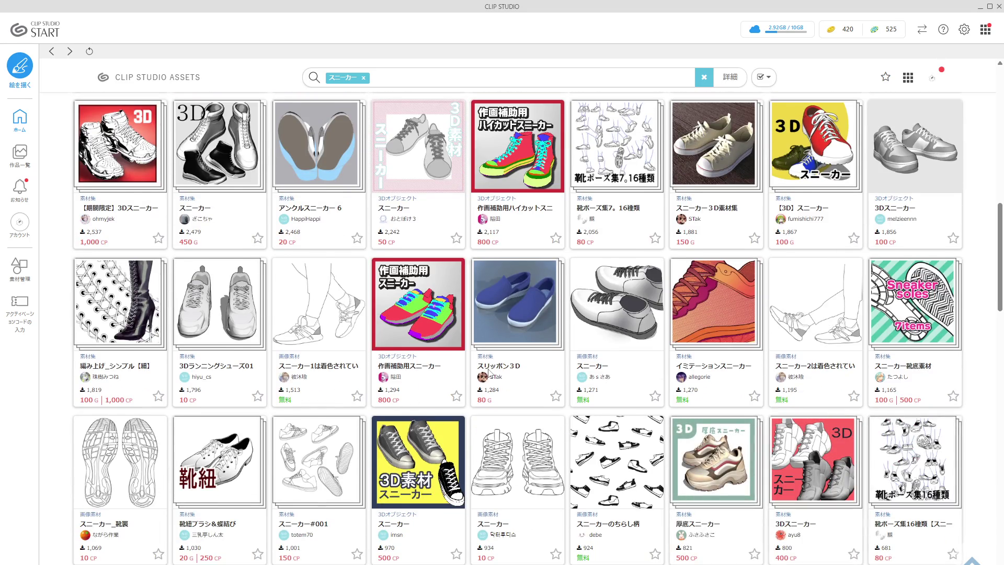
scroll(548, 377, up, 6)
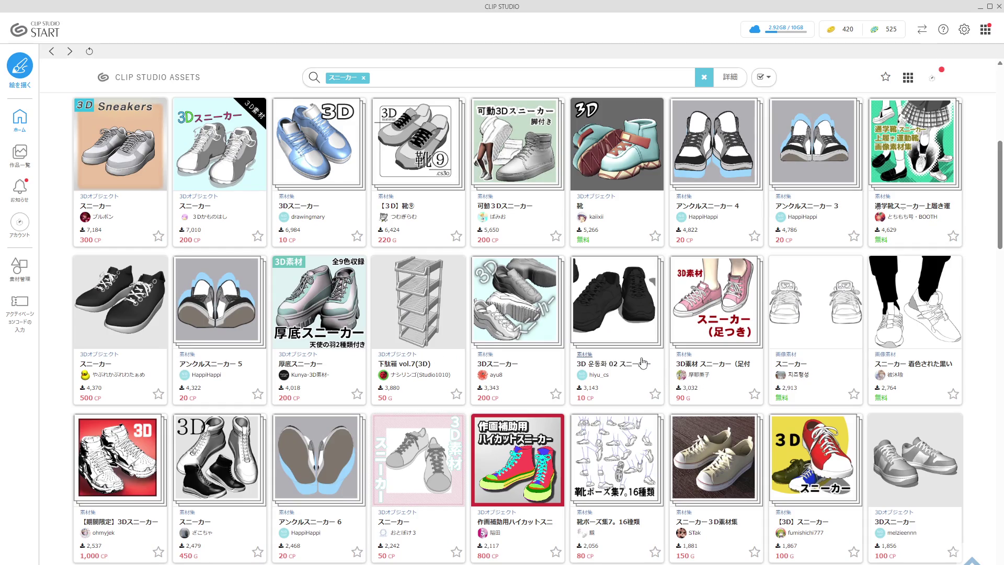
scroll(642, 362, down, 10)
click(645, 390)
scroll(892, 417, down, 5)
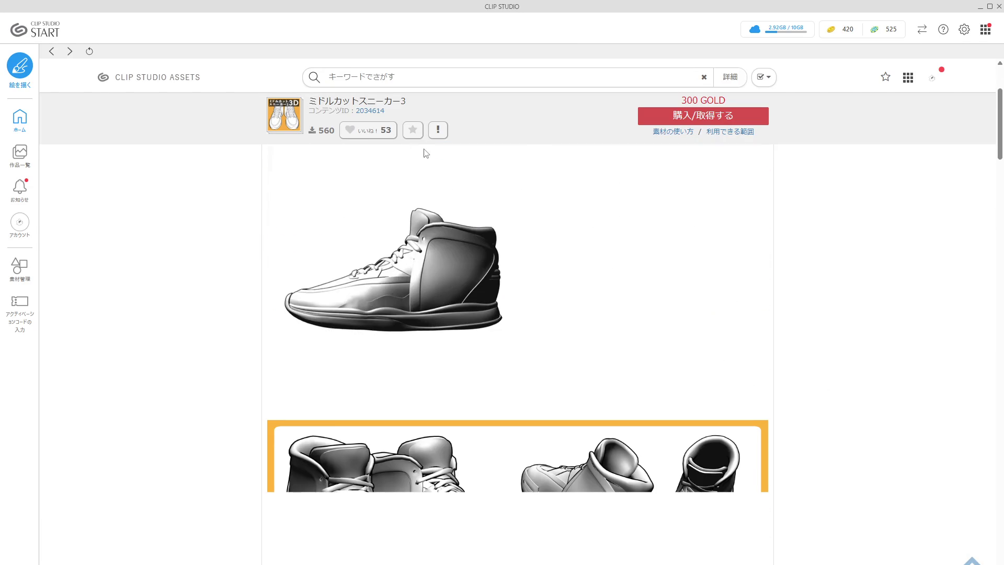
scroll(629, 437, down, 7)
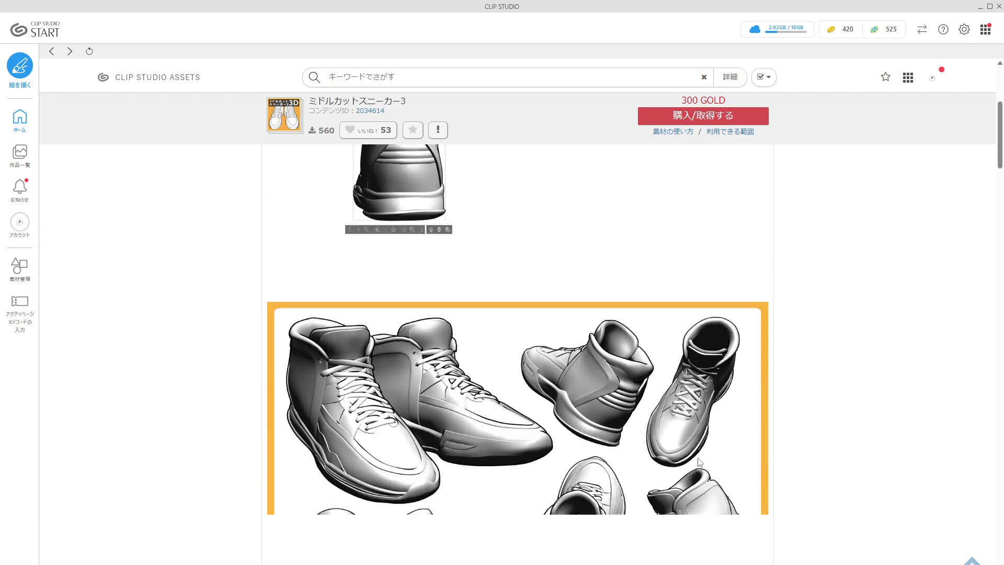
scroll(633, 417, down, 3)
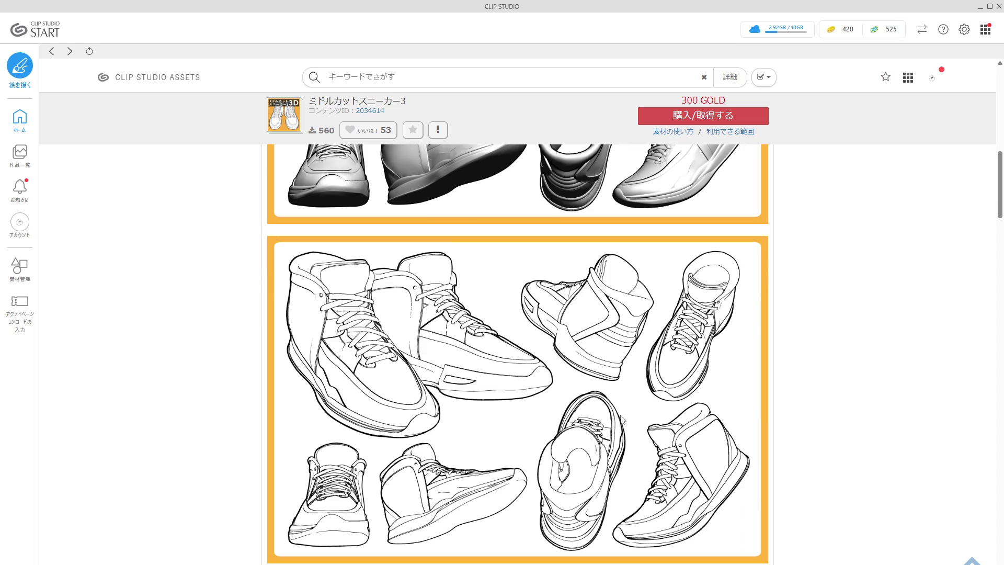
scroll(610, 412, down, 7)
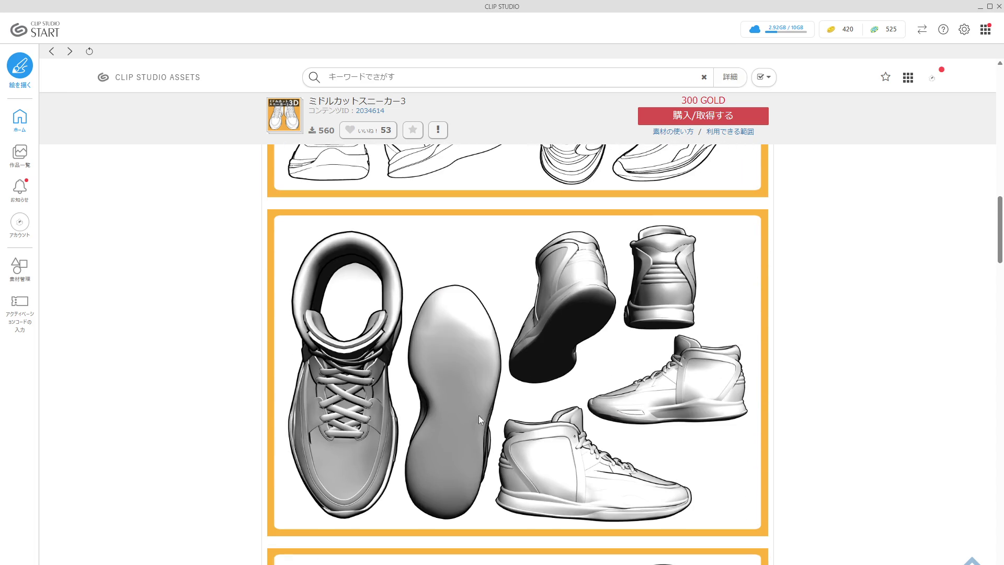
click(52, 52)
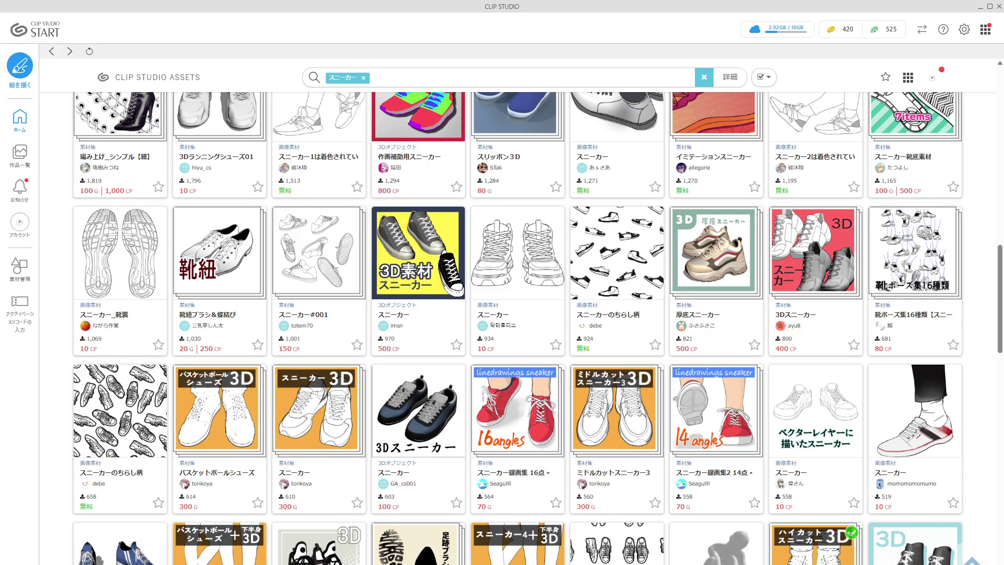
scroll(764, 481, down, 3)
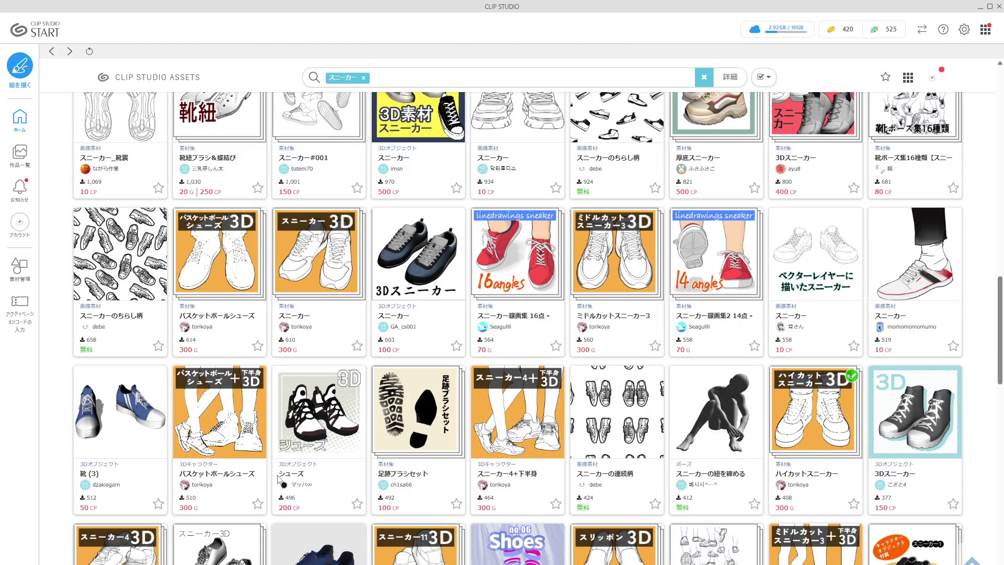
scroll(546, 494, down, 2)
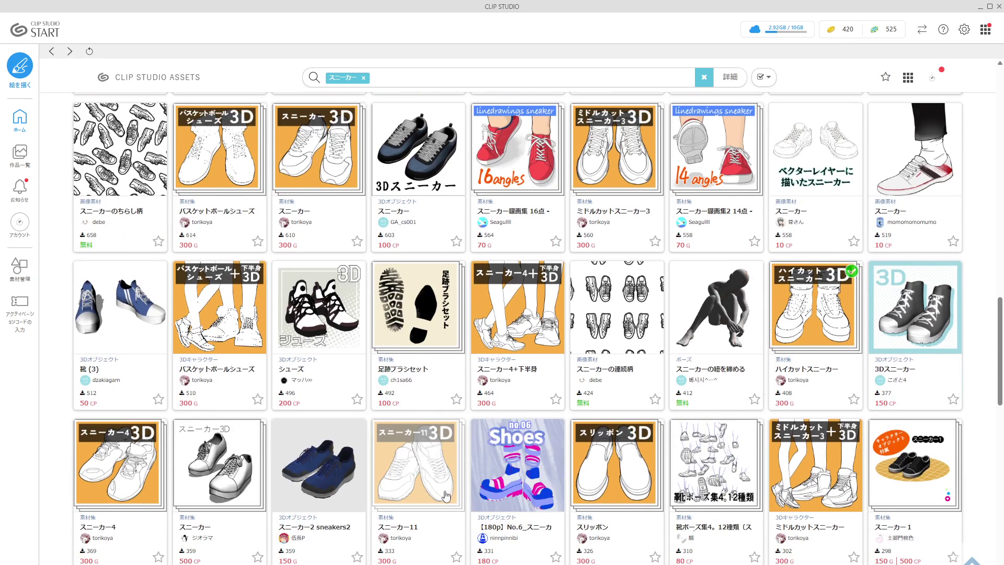
scroll(791, 549, down, 2)
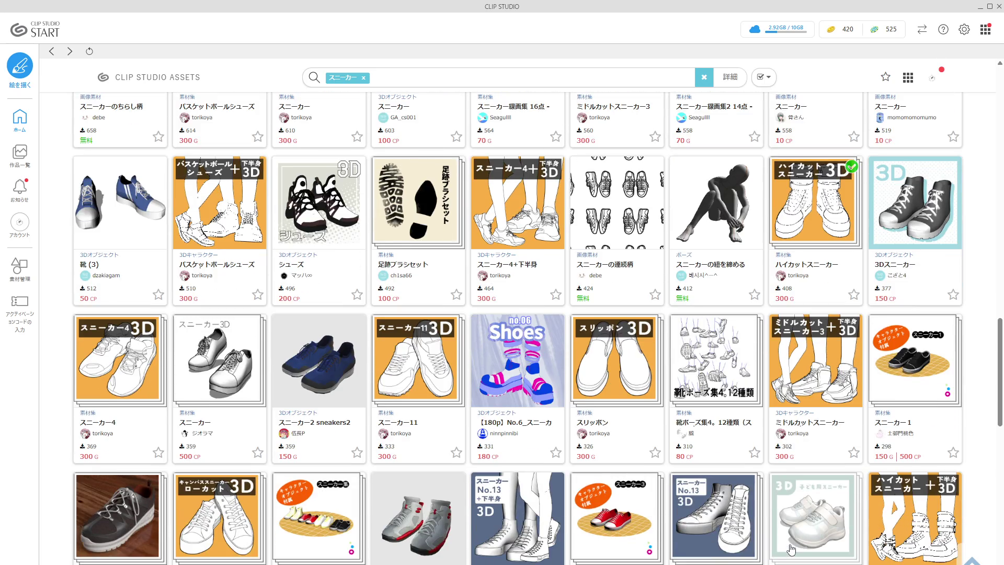
scroll(774, 539, down, 1)
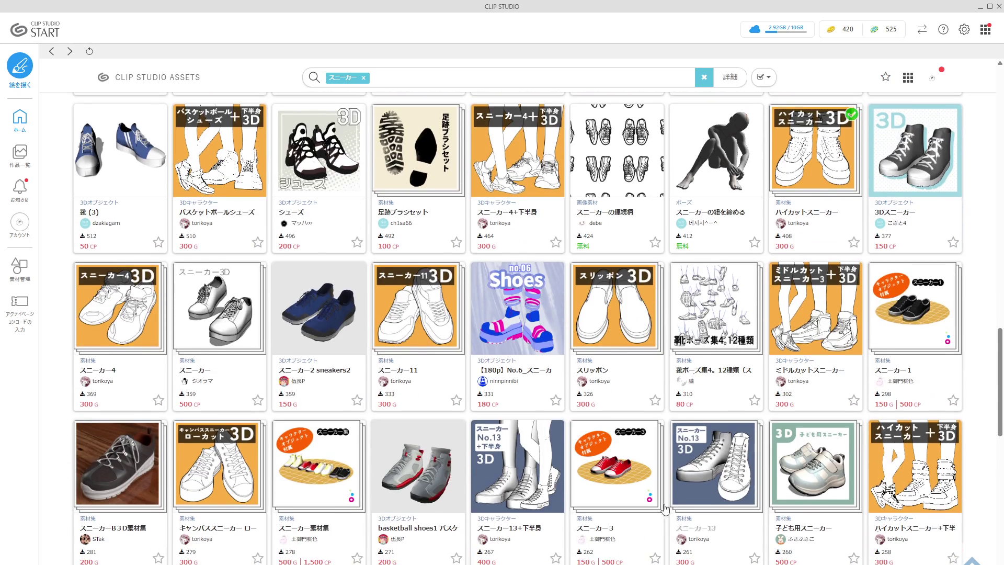
click(222, 482)
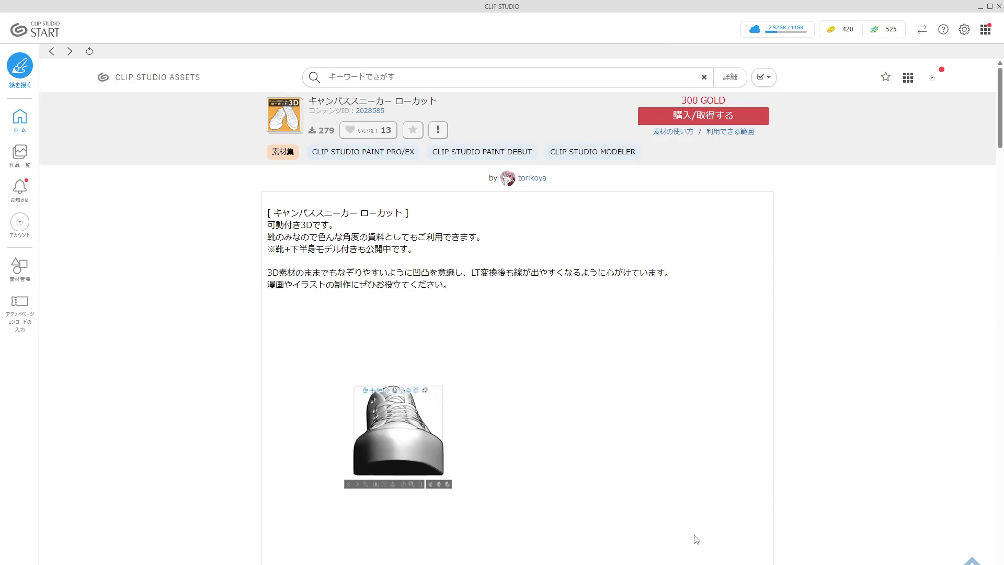
Buy キャンバススニーカー ローカット for 300 GOLD and close the purchase-complete message
scroll(505, 504, down, 3)
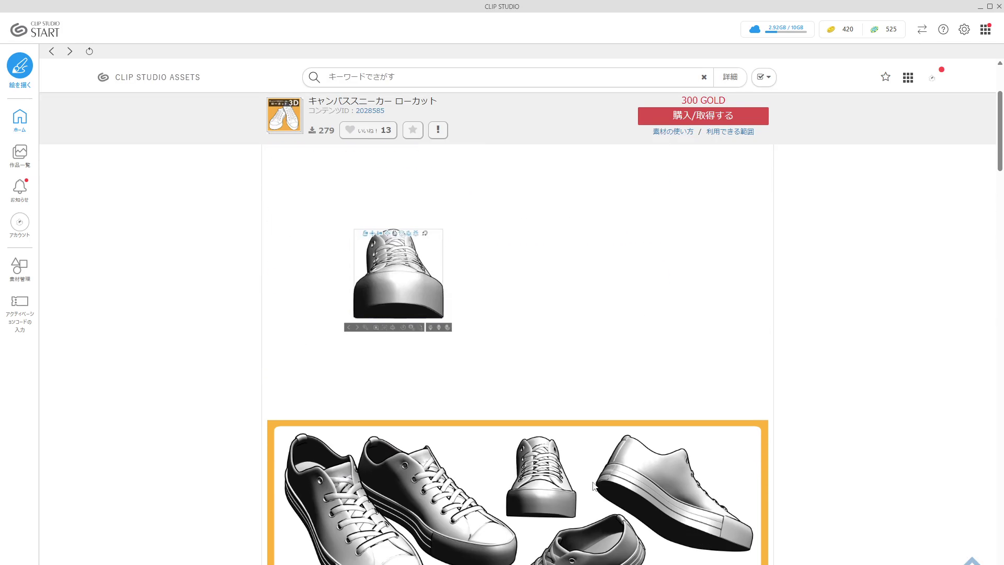
scroll(591, 479, down, 3)
scroll(657, 433, down, 3)
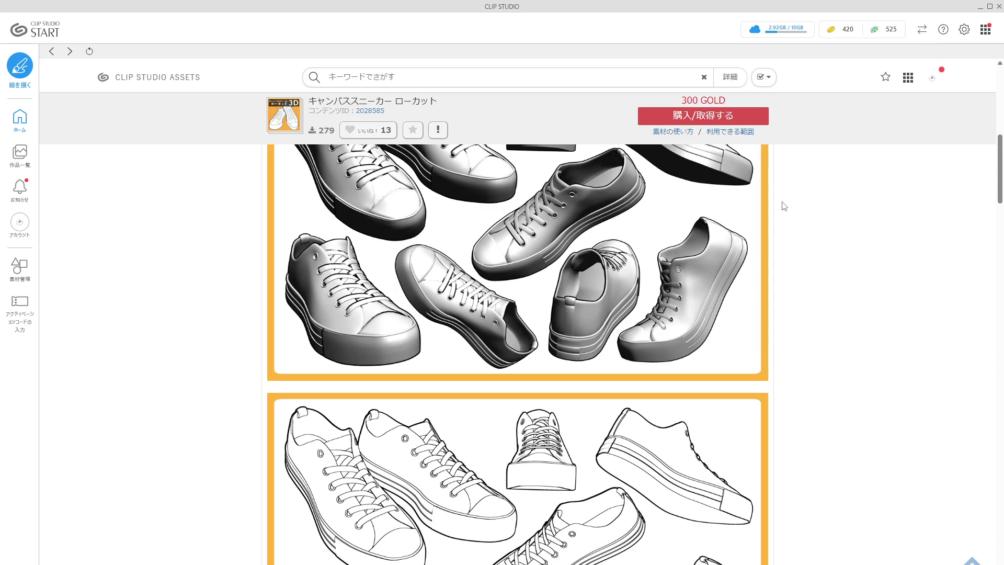
click(713, 118)
click(544, 164)
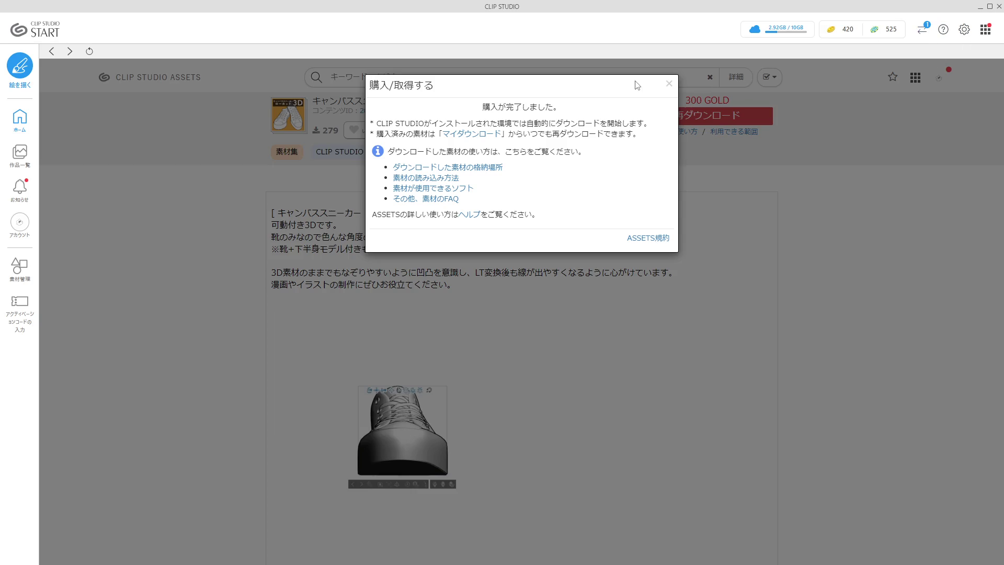
click(668, 84)
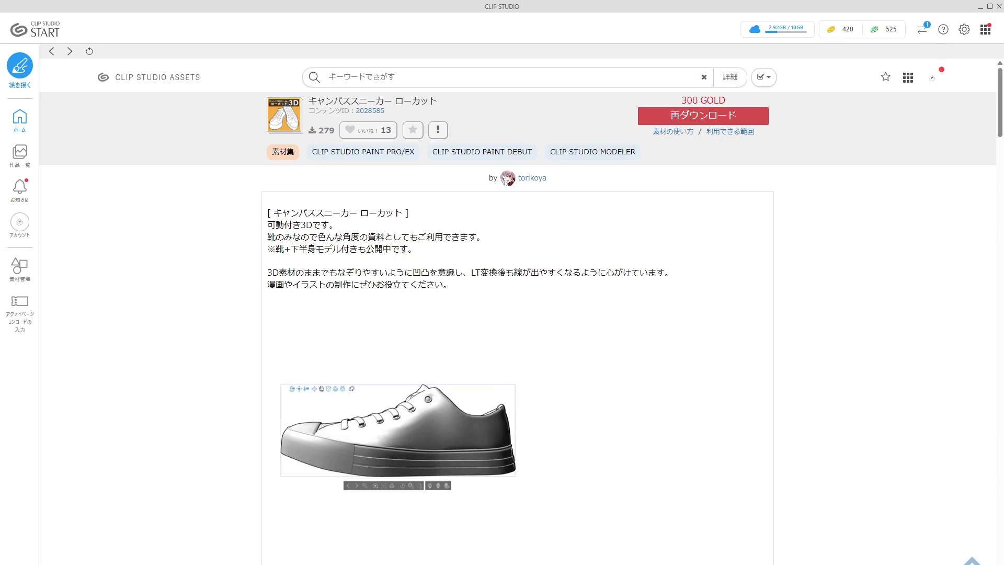
Switch back to the schoolgirl illustration via the CLIP STUDIO PAINT taskbar preview
mouse_move(630, 564)
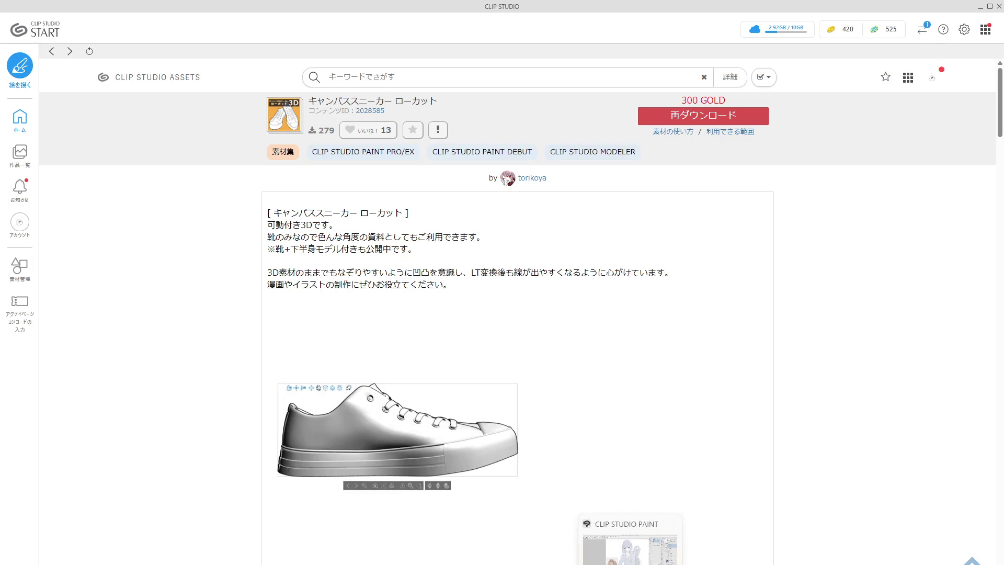
click(630, 544)
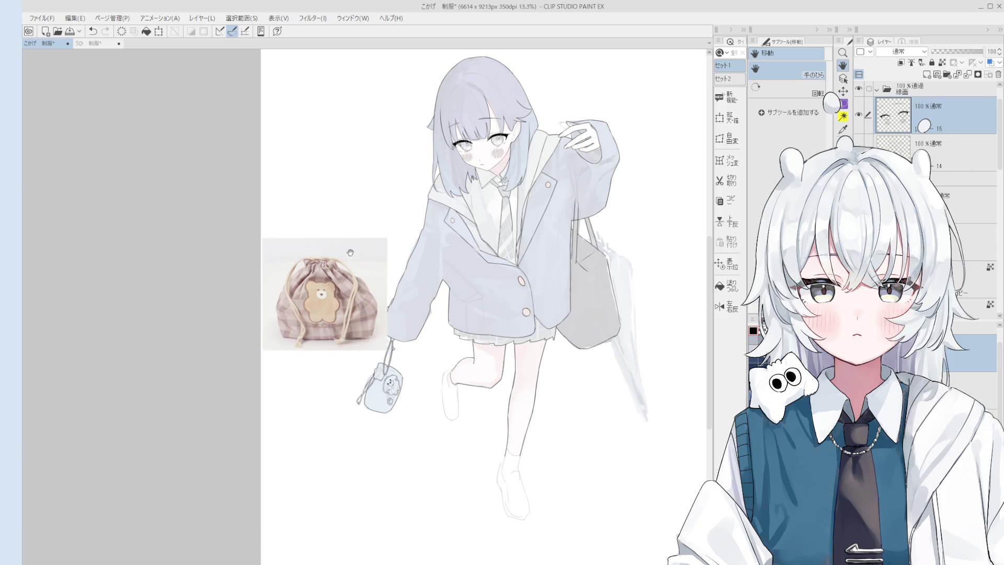
scroll(341, 215, down, 1)
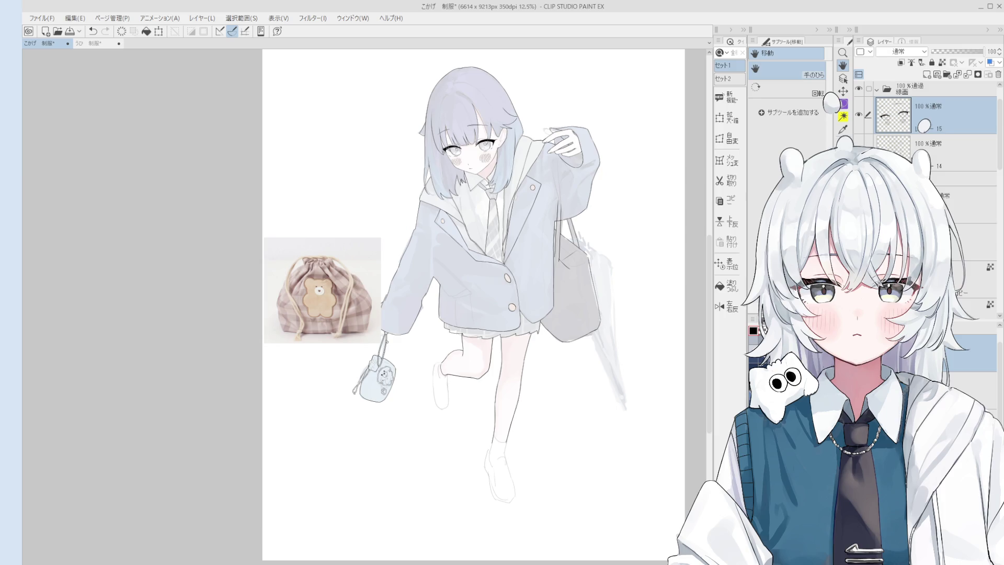
Pan the canvas, then drop the Canvas sneakers Low-cut 3D material onto the illustration
drag(316, 318, 370, 330)
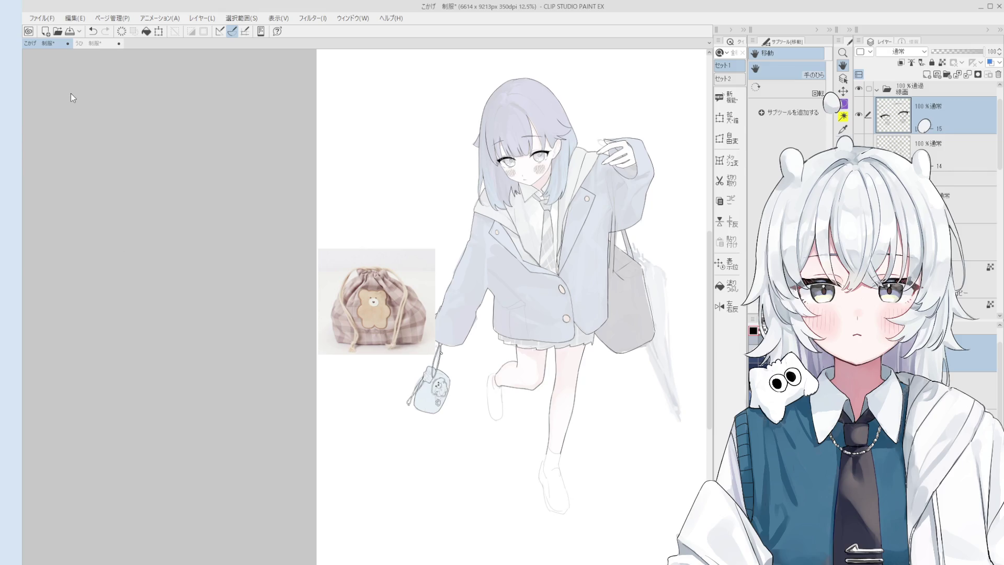
mouse_move(139, 103)
mouse_down()
mouse_move(387, 310)
mouse_move(511, 320)
mouse_up()
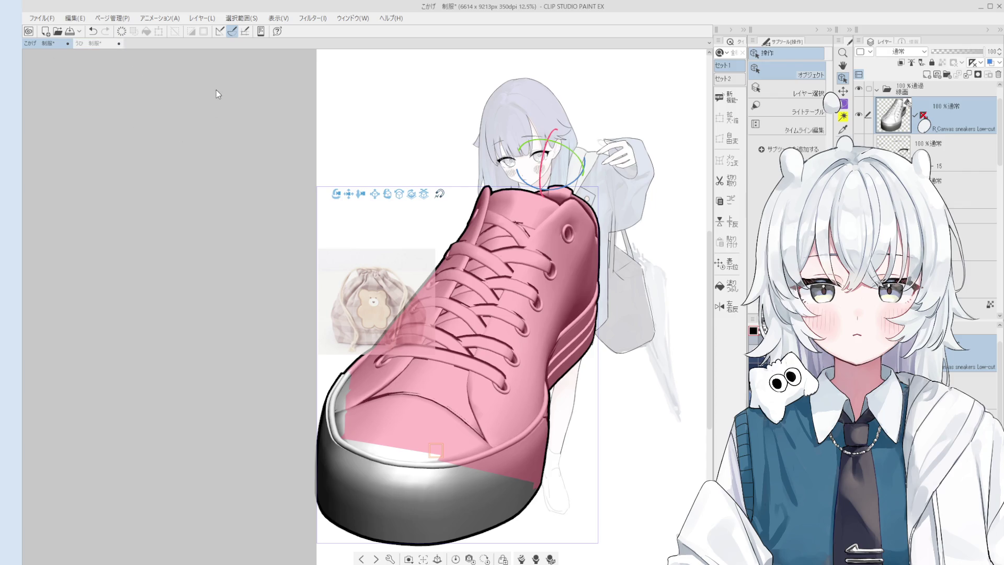
Shrink the 3D sneaker and move it down to the girl's legs
click(560, 282)
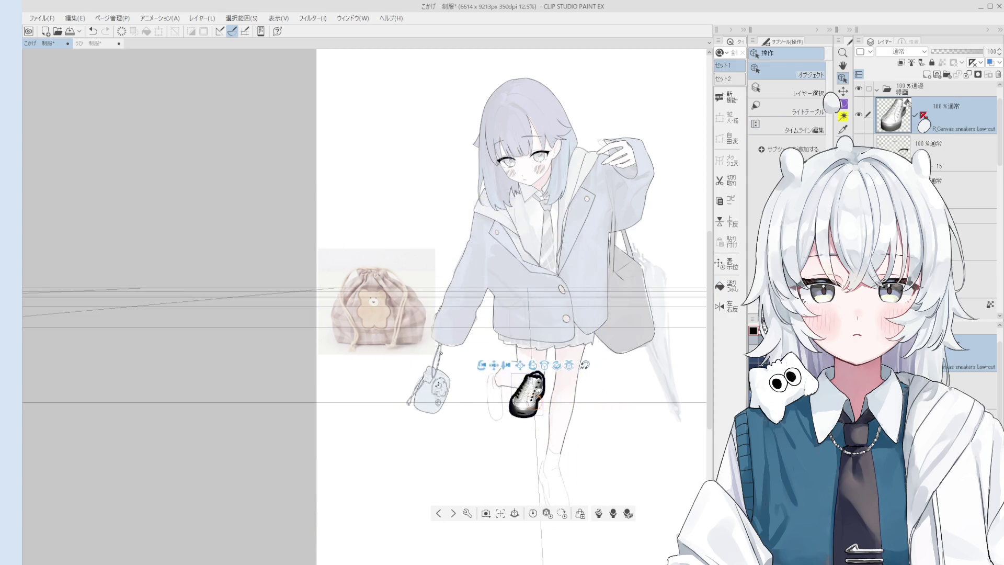
key(ctrl+z)
mouse_move(537, 463)
mouse_down()
mouse_move(523, 407)
mouse_move(565, 361)
mouse_move(543, 410)
mouse_move(460, 436)
mouse_move(468, 447)
mouse_up()
Tilt the small sneaker toe-down, turn it around, and nudge it left toward the raised foot
click(533, 394)
drag(516, 418, 515, 426)
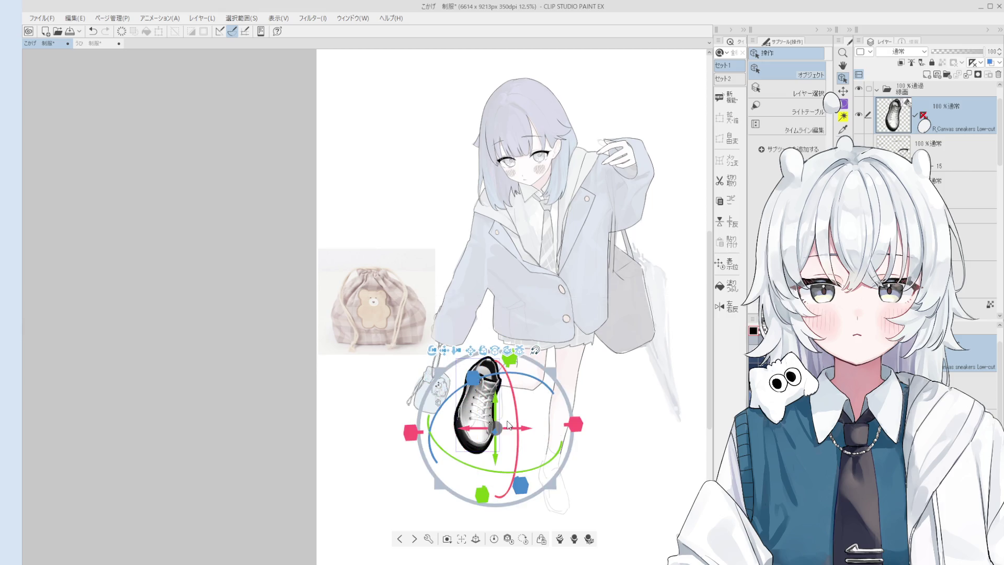
click(499, 428)
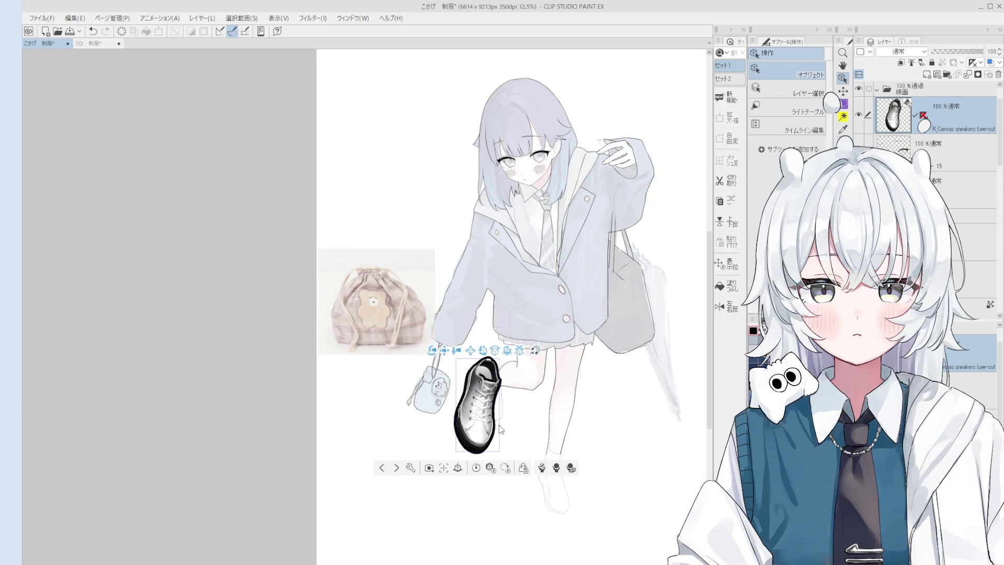
drag(500, 422, 514, 437)
drag(470, 464, 497, 485)
drag(553, 385, 522, 395)
mouse_move(510, 437)
mouse_down()
mouse_move(471, 435)
mouse_move(493, 434)
mouse_up()
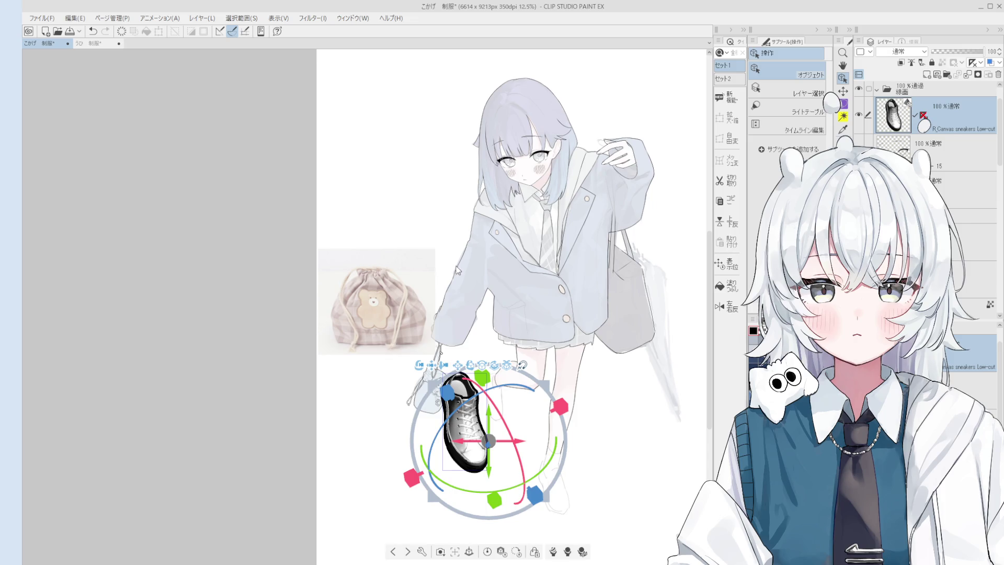
click(386, 265)
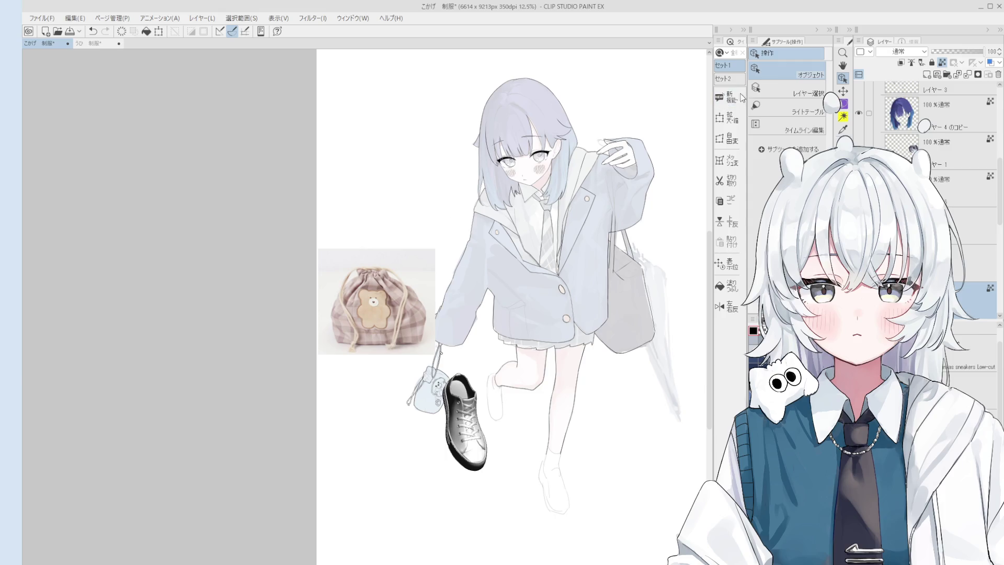
click(468, 428)
Reselect the small 3D sneaker with the Object tool so its manipulator gizmo appears
click(468, 427)
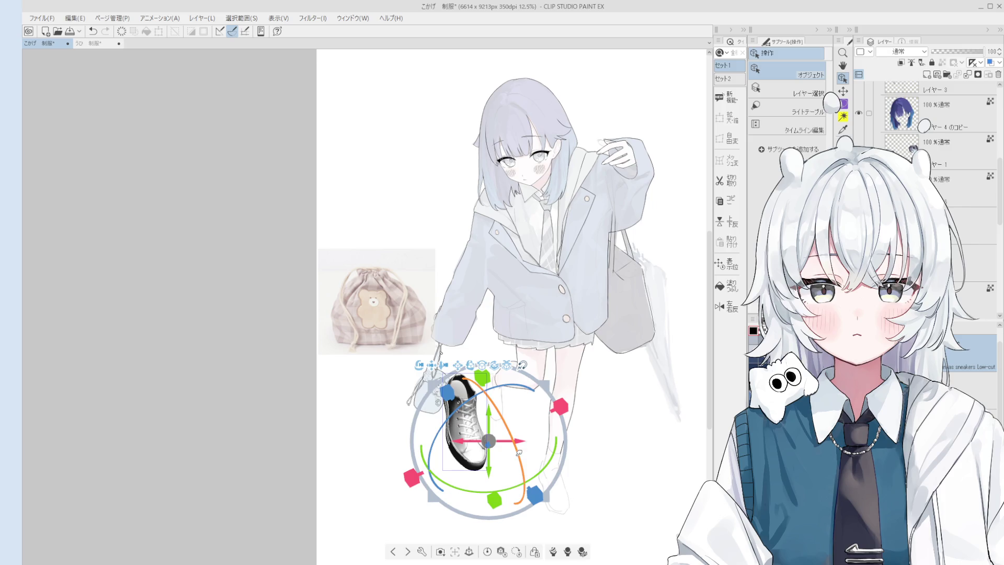
click(495, 439)
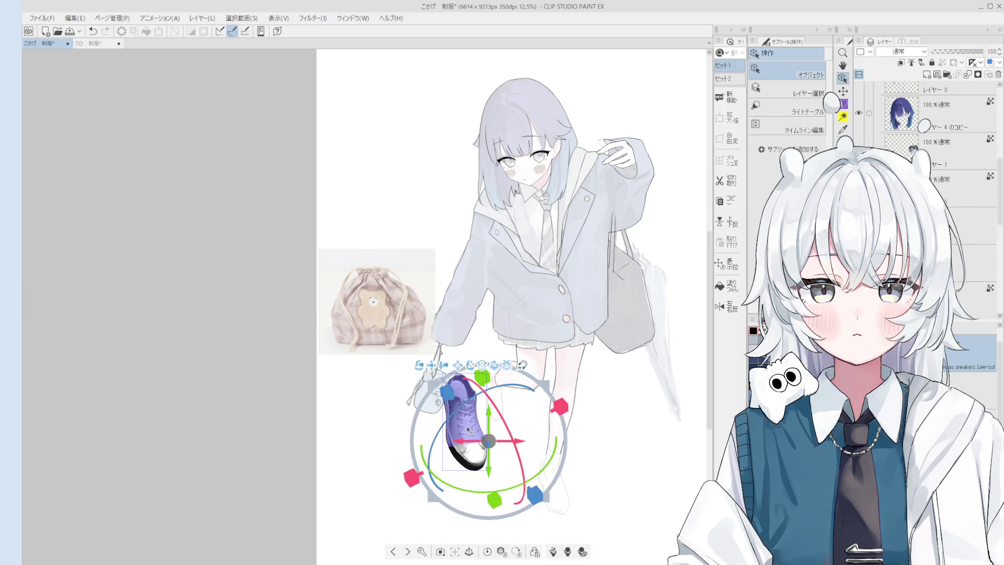
Move the sneaker up-right, rotate it upright and shift it back left
mouse_move(493, 438)
mouse_down()
mouse_move(481, 442)
mouse_move(516, 418)
mouse_up()
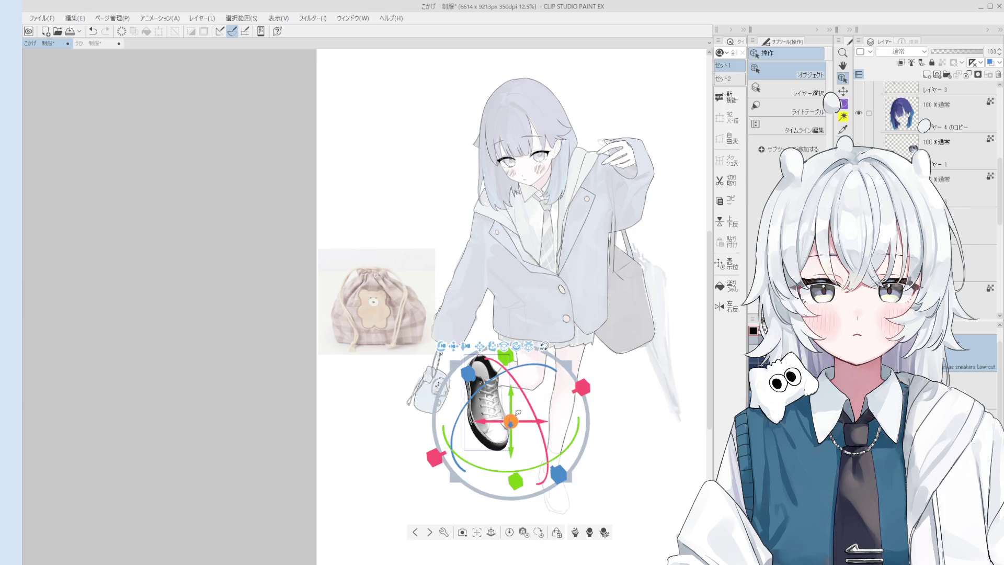
drag(539, 459, 543, 453)
drag(556, 369, 536, 376)
mouse_move(519, 416)
mouse_down()
mouse_move(499, 444)
mouse_move(535, 424)
mouse_move(548, 394)
mouse_move(570, 390)
mouse_up()
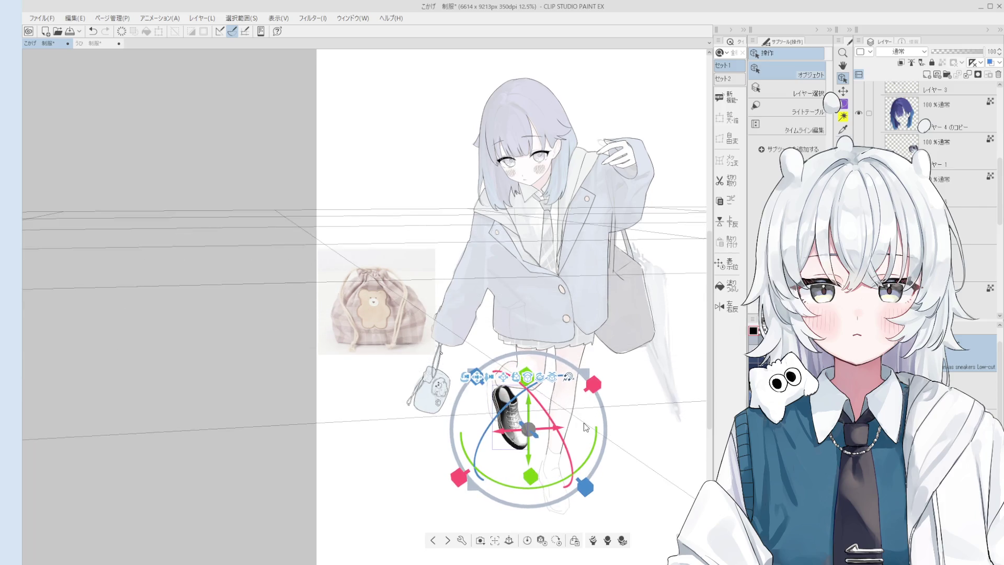
drag(567, 479, 525, 487)
drag(536, 433, 492, 425)
Undo a bad rotation, then re-angle the sneaker side-on with its toe down-left under the foot
drag(563, 421, 523, 486)
key(ctrl+z)
drag(421, 441, 434, 448)
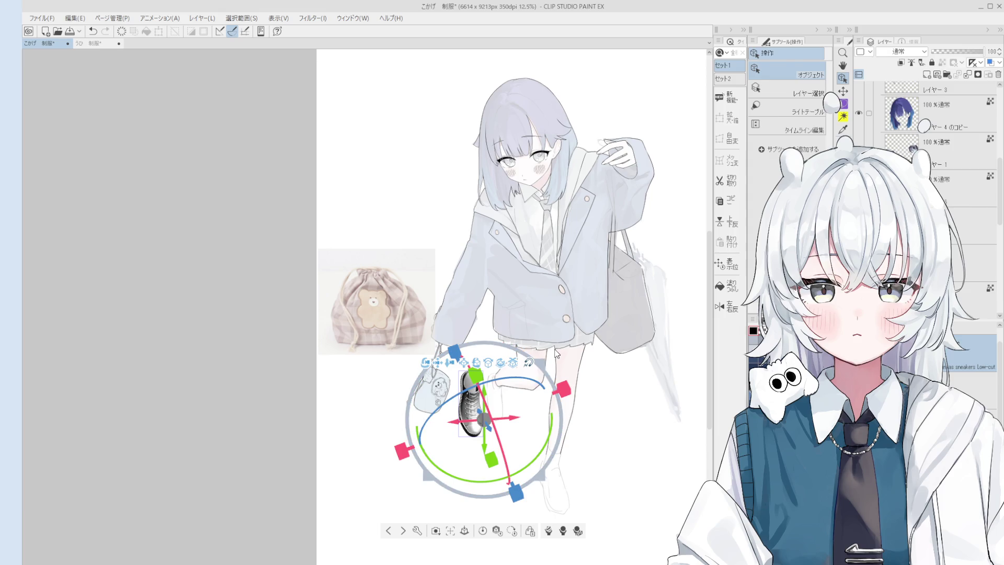
mouse_move(473, 397)
mouse_down()
mouse_move(480, 407)
mouse_move(503, 400)
mouse_move(467, 405)
mouse_move(495, 413)
mouse_up()
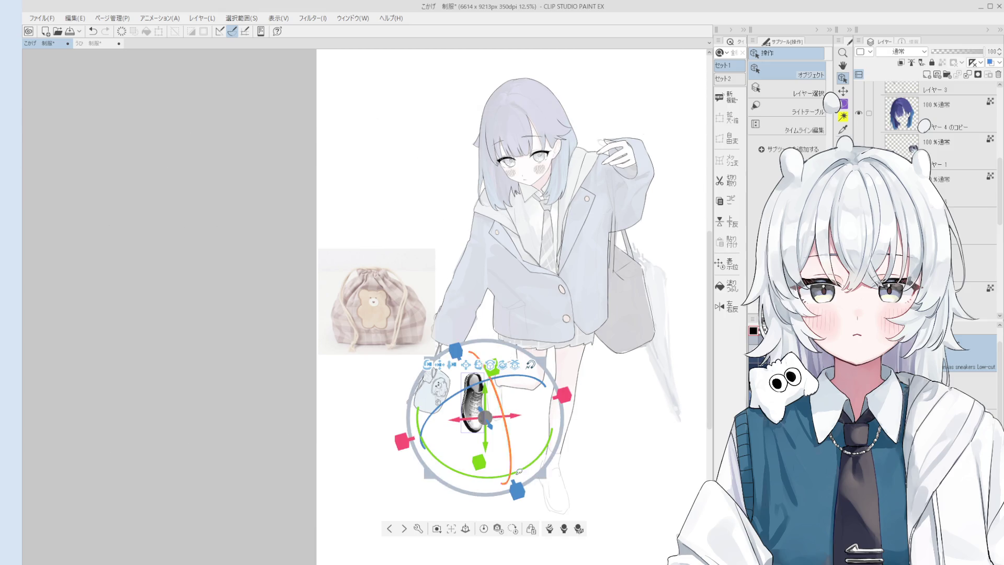
drag(510, 446, 476, 478)
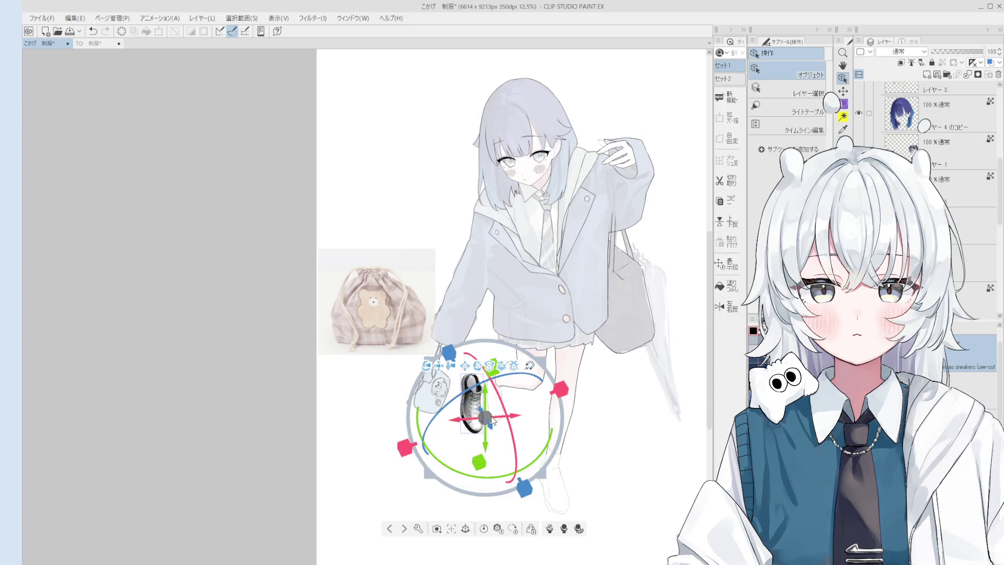
scroll(383, 387, up, 3)
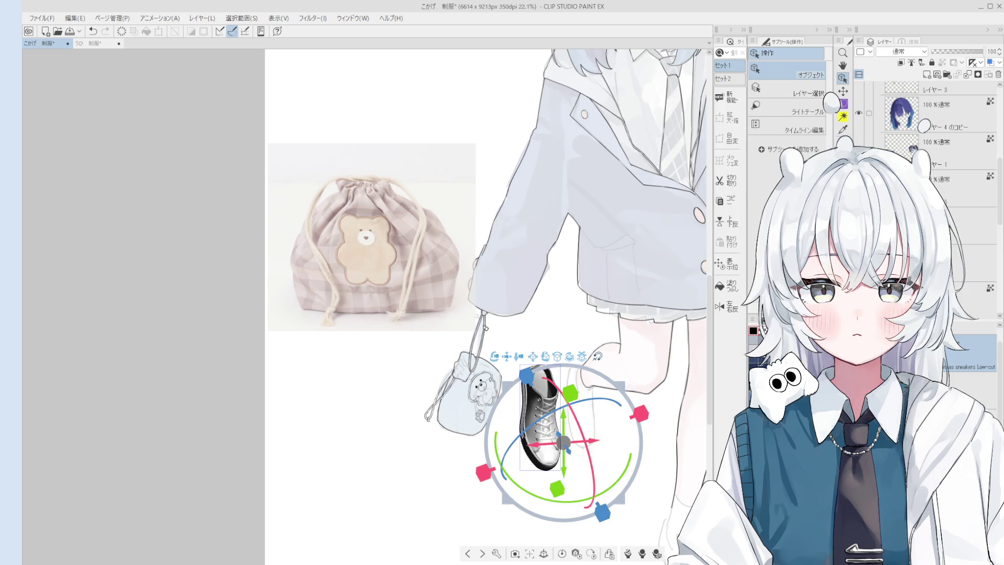
Lower the sneaker layer opacity to 28% and adjust the shoe's position and camera angle
click(947, 51)
click(541, 418)
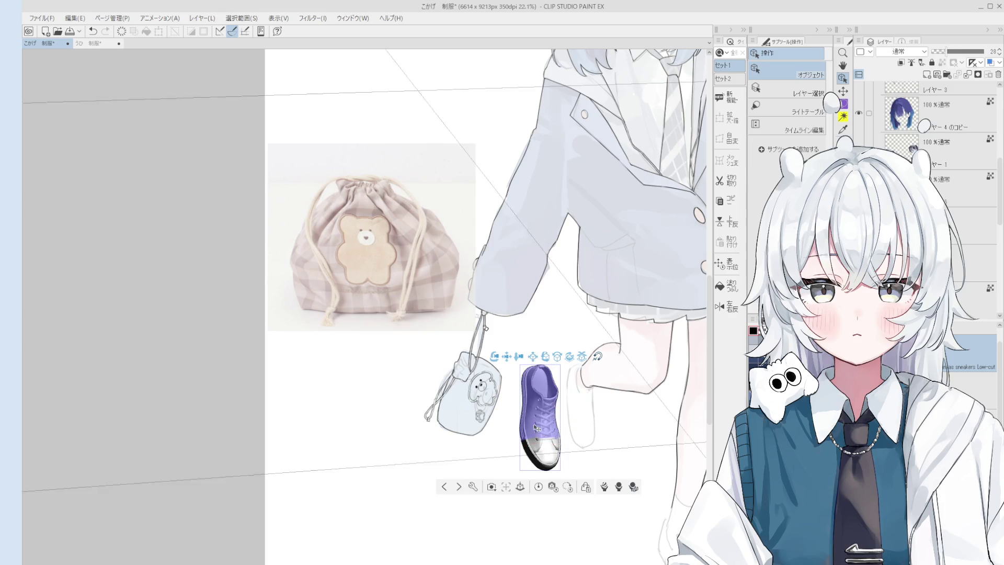
drag(573, 440, 585, 439)
drag(616, 428, 669, 387)
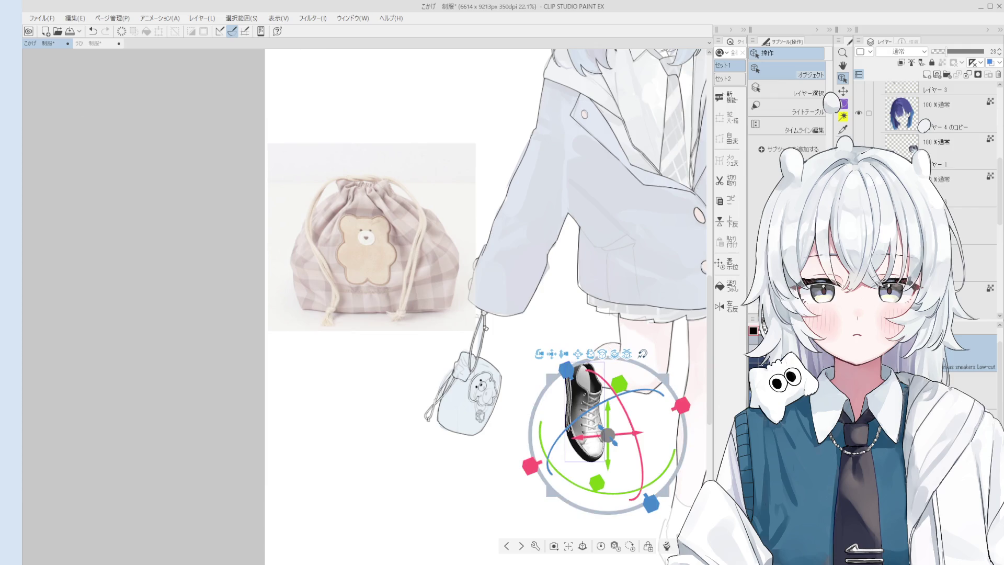
Move the sneaker down-left under the foot and add a new blank raster layer on top
click(972, 389)
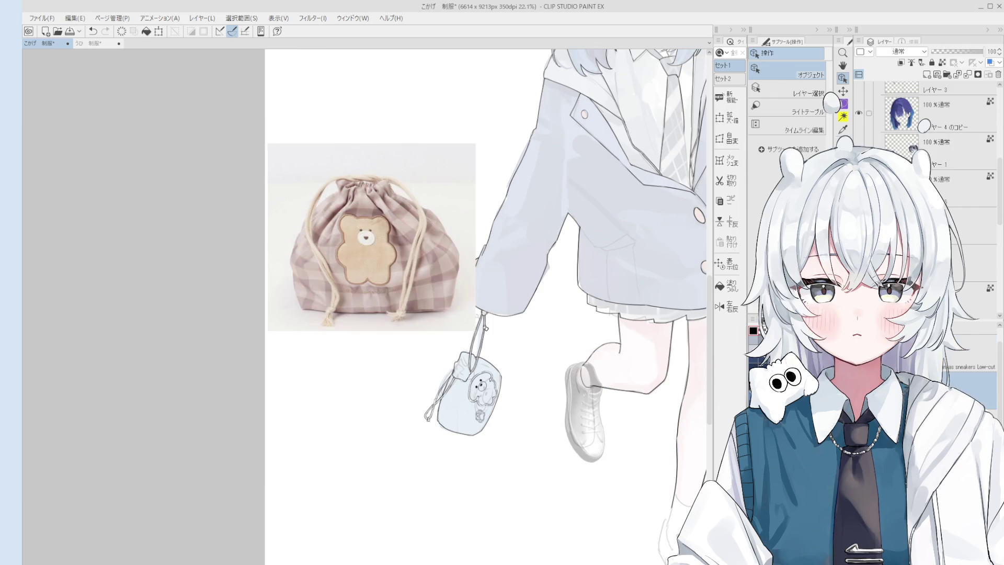
click(615, 428)
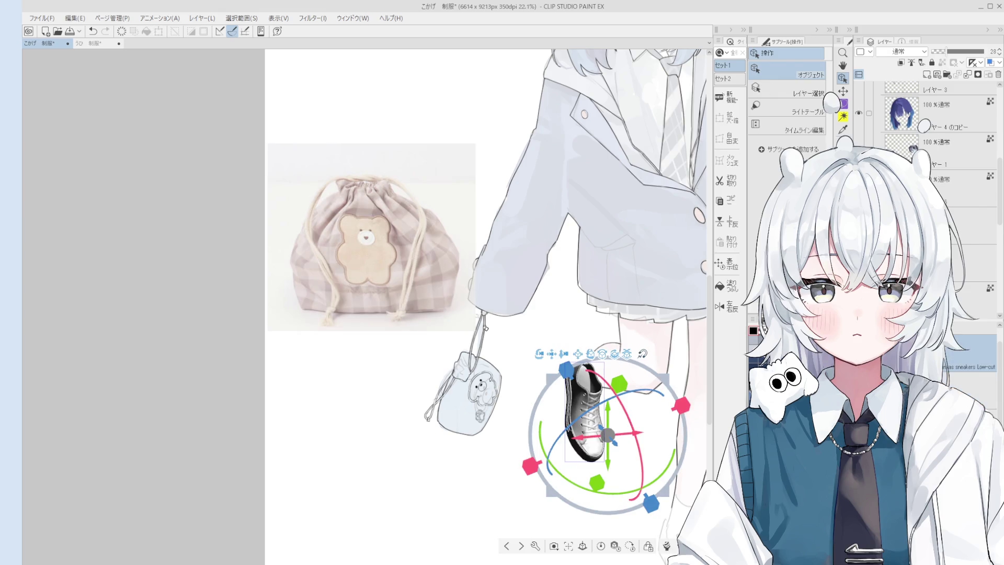
drag(615, 429, 574, 471)
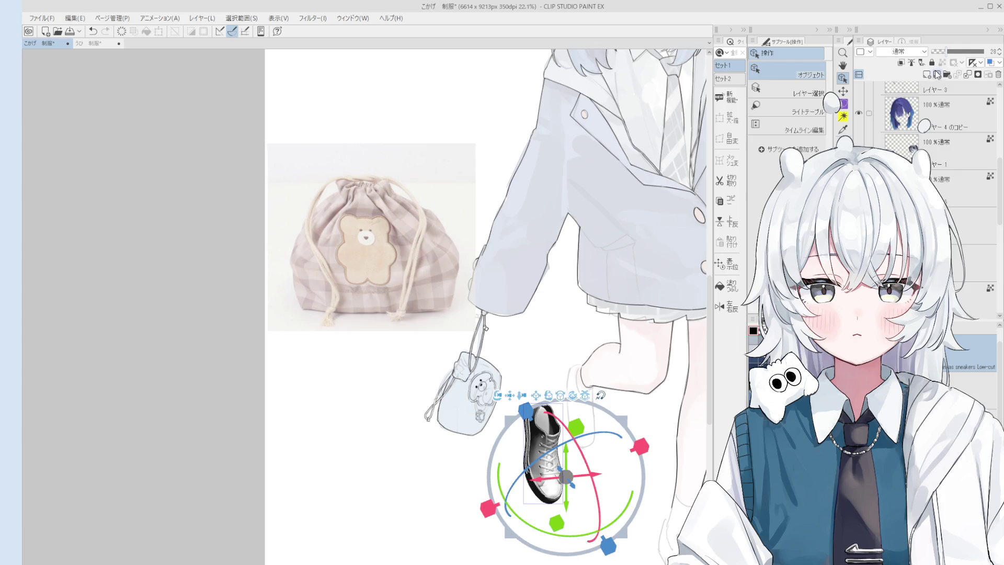
click(927, 75)
scroll(549, 471, up, 5)
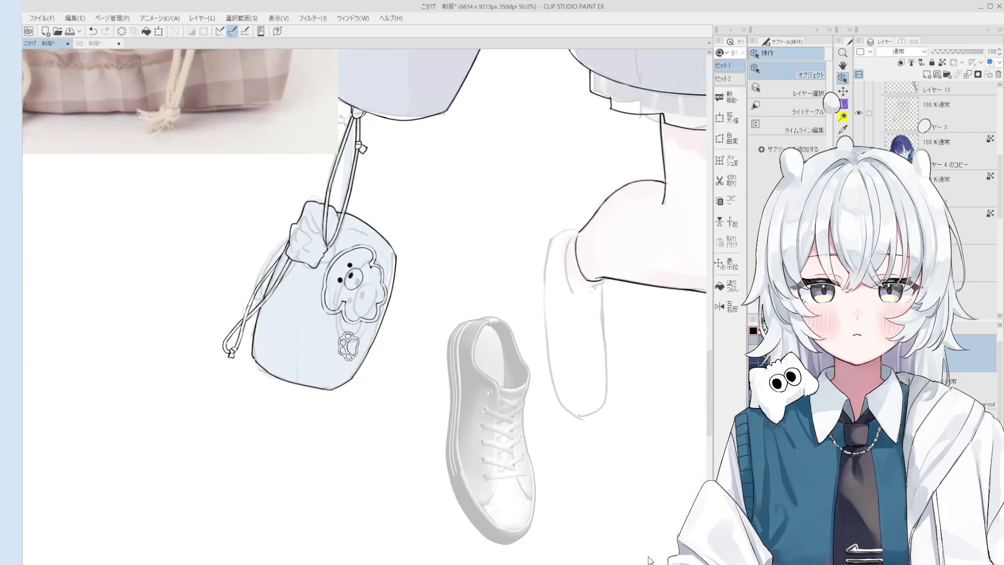
With the line-art pen, trace the sneaker's heel edge in black after discarding a stray first stroke
key(p)
scroll(439, 312, up, 1)
drag(422, 233, 445, 309)
key(ctrl+z)
key(ctrl+z)
key(ctrl+z)
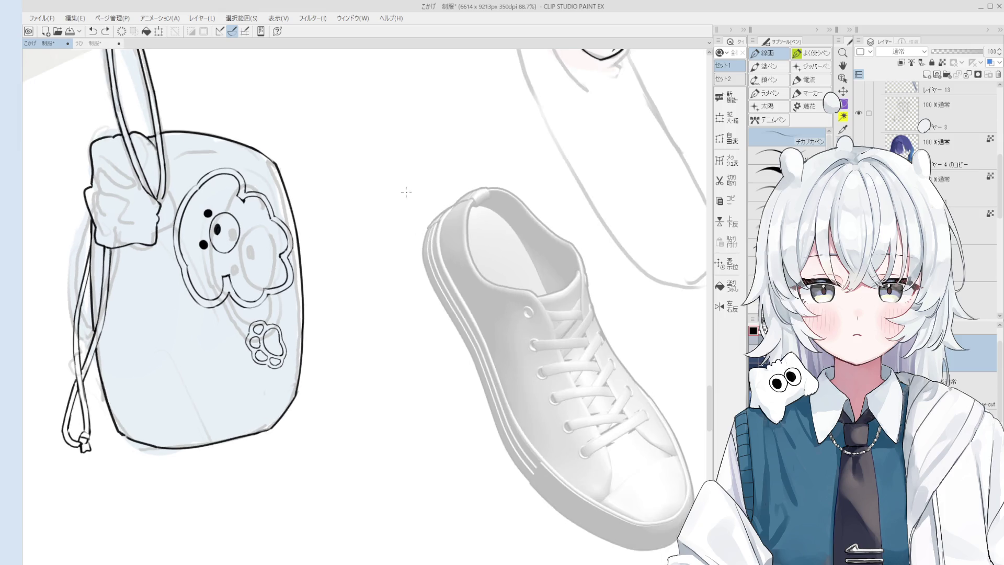
scroll(441, 269, up, 1)
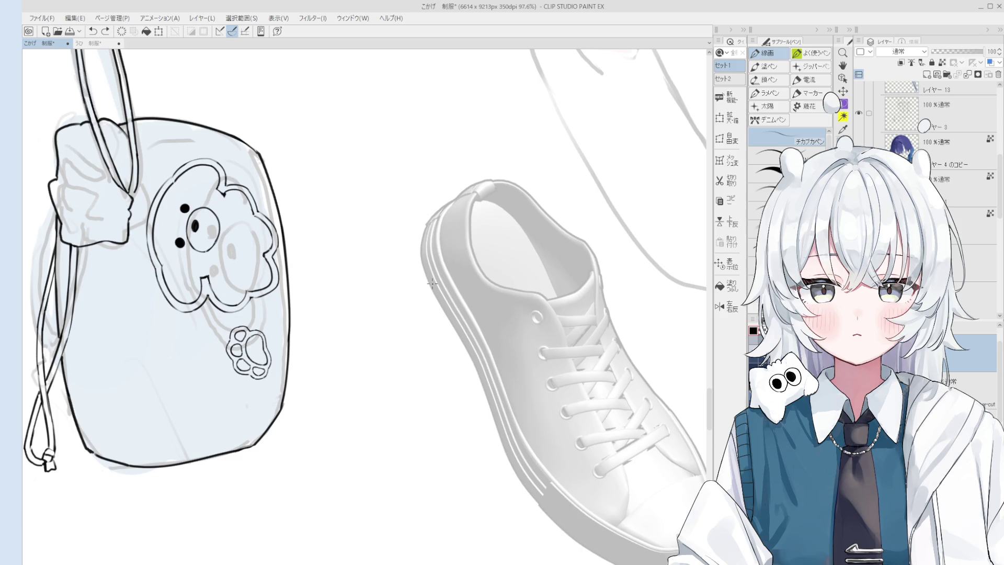
scroll(432, 284, up, 6)
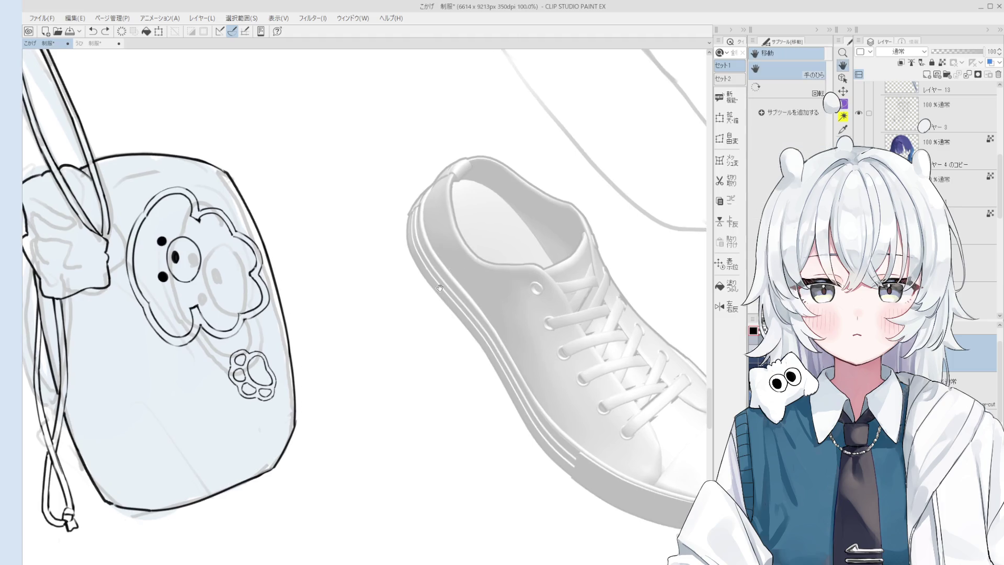
drag(417, 225, 426, 318)
Compare versions of the heel edge line by toggling undo and redo, redrawing it once
key(ctrl+z)
key(ctrl+y)
key(ctrl+z)
key(ctrl+y)
key(ctrl+z)
key(ctrl+y)
key(ctrl+z)
key(ctrl+y)
key(ctrl+z)
drag(418, 281, 423, 298)
key(ctrl+z)
key(ctrl+z)
key(ctrl+y)
key(ctrl+z)
key(ctrl+y)
key(ctrl+z)
key(ctrl+y)
key(ctrl+z)
key(ctrl+y)
key(ctrl+z)
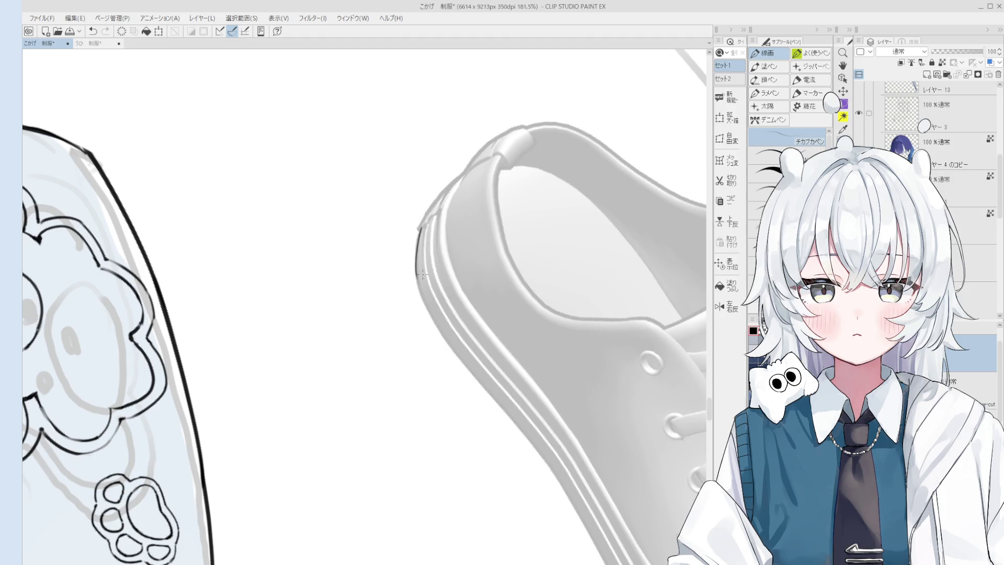
key(ctrl+y)
key(ctrl+z)
key(ctrl+y)
scroll(444, 240, up, 2)
key(ctrl+z)
key(ctrl+y)
key(ctrl+z)
key(ctrl+y)
scroll(467, 381, down, 1)
Redraw the full-length heel edge line and keep it after checking
key(h)
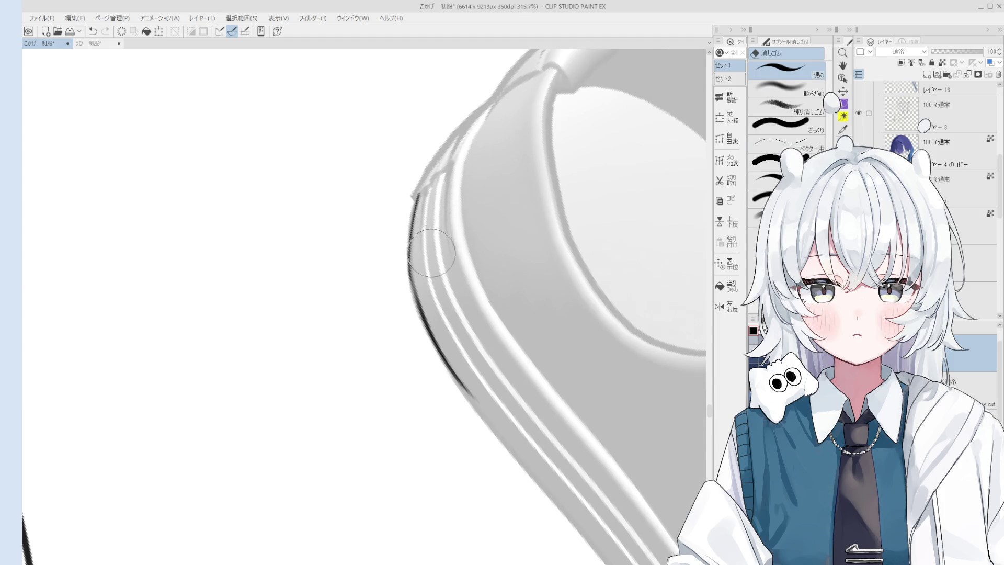
key(p)
key(ctrl+z)
mouse_move(418, 220)
mouse_down()
mouse_move(436, 361)
mouse_move(435, 339)
mouse_move(435, 348)
mouse_up()
key(ctrl+z)
scroll(447, 361, down, 1)
key(ctrl+z)
scroll(446, 363, down, 1)
scroll(446, 366, up, 1)
key(ctrl+y)
scroll(445, 368, down, 7)
Try a short heel line and a partial erase, revert both, and rotate the canvas view
drag(430, 341, 491, 429)
key(ctrl+z)
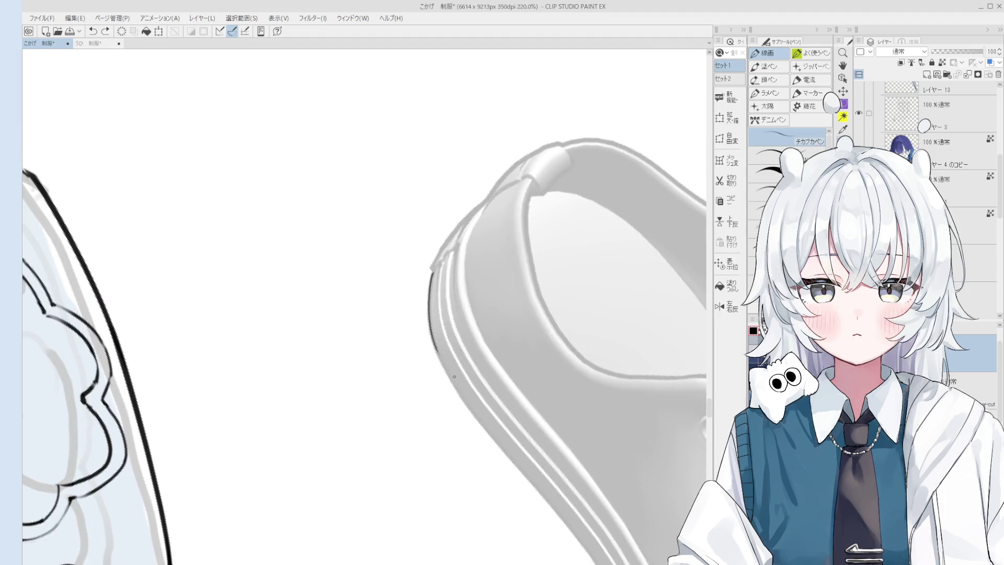
scroll(486, 413, down, 4)
key(e)
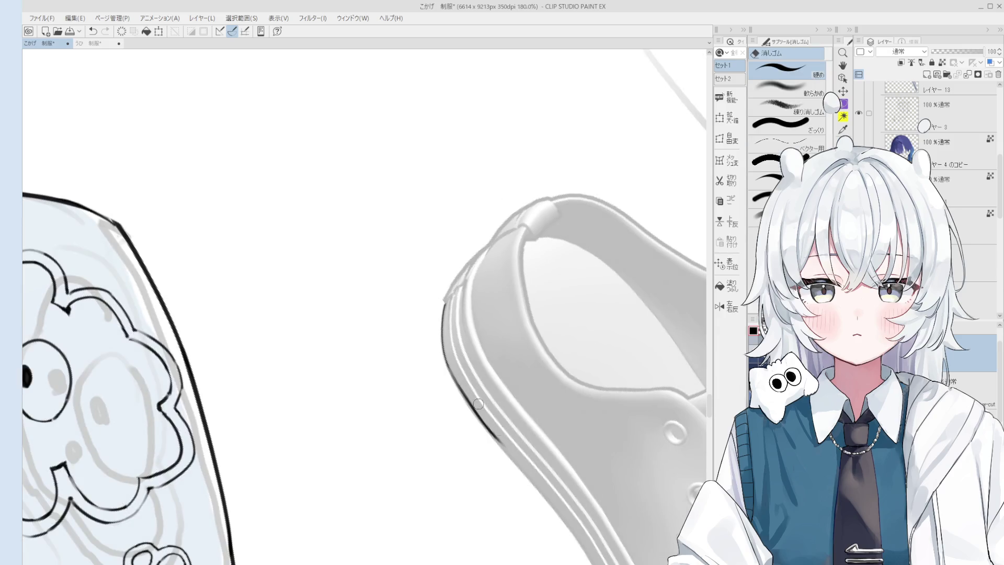
drag(456, 367, 499, 442)
key(ctrl+z)
key(ctrl+z)
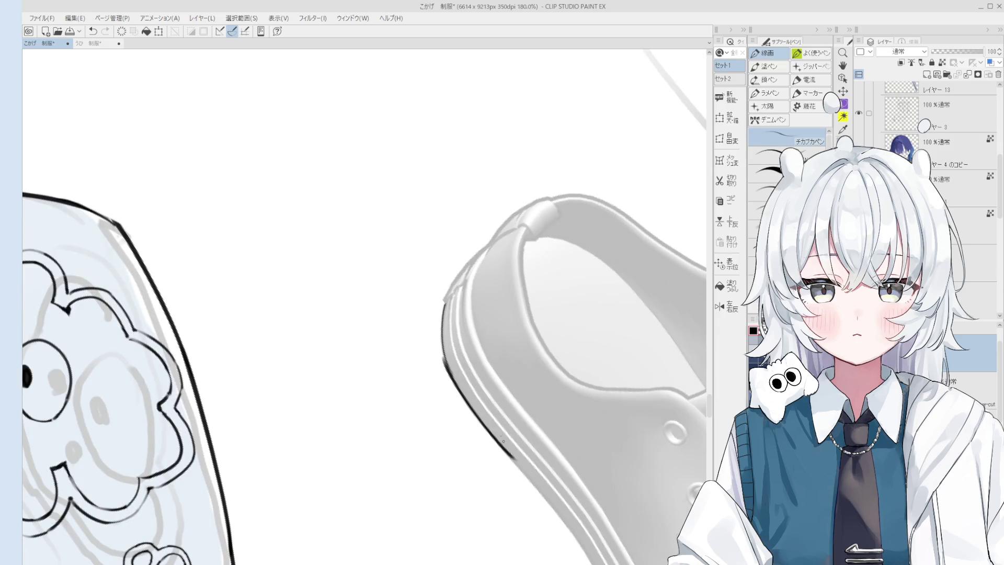
drag(455, 366, 445, 333)
scroll(445, 332, up, 8)
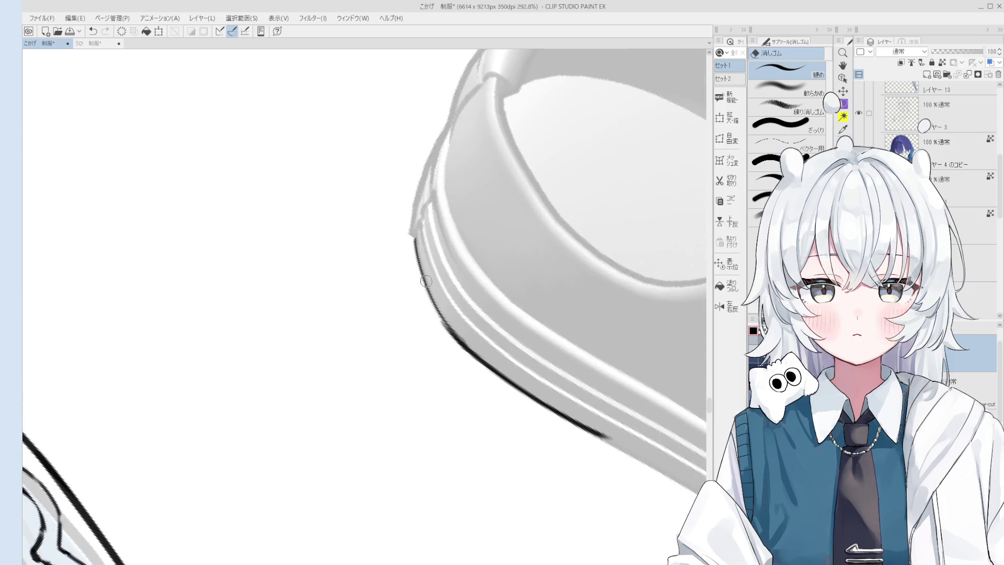
Redraw the heel edge stroke with the pen, switching between pen and eraser
key(p)
key(ctrl+z)
mouse_move(415, 230)
mouse_down()
mouse_move(444, 325)
mouse_move(465, 349)
mouse_move(457, 340)
mouse_up()
key(ctrl+z)
key(e)
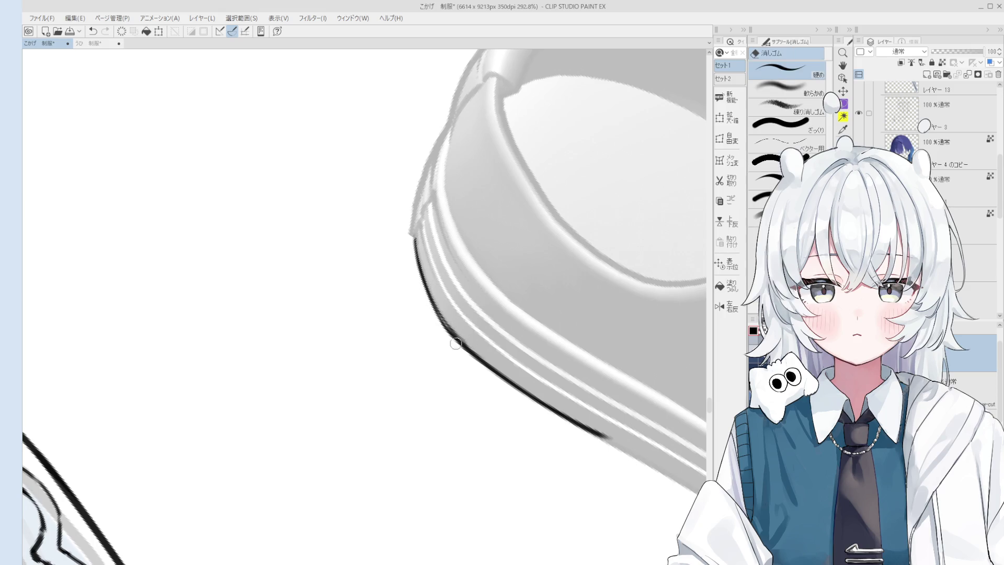
key(p)
key(e)
key(p)
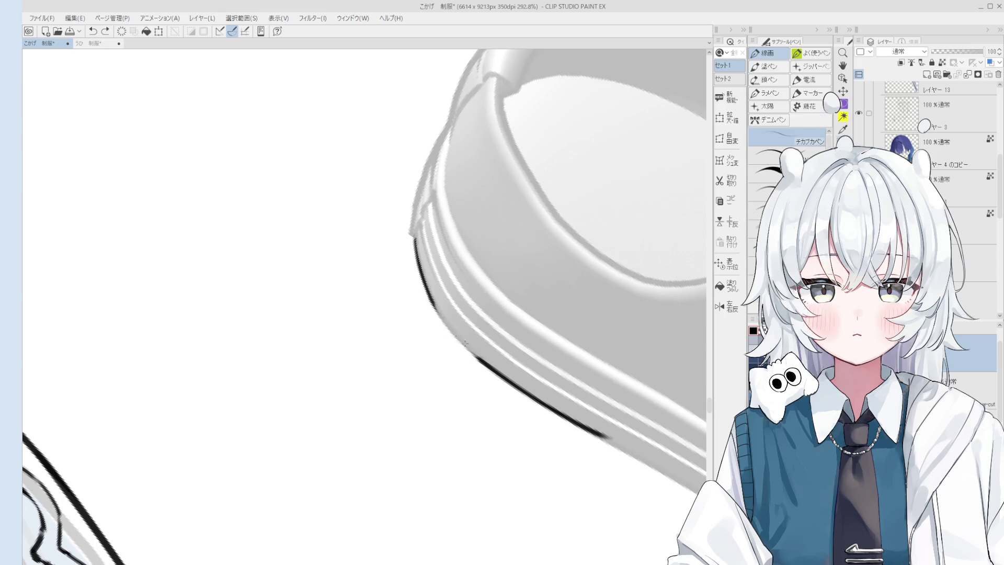
Try a short line along the shoe edge and undo it
scroll(430, 296, down, 5)
scroll(430, 295, up, 4)
drag(430, 295, 443, 271)
key(ctrl+z)
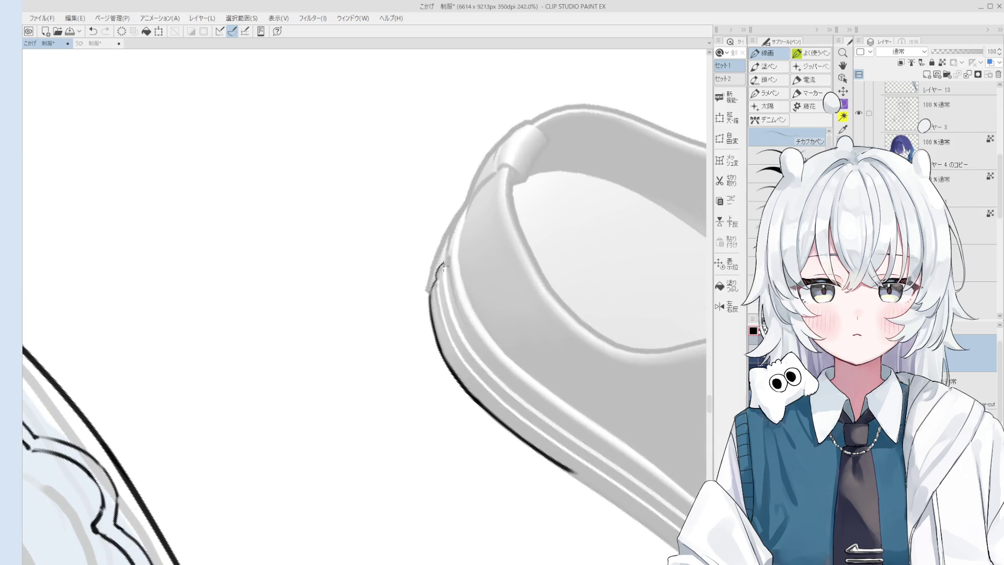
scroll(448, 264, down, 4)
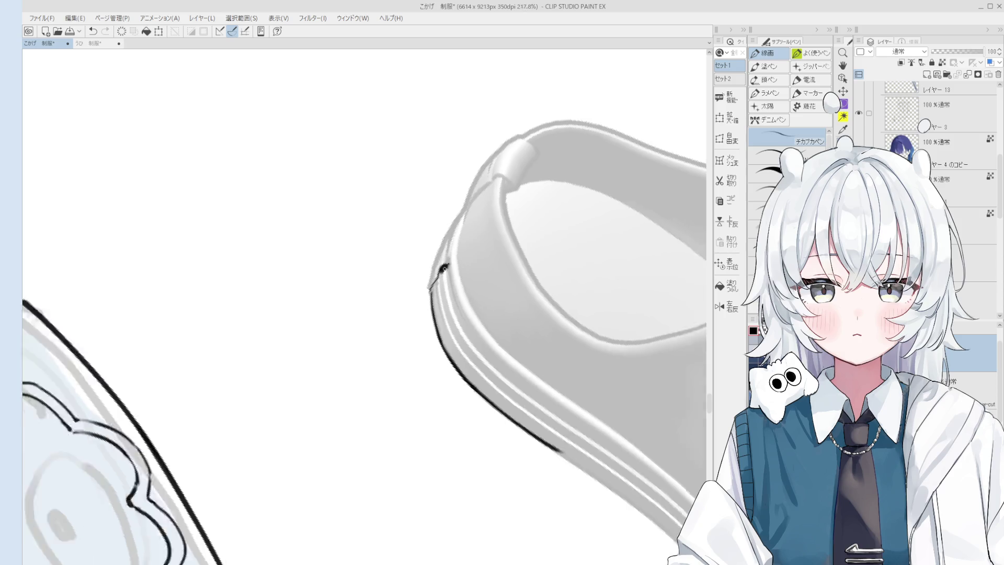
Rotate the view slightly clockwise and try, then discard, a short heel-edge stroke
key(asciicircum)
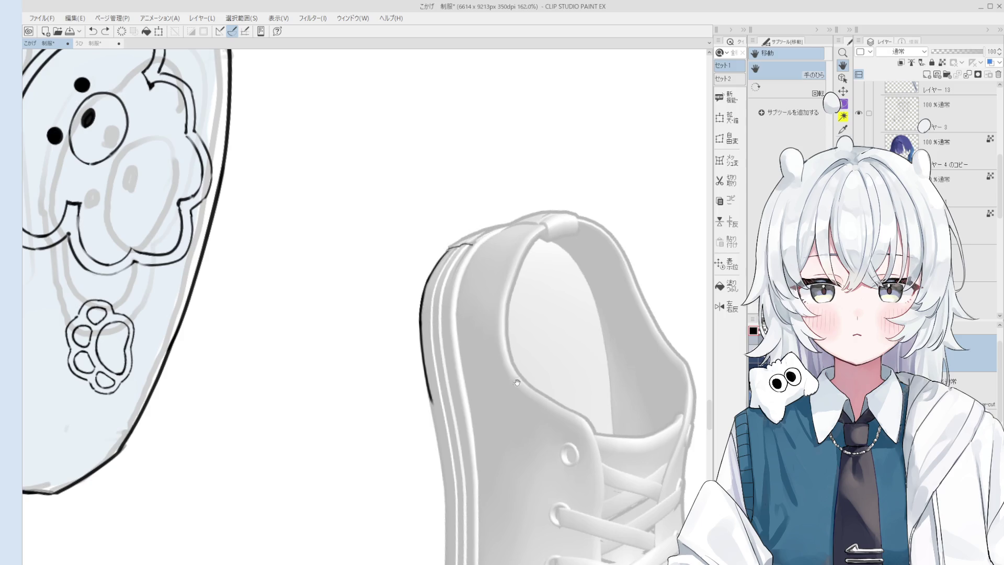
scroll(521, 381, up, 5)
key(p)
drag(417, 259, 459, 181)
key(ctrl+z)
key(ctrl+z)
key(ctrl+z)
scroll(470, 198, down, 2)
Move the shoe heel to the centre of the view and rotate it counter-clockwise
key(e)
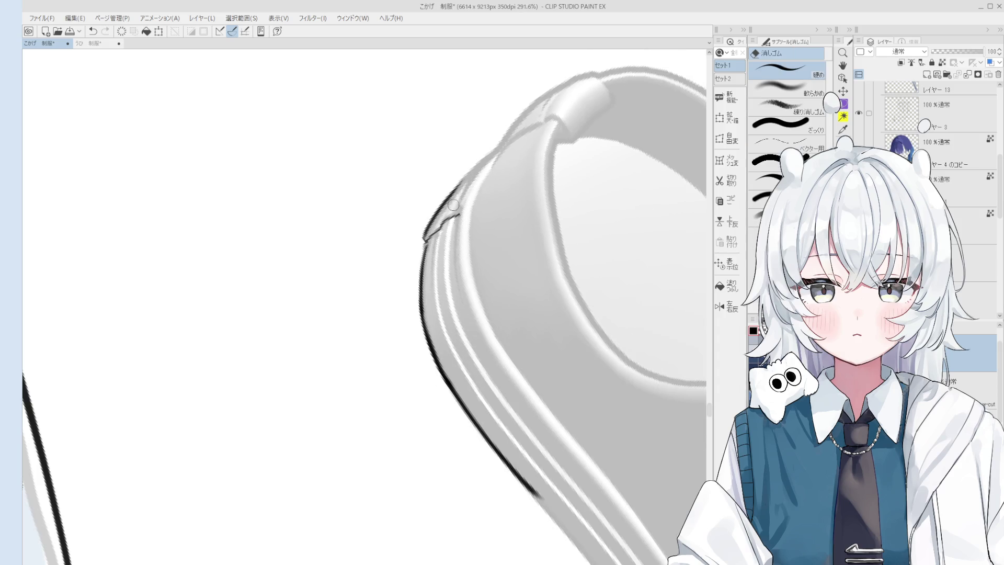
key(space)
scroll(517, 167, down, 1)
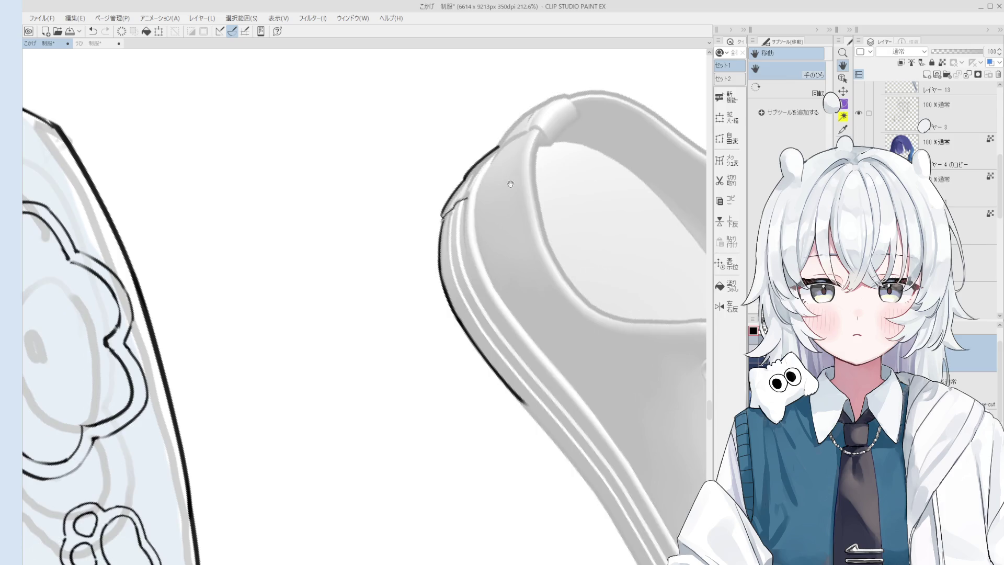
drag(511, 175, 468, 219)
drag(502, 167, 499, 237)
scroll(496, 238, up, 2)
key(p)
scroll(471, 253, up, 1)
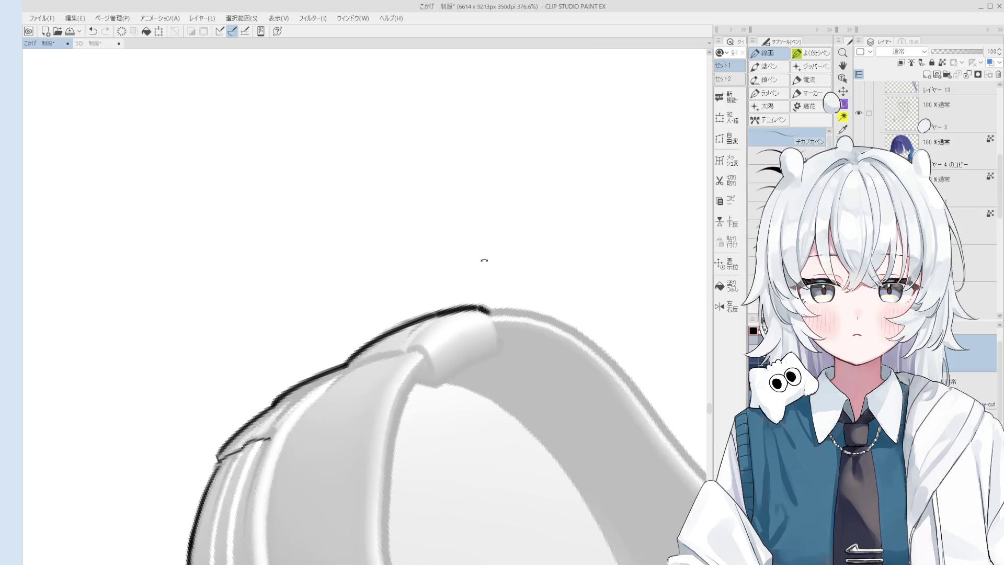
scroll(484, 256, down, 3)
scroll(480, 215, up, 2)
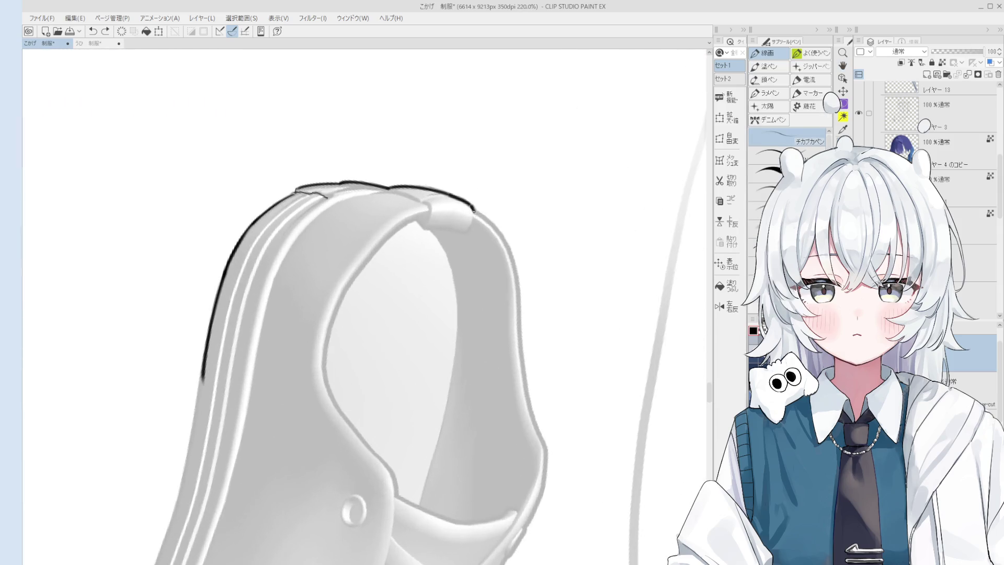
key(minus)
key(minus)
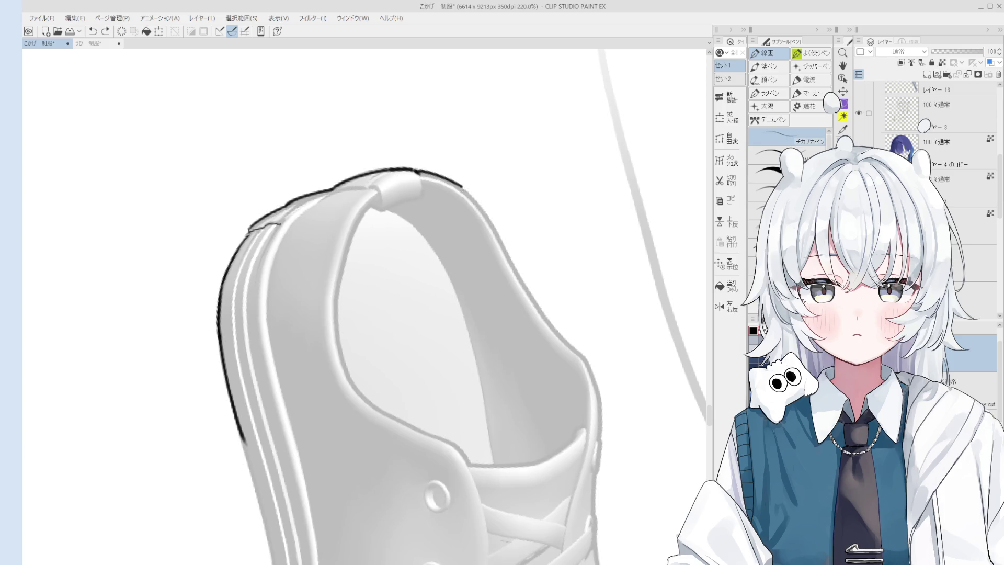
scroll(503, 242, down, 1)
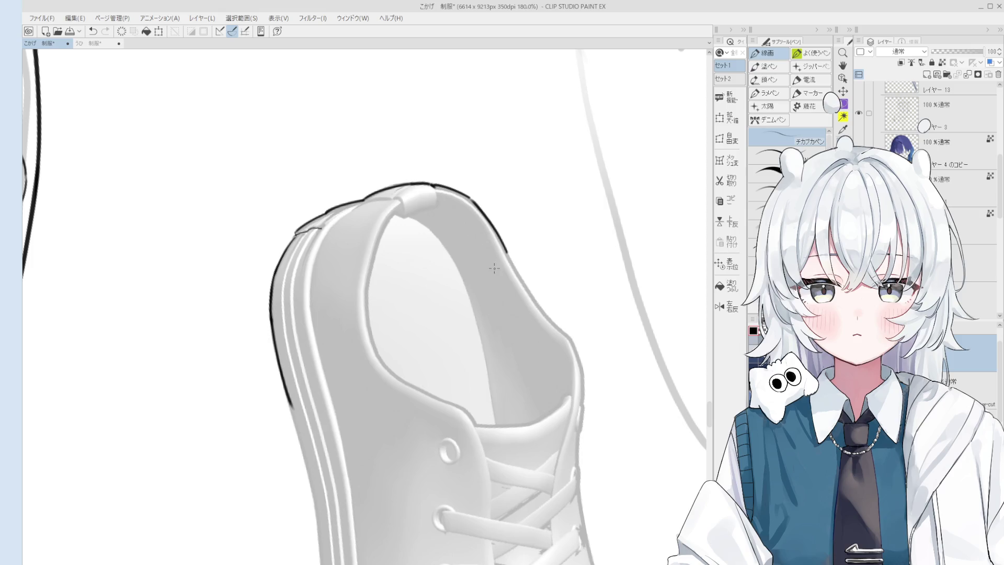
Erase the outline at the shoe's upper right and undo the redundant right-edge strokes
key(e)
scroll(493, 267, up, 1)
mouse_move(502, 246)
mouse_down()
mouse_move(473, 205)
mouse_move(564, 335)
mouse_up()
scroll(479, 212, up, 2)
key(p)
scroll(487, 214, down, 1)
key(ctrl+z)
scroll(504, 238, down, 1)
key(ctrl+z)
key(ctrl+z)
key(ctrl+z)
key(ctrl+z)
Ink the collar outline down the shoe's right edge
drag(507, 252, 557, 332)
scroll(538, 325, down, 1)
key(e)
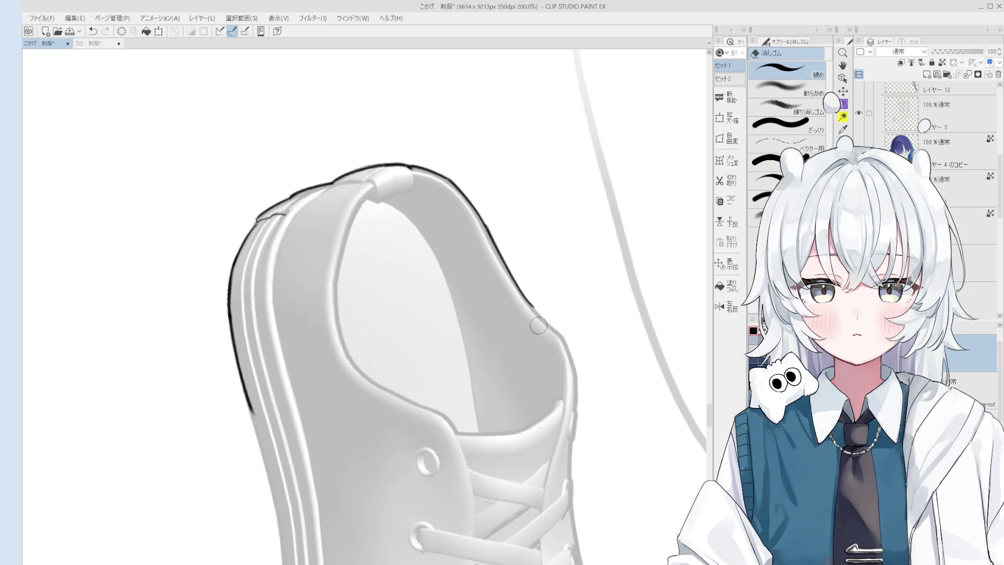
key(p)
drag(520, 291, 561, 339)
key(ctrl+z)
mouse_move(520, 291)
mouse_down()
mouse_move(555, 334)
mouse_move(523, 314)
mouse_move(549, 334)
mouse_move(538, 317)
mouse_up()
Redraw the heel-edge outline, drop a stray stroke, and rotate the view about 15° counter-clockwise
key(space)
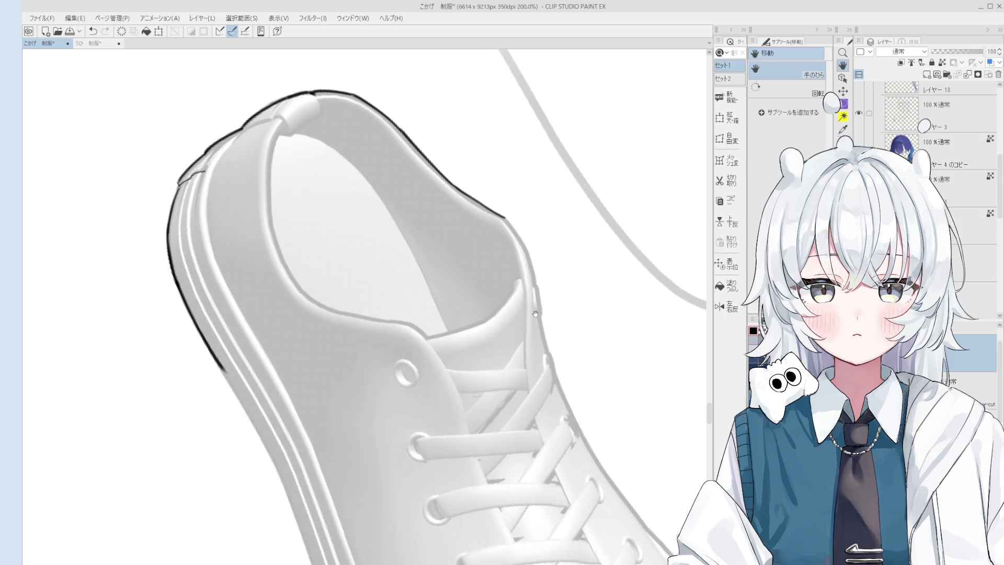
scroll(528, 303, down, 5)
scroll(523, 283, up, 5)
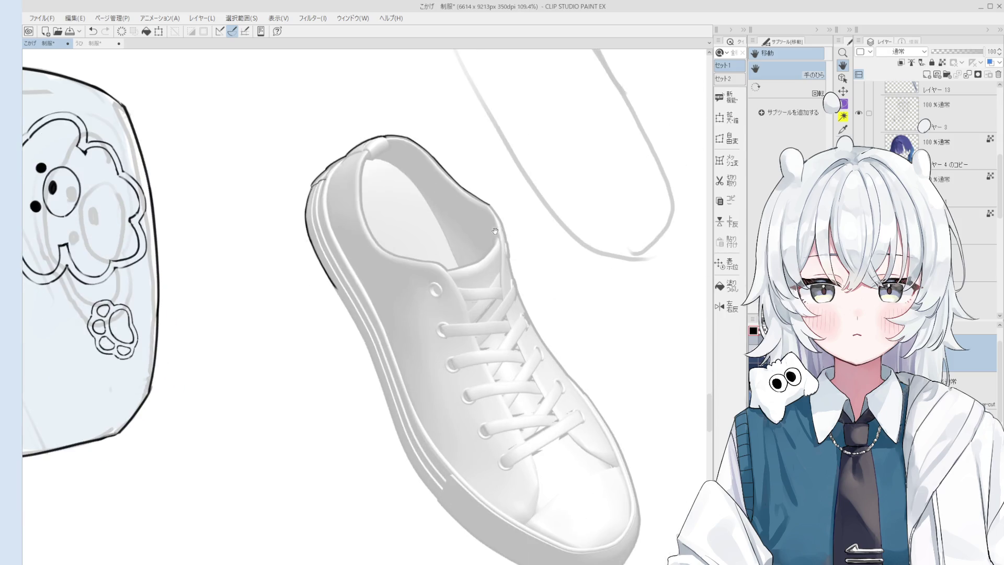
key(ctrl+z)
drag(486, 201, 517, 279)
key(ctrl+z)
key(minus)
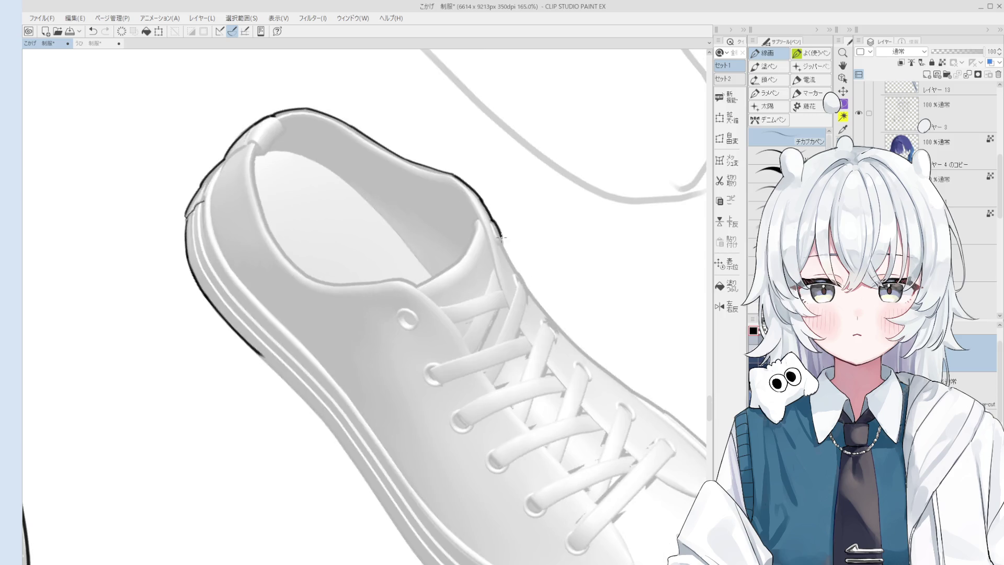
scroll(504, 280, down, 5)
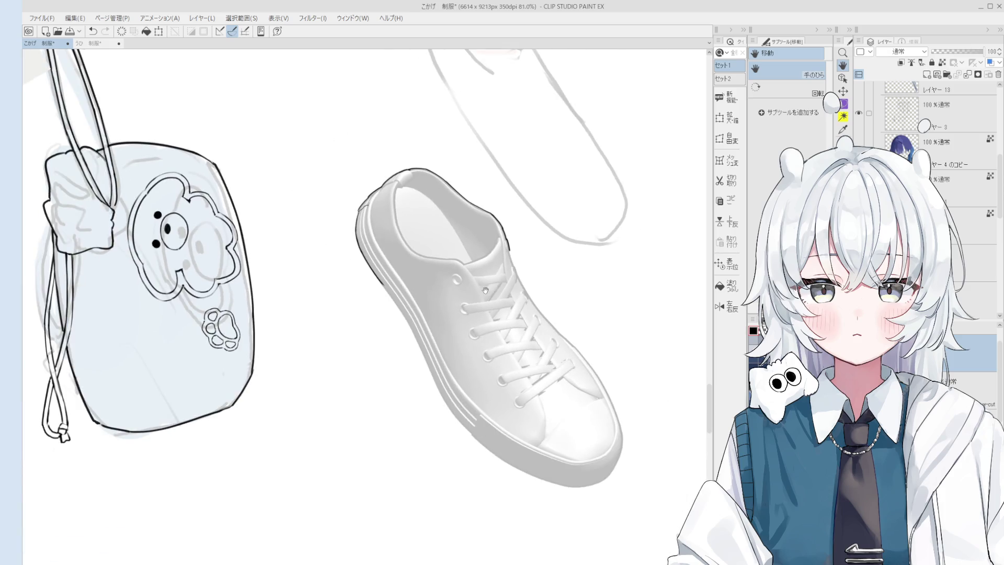
Ink the outline down the outer sole edge, redrawing the stroke until it sits right
scroll(383, 279, up, 3)
key(p)
key(ctrl+z)
drag(376, 277, 413, 335)
key(e)
key(p)
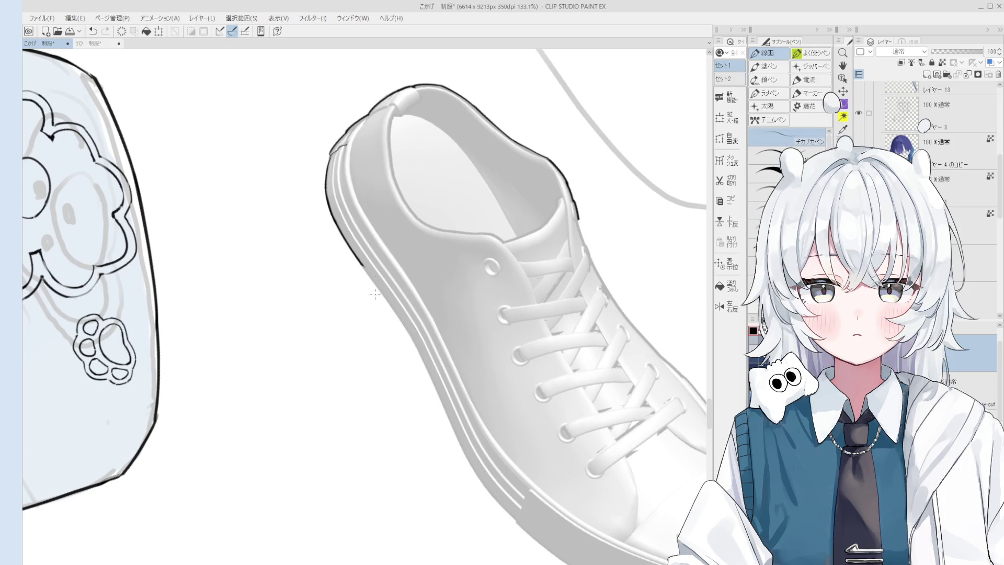
scroll(377, 292, down, 1)
key(ctrl+z)
drag(403, 327, 452, 426)
key(ctrl+z)
drag(403, 326, 453, 428)
key(ctrl+z)
drag(406, 344, 465, 441)
key(ctrl+z)
key(ctrl+z)
key(ctrl+z)
key(ctrl+z)
drag(407, 353, 471, 442)
Draw the diagonal ink line marking the toe-bumper seam at the sole
scroll(421, 381, up, 3)
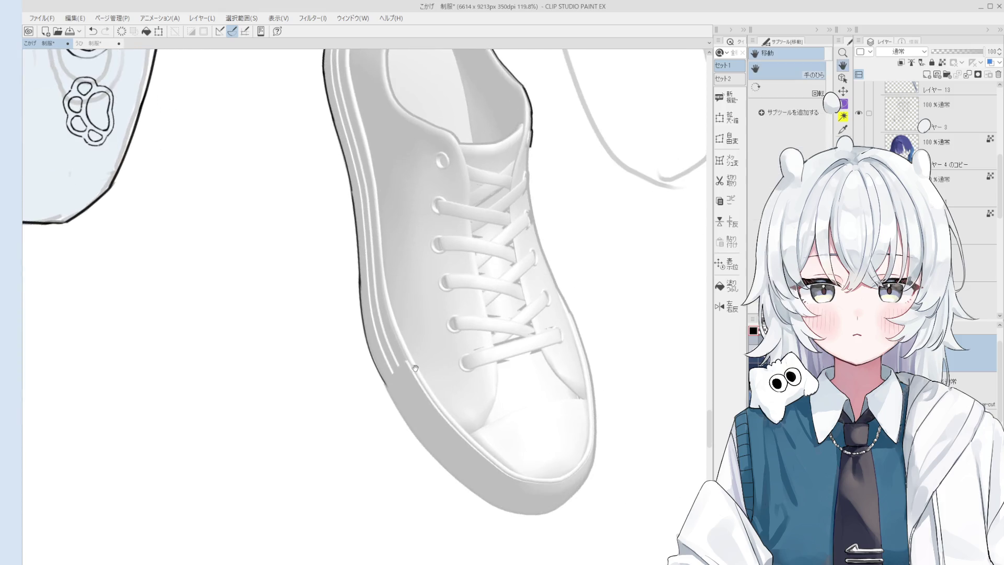
key(e)
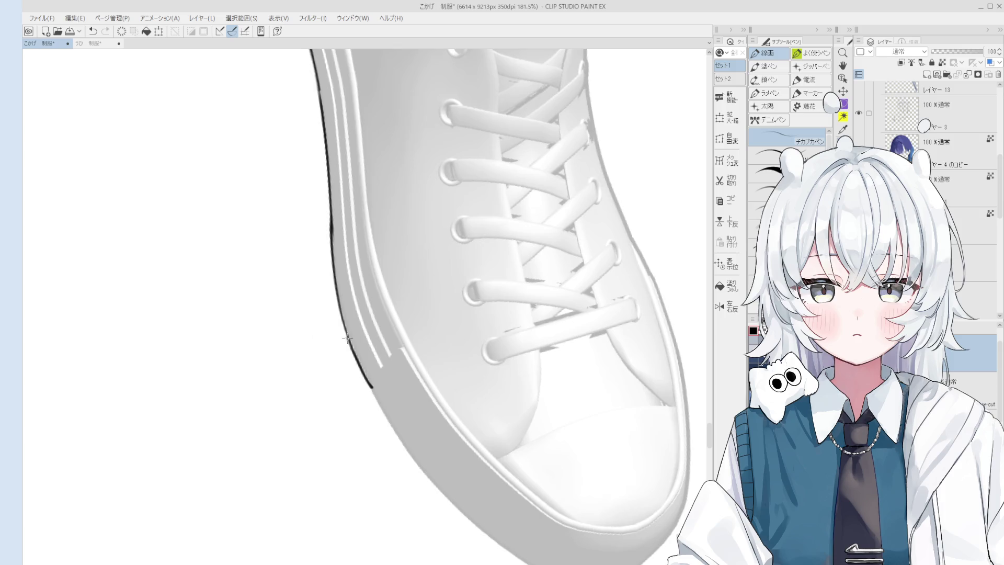
scroll(366, 366, down, 1)
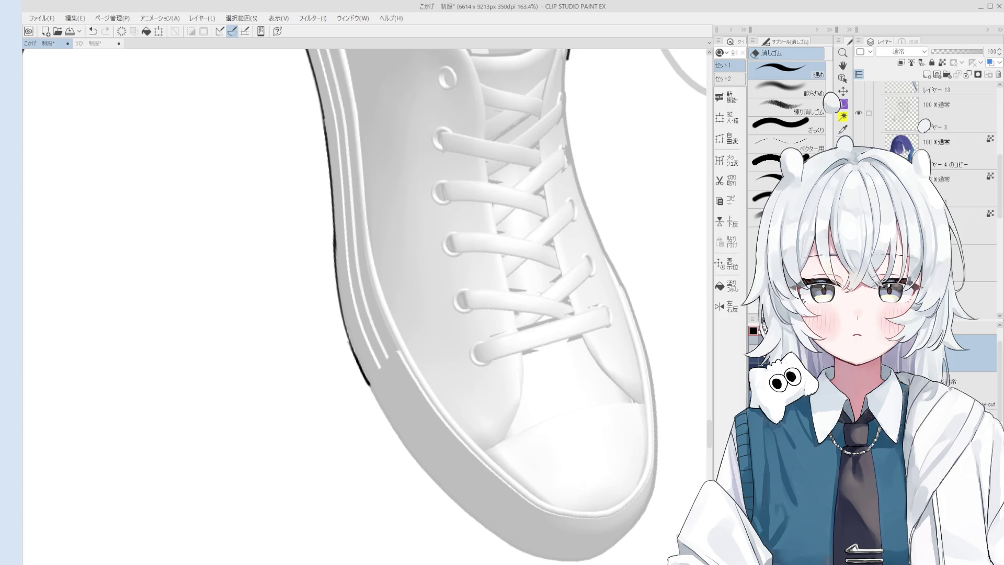
scroll(439, 400, down, 3)
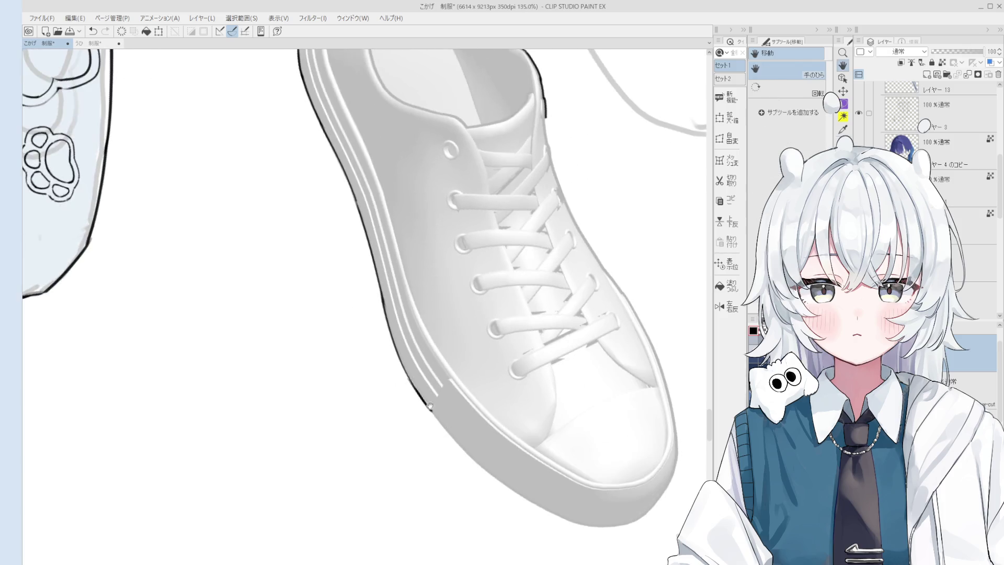
scroll(427, 395, up, 4)
key(p)
scroll(421, 387, down, 1)
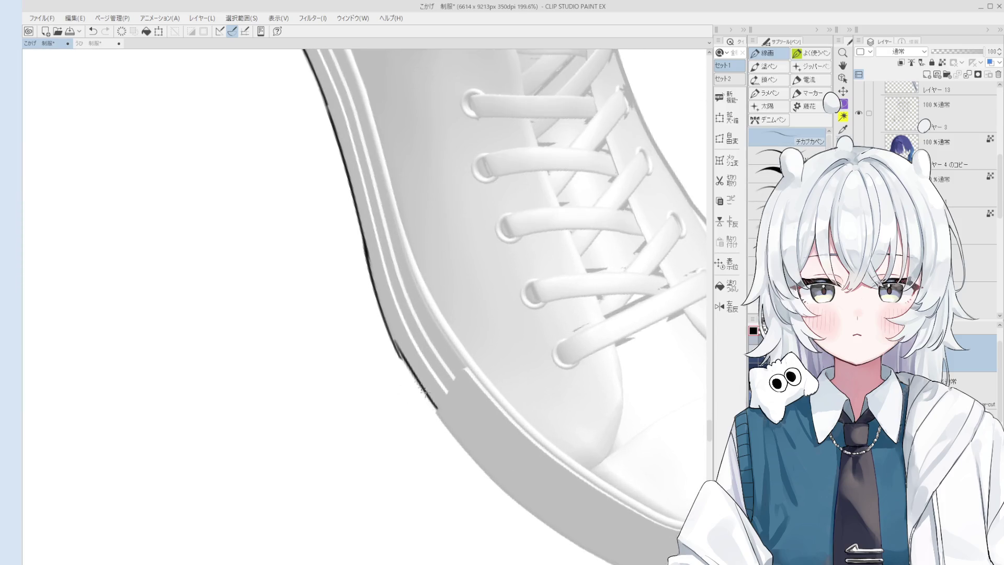
scroll(397, 356, down, 1)
key(e)
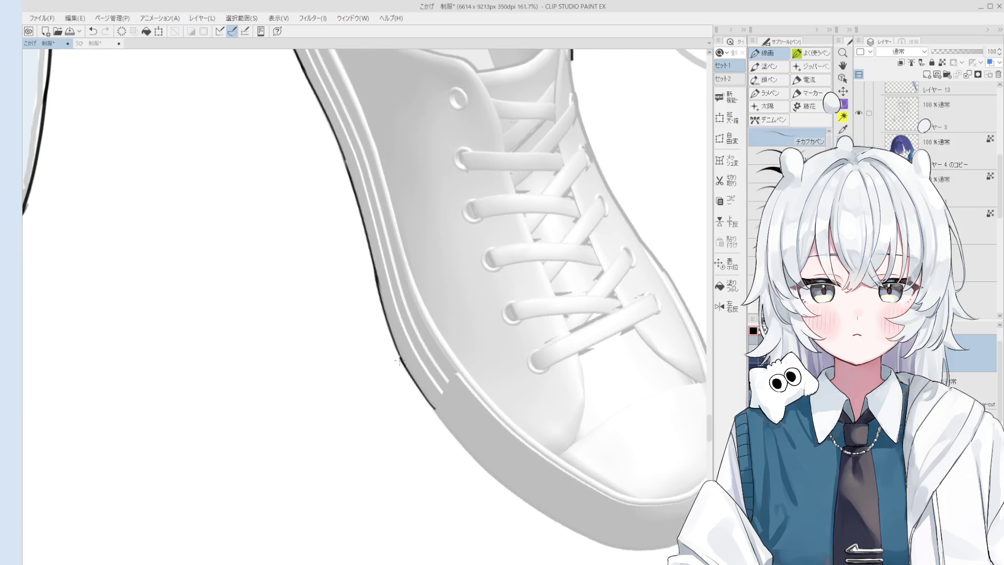
key(h)
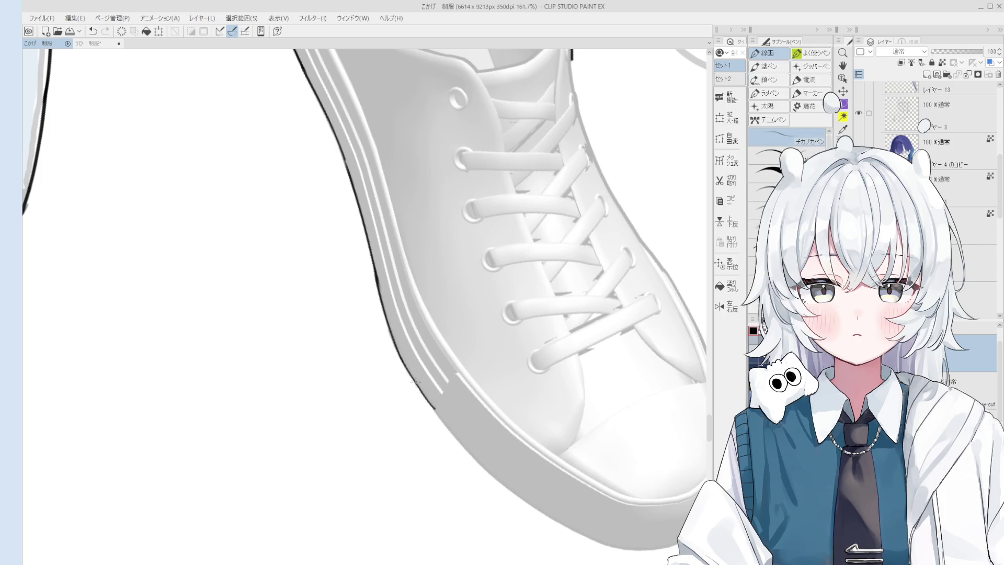
scroll(413, 387, down, 4)
scroll(427, 405, up, 3)
key(p)
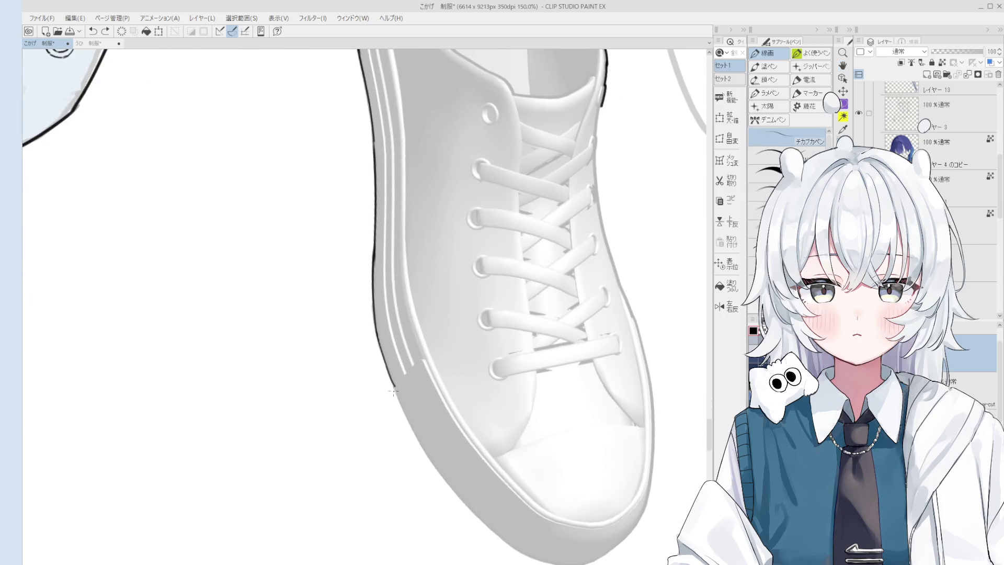
key(ctrl+z)
drag(393, 388, 422, 360)
Ink the outline along the sole's left edge, replacing the earlier stroke
key(h)
scroll(419, 434, down, 3)
scroll(422, 442, up, 3)
key(p)
key(ctrl+z)
drag(381, 419, 462, 516)
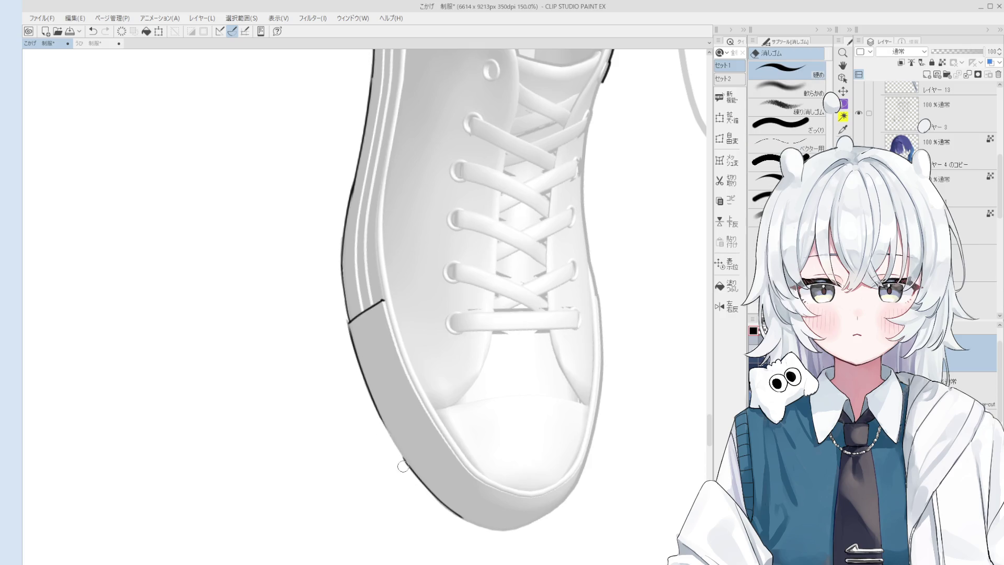
scroll(415, 466, down, 1)
scroll(415, 465, down, 3)
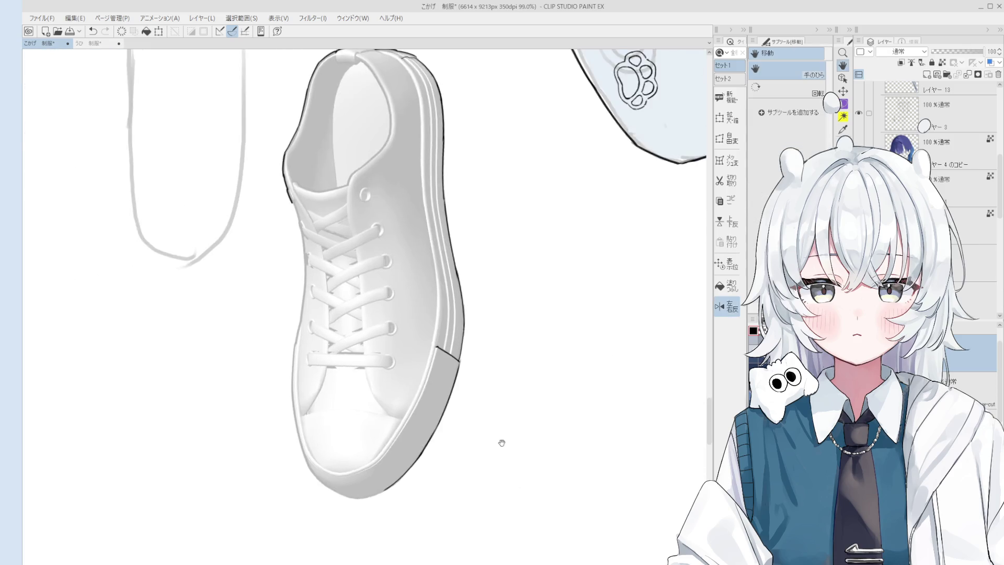
On a mirrored view, ink the outline along the toe's left edge
key(h)
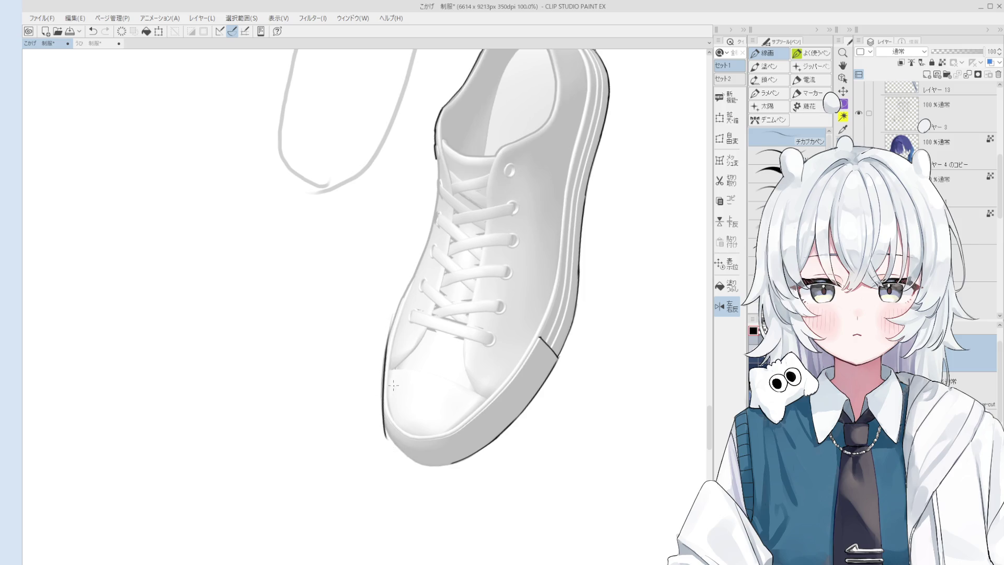
scroll(384, 371, up, 3)
key(ctrl+z)
drag(396, 308, 381, 459)
key(ctrl+z)
mouse_move(397, 291)
mouse_down()
mouse_move(379, 438)
mouse_move(365, 393)
mouse_move(383, 420)
mouse_move(426, 419)
mouse_move(438, 388)
mouse_up()
Replace the jagged toe outline with a smoother bold line on the unmirrored view
scroll(393, 404, up, 2)
key(e)
key(h)
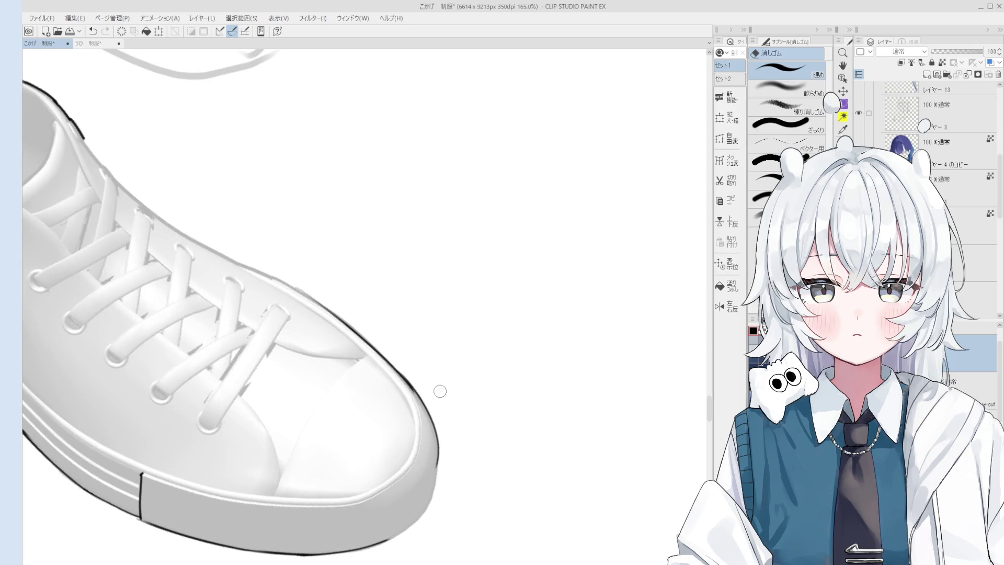
scroll(422, 395, down, 5)
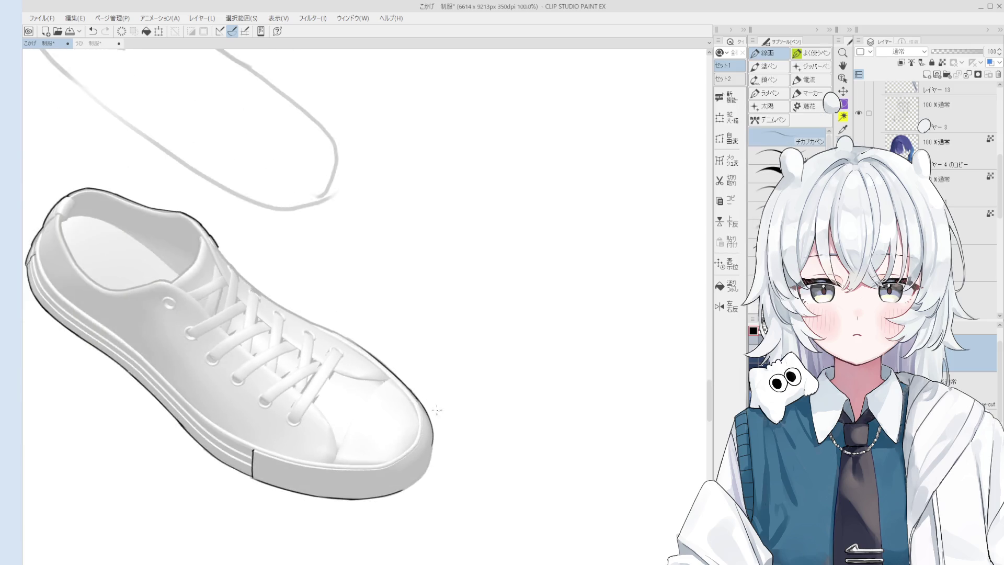
scroll(470, 390, up, 4)
key(p)
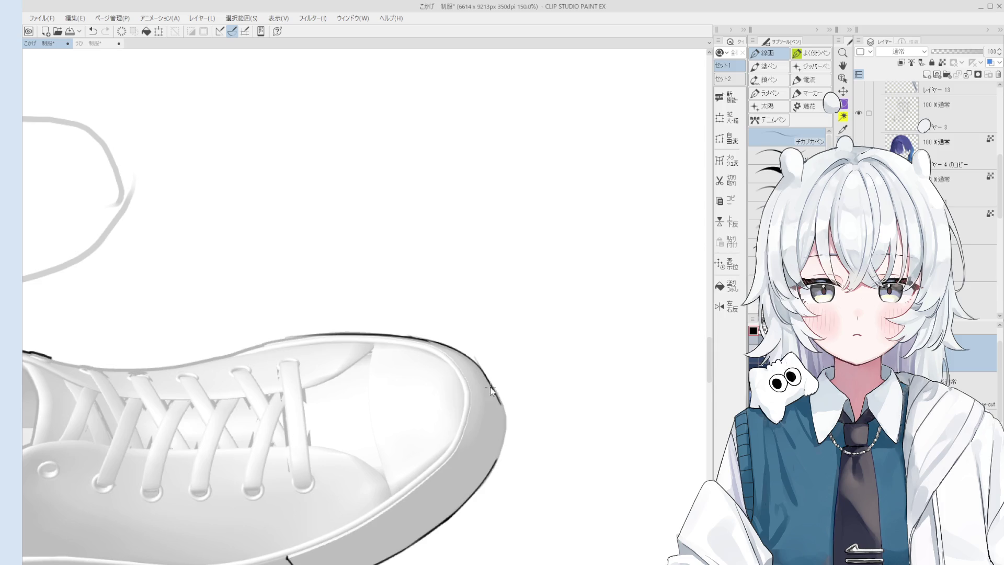
scroll(491, 388, down, 4)
scroll(523, 377, up, 5)
key(ctrl+z)
drag(522, 305, 539, 368)
Undo the stray erase and last stroke, then review the inked toe outline
key(asciicircum)
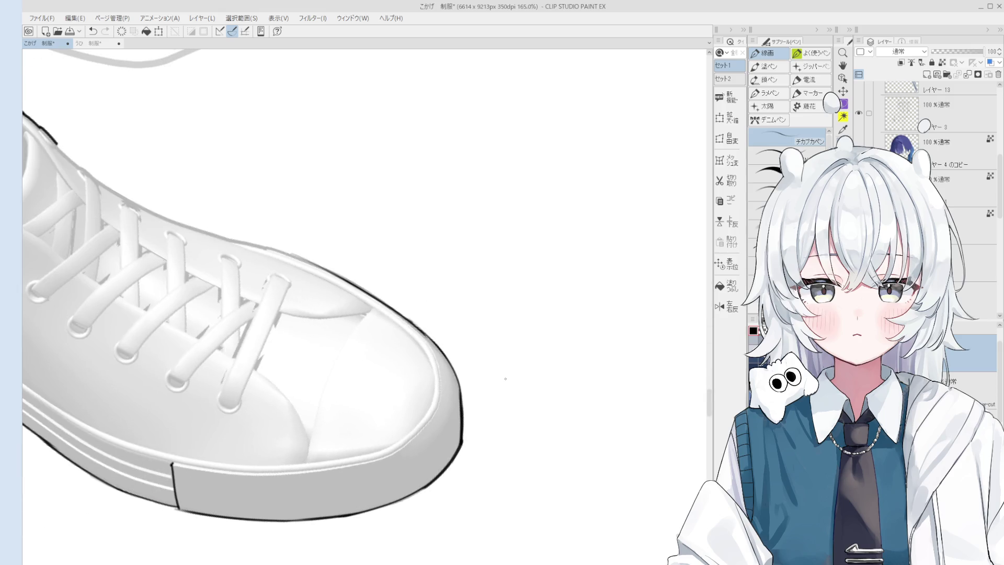
scroll(505, 379, up, 1)
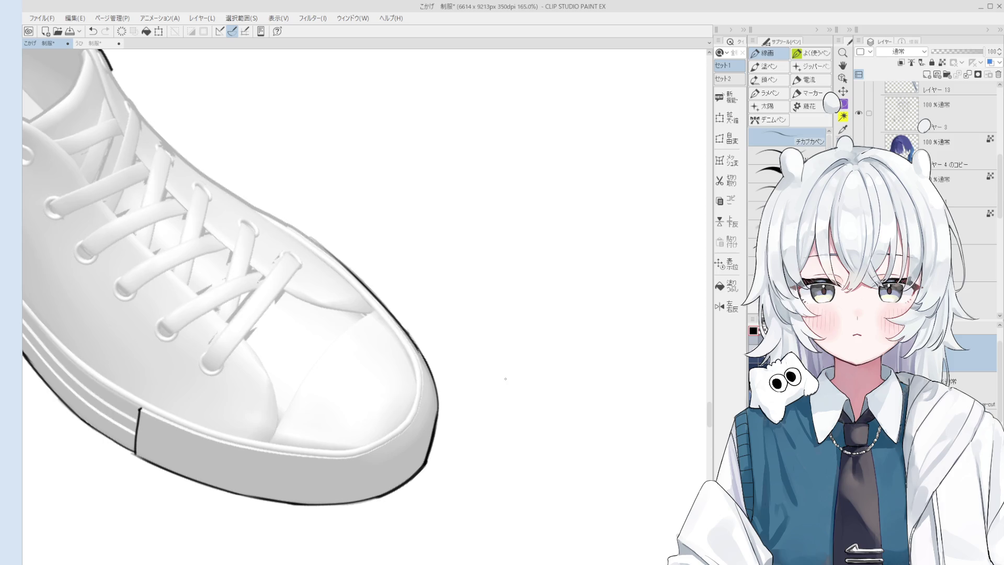
key(e)
key(ctrl+z)
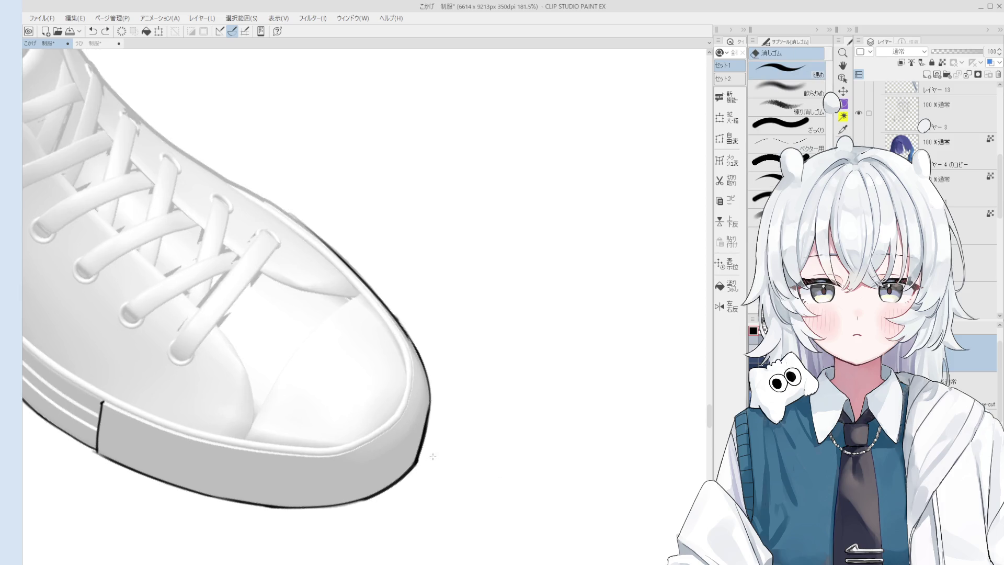
scroll(428, 455, down, 2)
mouse_move(438, 456)
mouse_down()
mouse_move(447, 486)
mouse_move(560, 414)
mouse_up()
scroll(489, 359, up, 4)
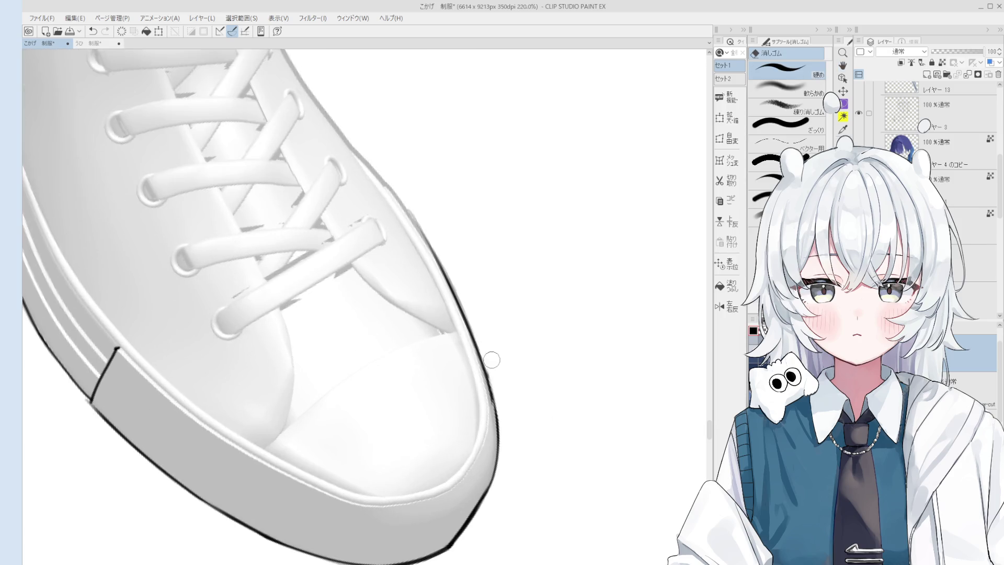
scroll(486, 409, down, 4)
scroll(483, 397, up, 4)
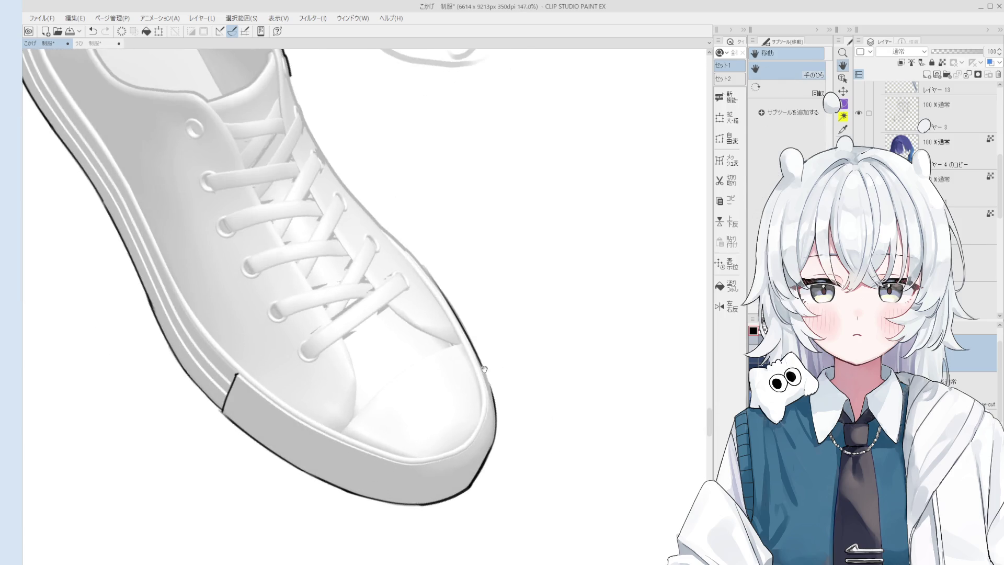
key(p)
key(ctrl+z)
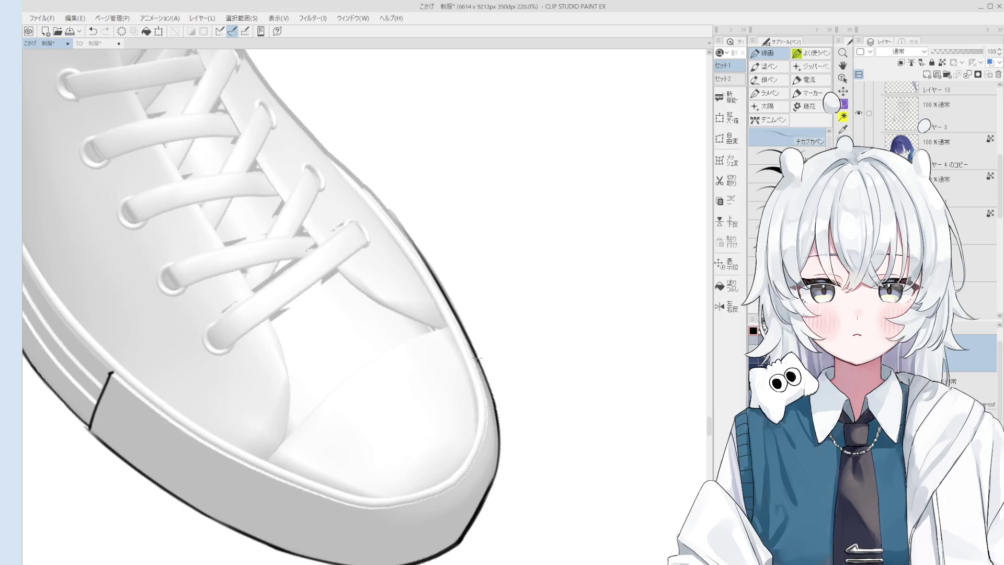
scroll(480, 373, down, 1)
drag(475, 403, 515, 401)
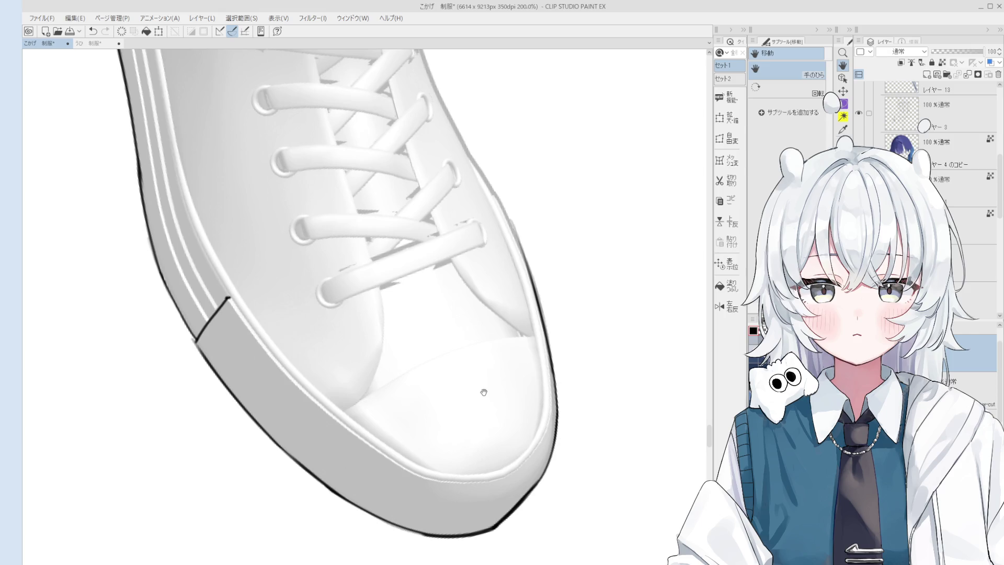
scroll(483, 392, down, 5)
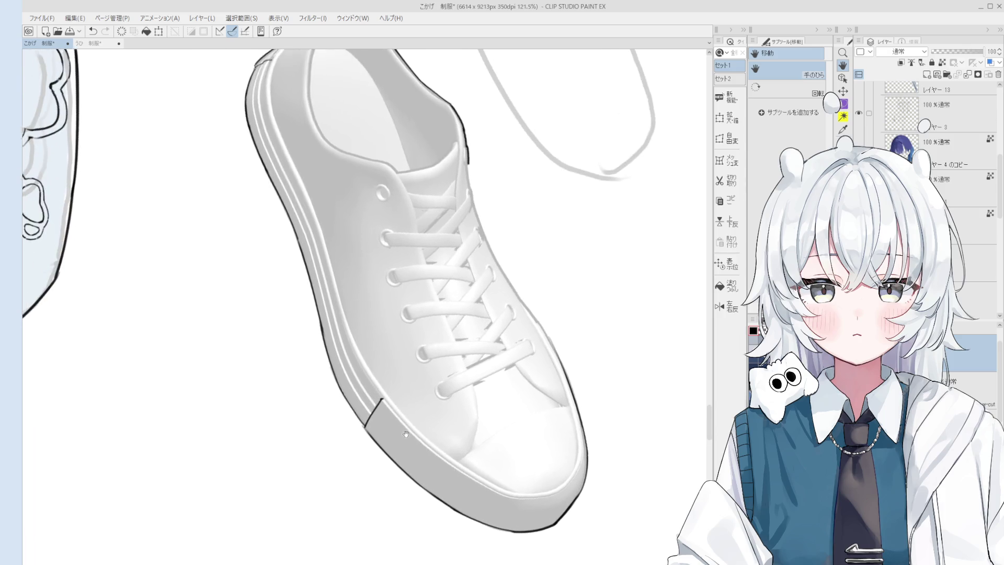
scroll(338, 296, up, 6)
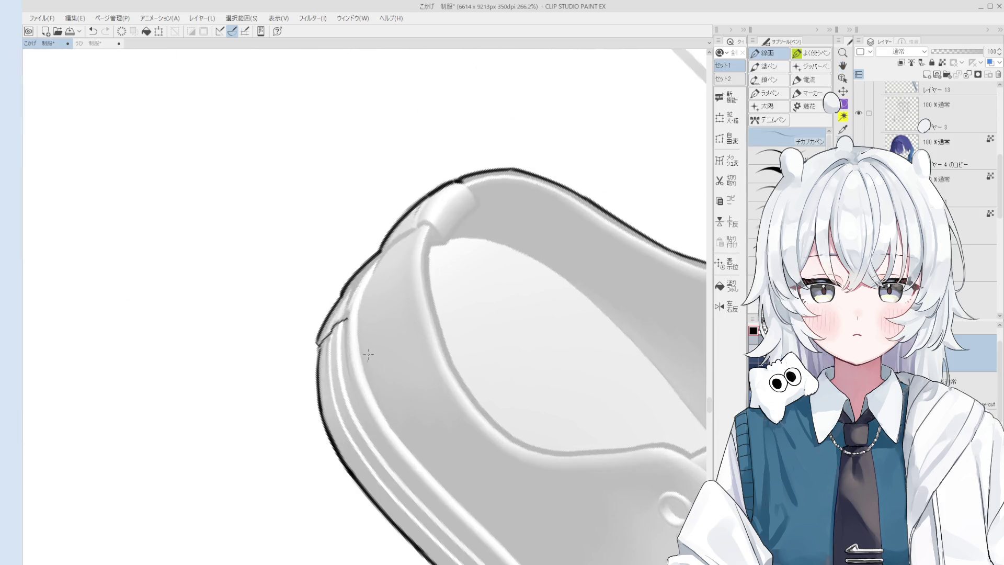
Ink the heel collar rim line, retrying the stroke several times
key(ctrl+z)
drag(375, 269, 358, 376)
key(ctrl+z)
mouse_move(389, 252)
mouse_down()
mouse_move(359, 353)
mouse_move(377, 261)
mouse_move(360, 398)
mouse_up()
key(ctrl+z)
scroll(380, 257, down, 1)
key(ctrl+z)
drag(363, 299, 396, 413)
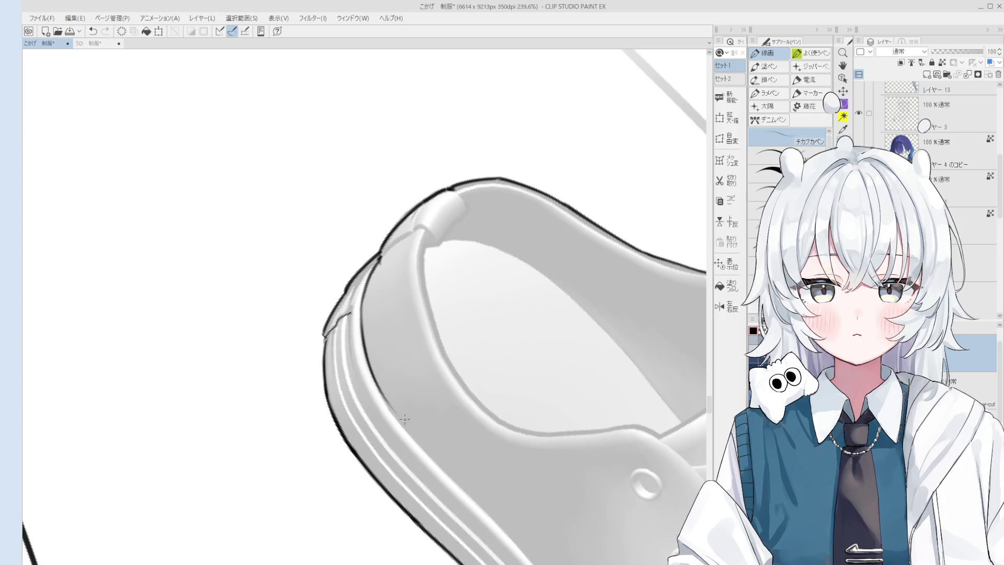
key(ctrl+z)
mouse_move(372, 373)
mouse_down()
mouse_move(428, 462)
mouse_move(381, 295)
mouse_up()
key(ctrl+z)
drag(343, 189, 395, 289)
key(ctrl+z)
drag(343, 194, 424, 316)
key(ctrl+z)
mouse_move(353, 211)
mouse_down()
mouse_move(428, 322)
mouse_move(381, 228)
mouse_move(426, 281)
mouse_move(390, 230)
mouse_up()
scroll(419, 314, down, 1)
key(ctrl+z)
key(ctrl+z)
scroll(421, 283, down, 2)
key(e)
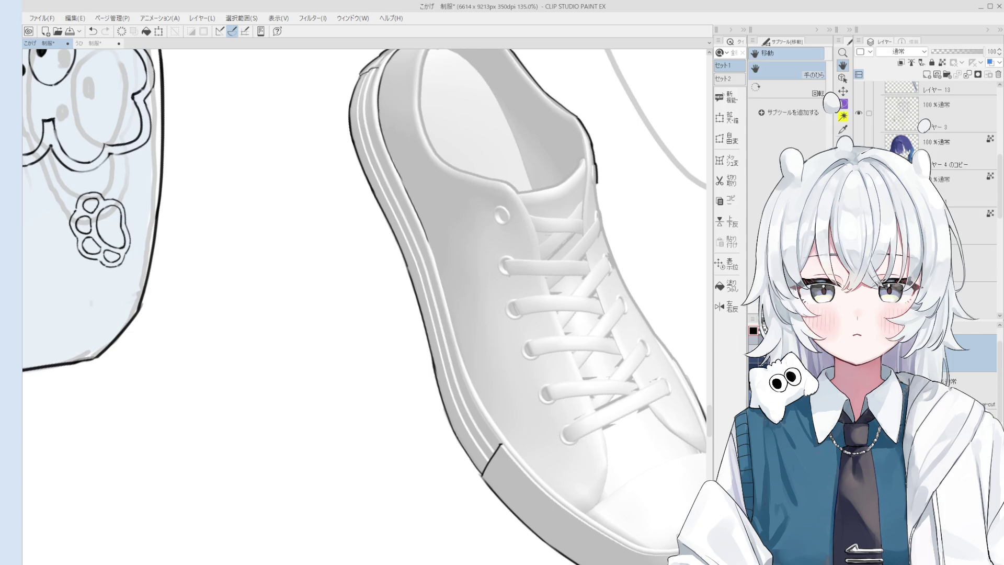
With the view mirrored and rotated, ink the line along the shoe's right side edge
key(p)
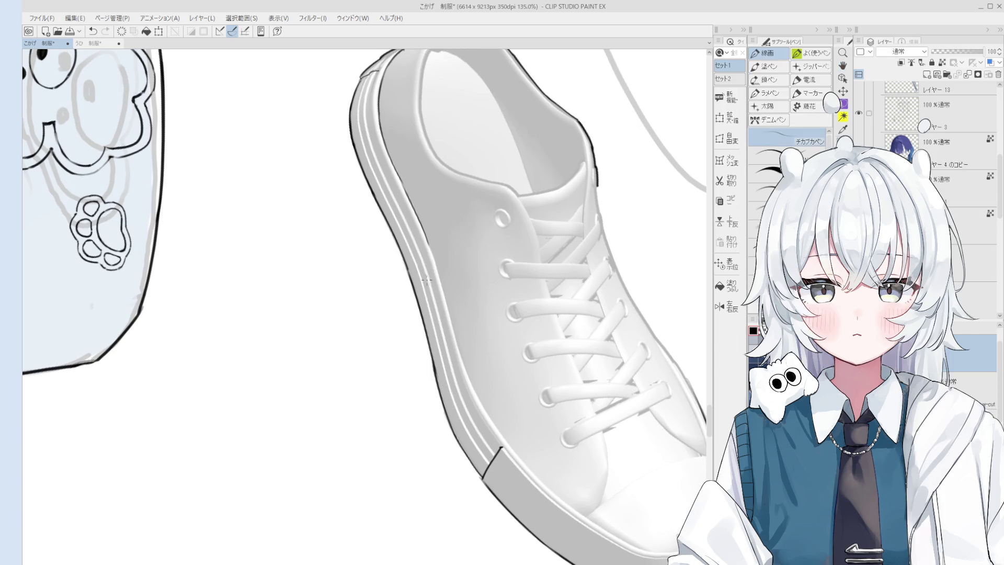
scroll(427, 278, up, 3)
key(e)
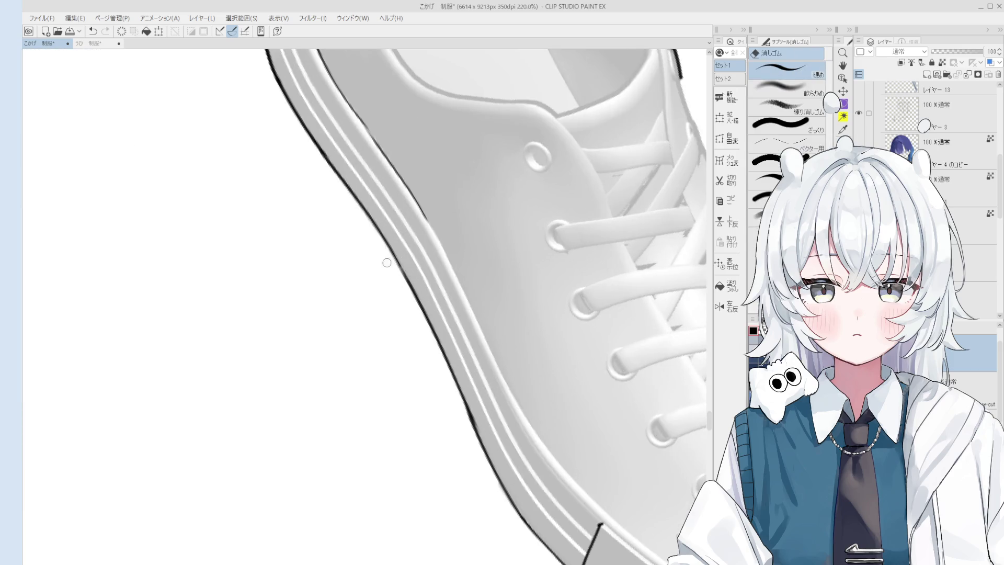
scroll(406, 296, down, 4)
key(p)
scroll(418, 263, up, 3)
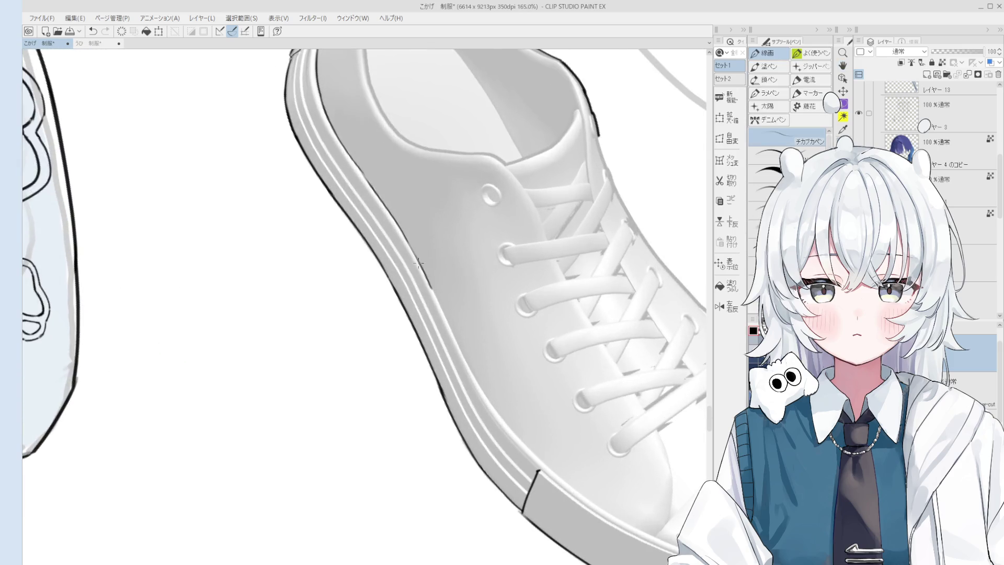
key(h)
scroll(419, 293, down, 1)
key(minus)
key(e)
key(minus)
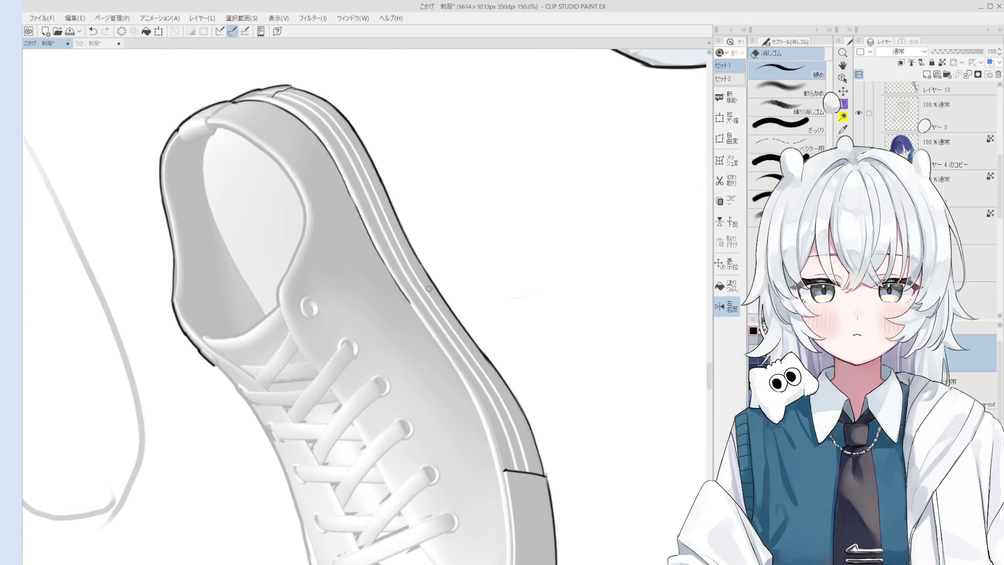
key(p)
key(e)
key(p)
drag(442, 350, 410, 305)
key(ctrl+z)
key(ctrl+y)
key(ctrl+z)
key(ctrl+y)
key(ctrl+z)
key(ctrl+y)
drag(448, 360, 504, 400)
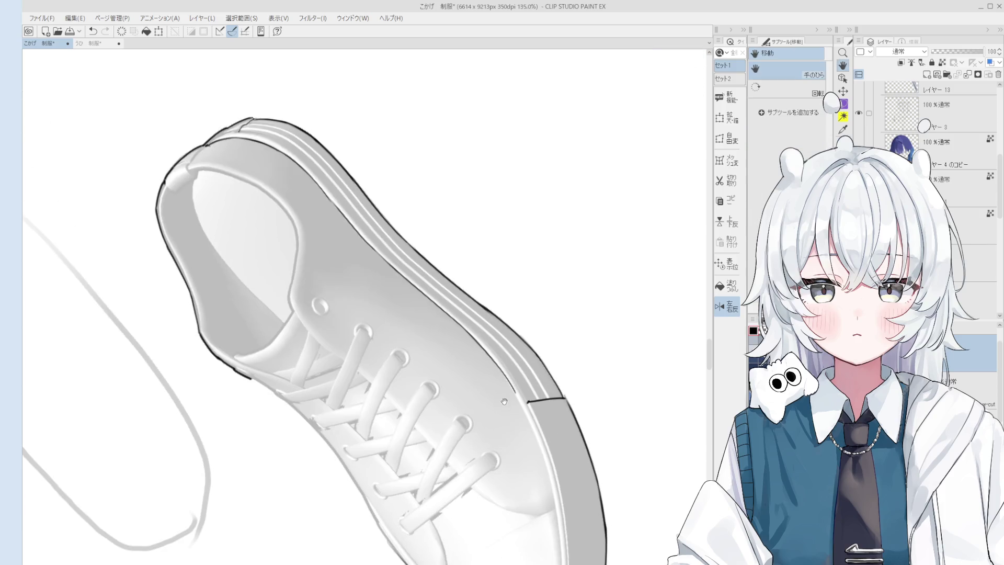
drag(508, 445, 505, 361)
Bring the shoe's side and toe into an upright view and test a short sole-edge stroke
key(e)
scroll(464, 335, up, 1)
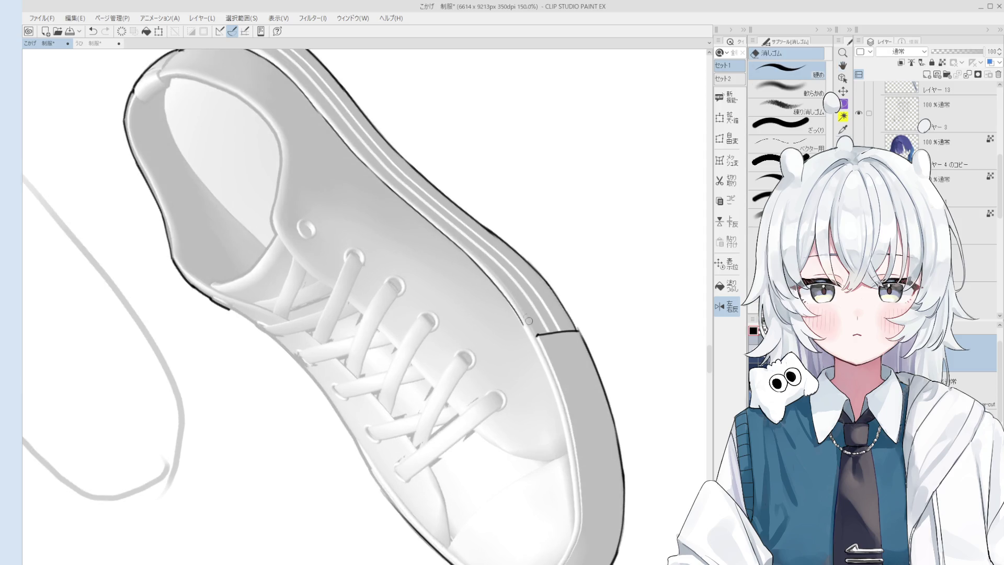
key(p)
scroll(517, 324, down, 1)
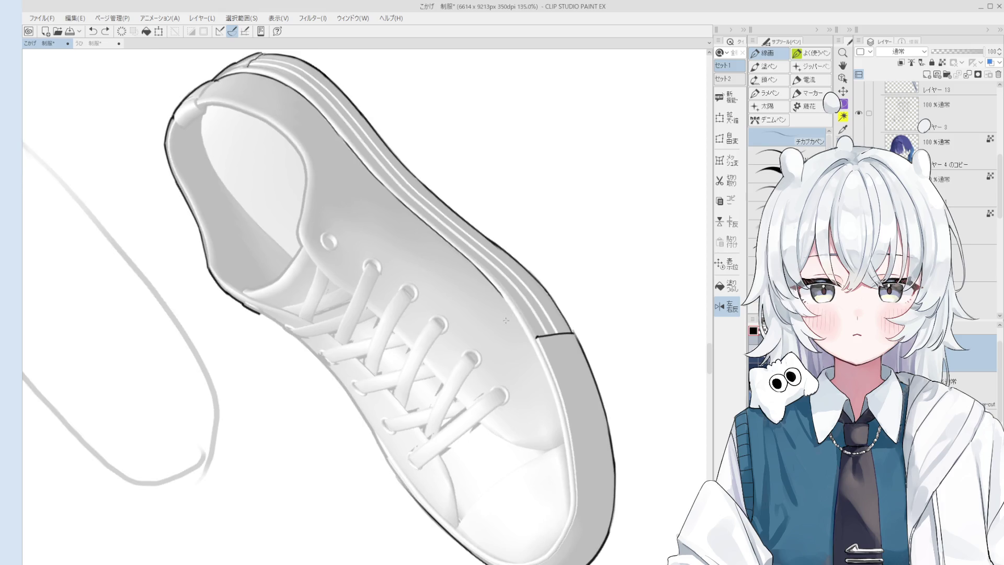
key(h)
drag(482, 352, 451, 320)
scroll(451, 319, up, 3)
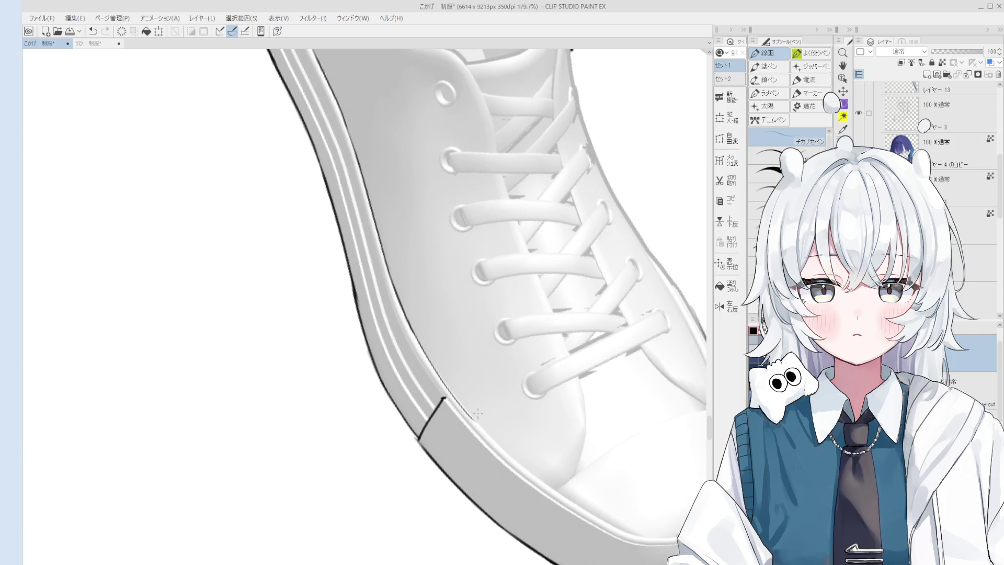
drag(403, 318, 409, 330)
key(ctrl+z)
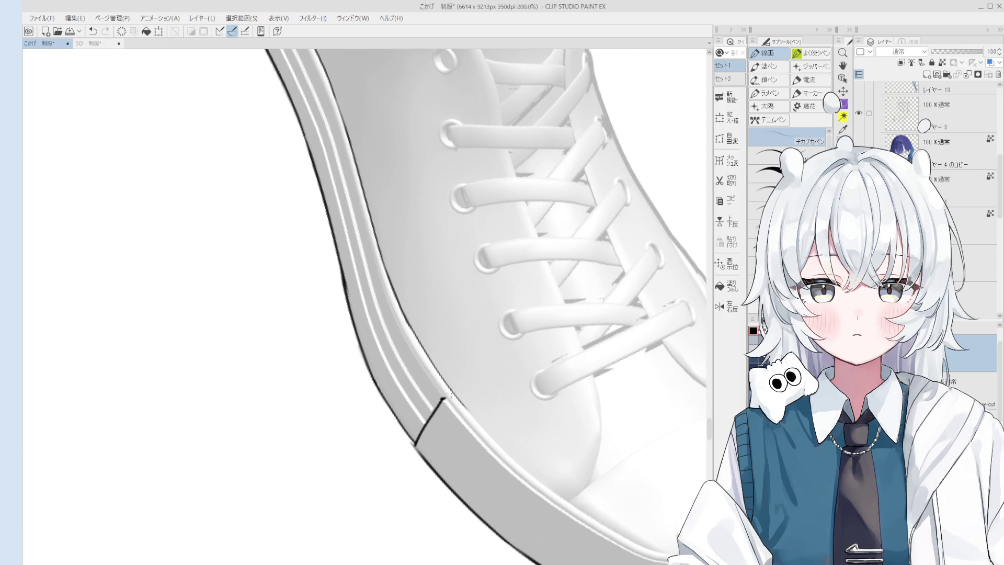
drag(443, 401, 397, 341)
scroll(397, 341, down, 1)
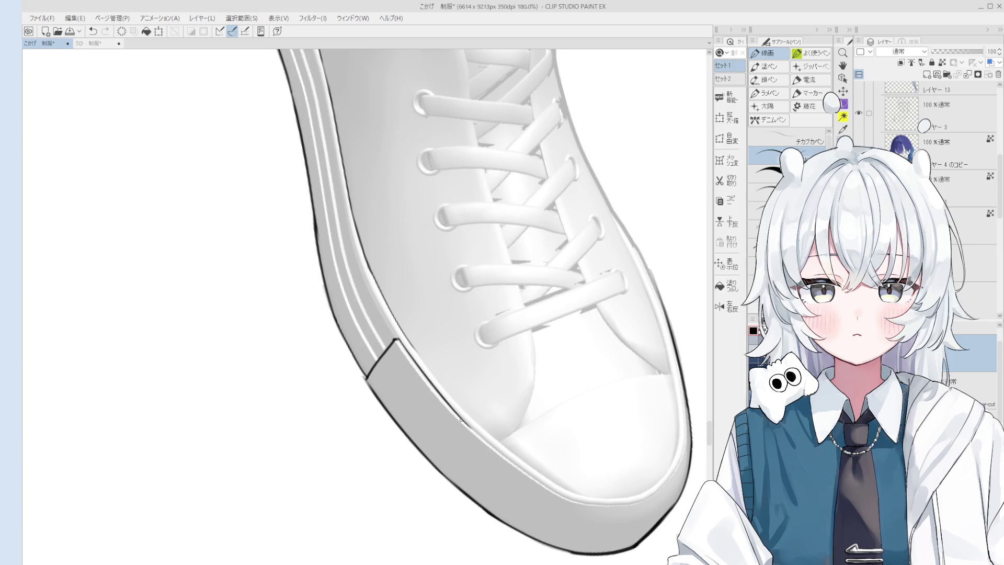
drag(478, 440, 413, 365)
Ink the sole's inner edge stripe line, redrawing and extending it several times
key(e)
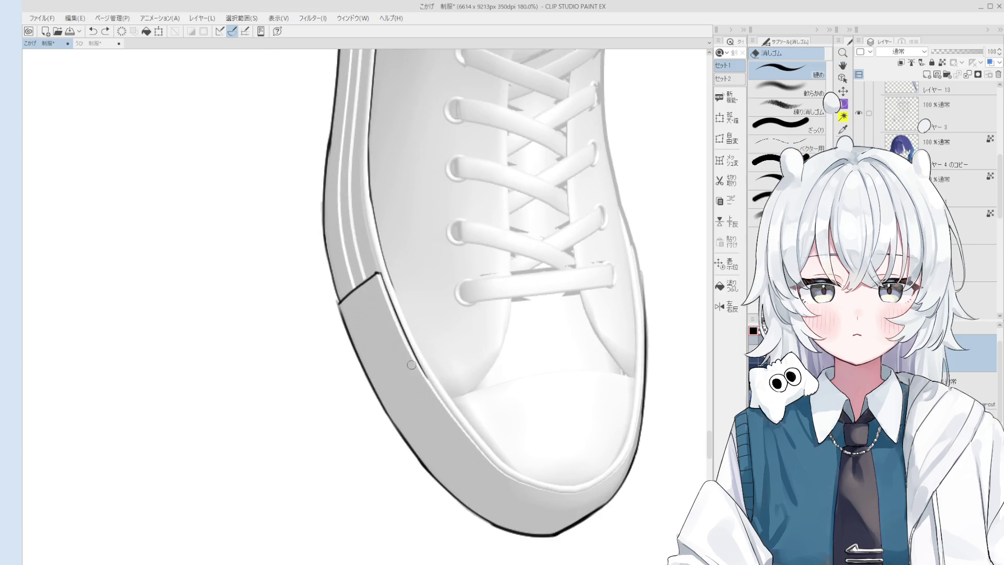
key(p)
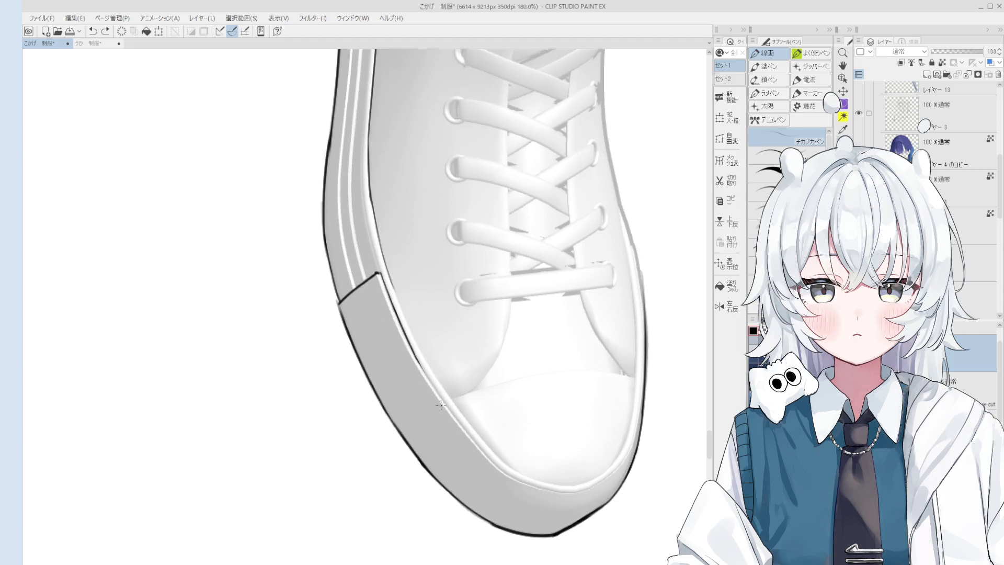
scroll(464, 429, down, 1)
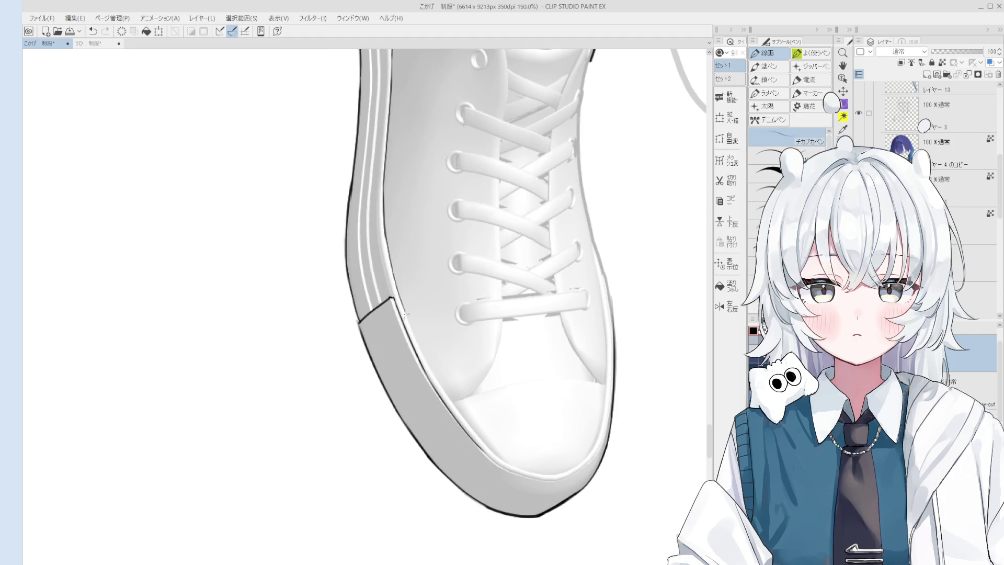
key(ctrl+z)
drag(393, 276, 455, 405)
key(ctrl+z)
drag(397, 287, 445, 391)
key(ctrl+z)
mouse_move(397, 287)
mouse_down()
mouse_move(439, 384)
mouse_move(480, 442)
mouse_up()
key(ctrl+z)
drag(431, 372, 489, 451)
key(ctrl+z)
scroll(481, 398, down, 2)
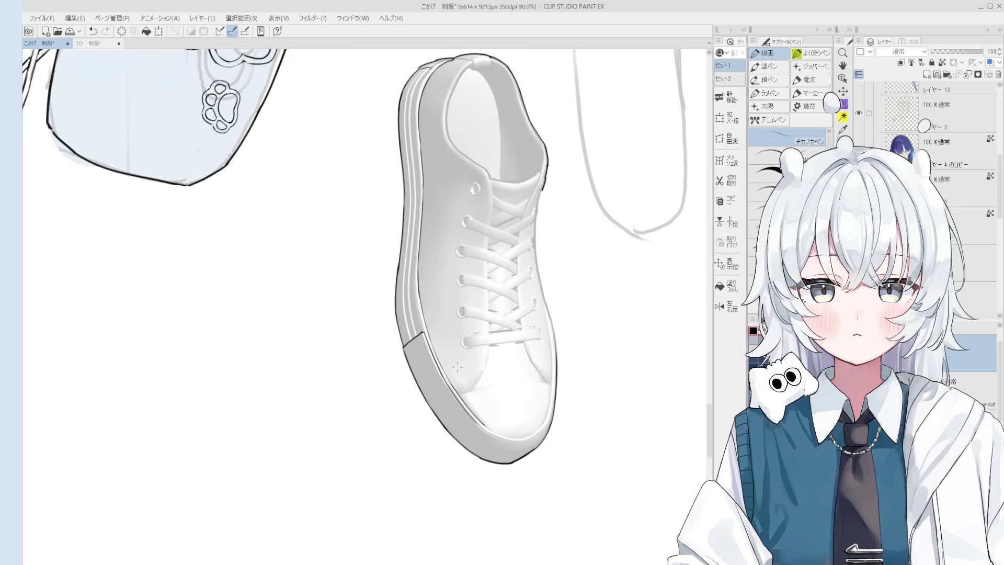
scroll(481, 398, up, 5)
key(e)
mouse_move(548, 458)
mouse_down()
mouse_move(538, 448)
mouse_move(546, 421)
mouse_up()
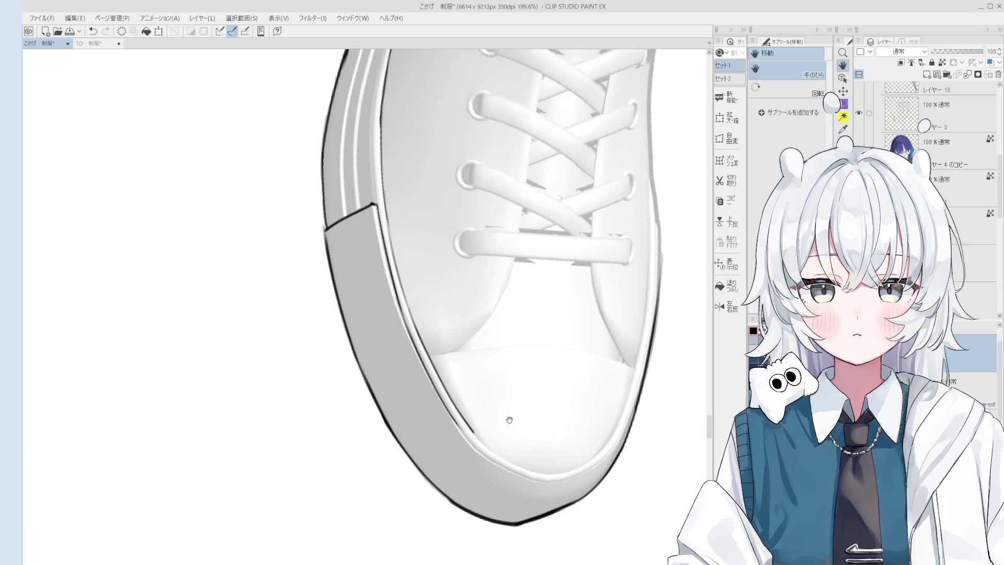
drag(509, 418, 427, 398)
scroll(366, 392, up, 3)
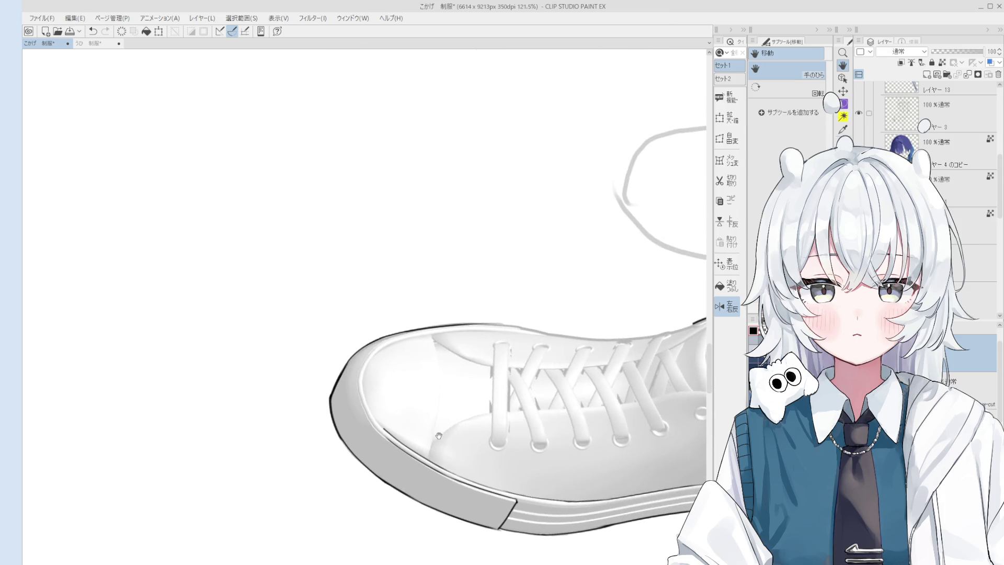
key(p)
scroll(355, 389, up, 1)
mouse_move(349, 330)
mouse_down()
mouse_move(396, 455)
mouse_move(413, 467)
mouse_up()
key(ctrl+z)
key(ctrl+y)
key(e)
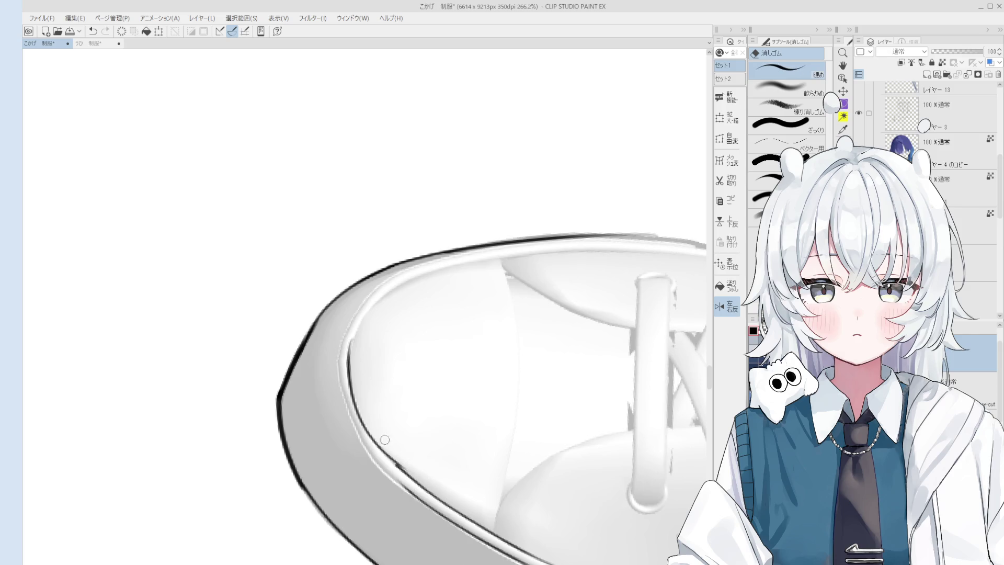
key(minus)
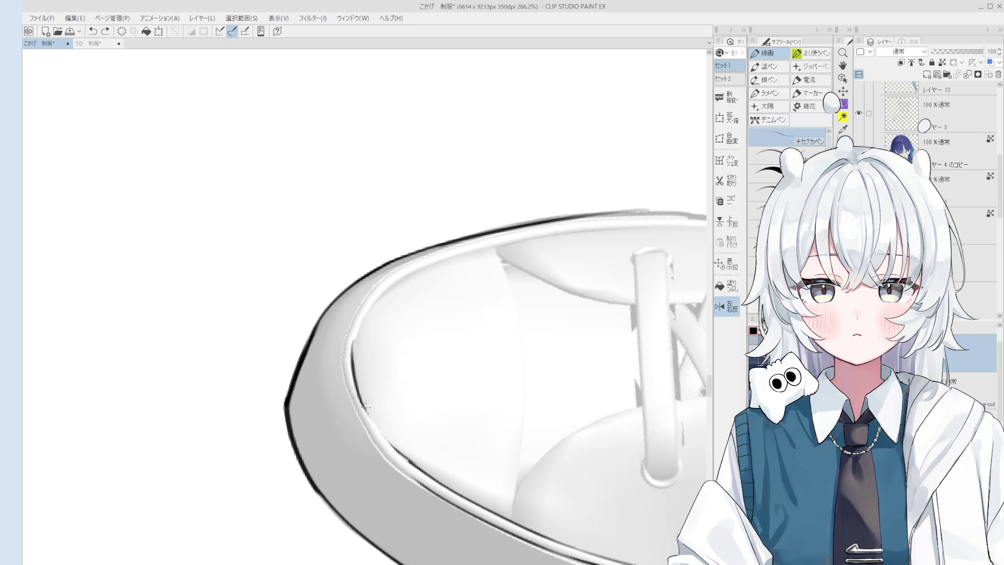
scroll(376, 413, down, 1)
key(minus)
key(p)
key(ctrl+z)
key(ctrl+y)
scroll(434, 380, down, 1)
key(ctrl+z)
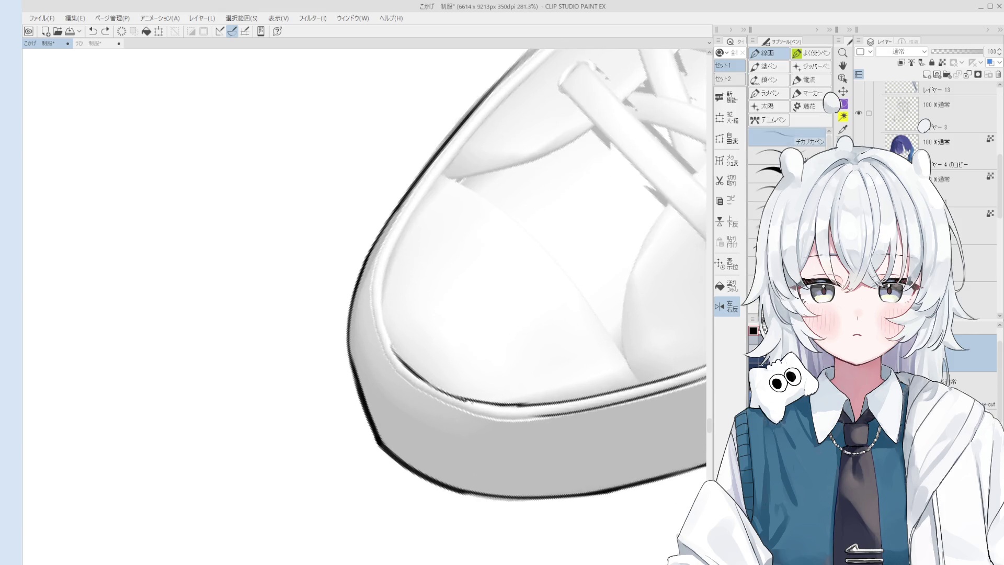
scroll(443, 380, up, 1)
key(minus)
key(minus)
key(minus)
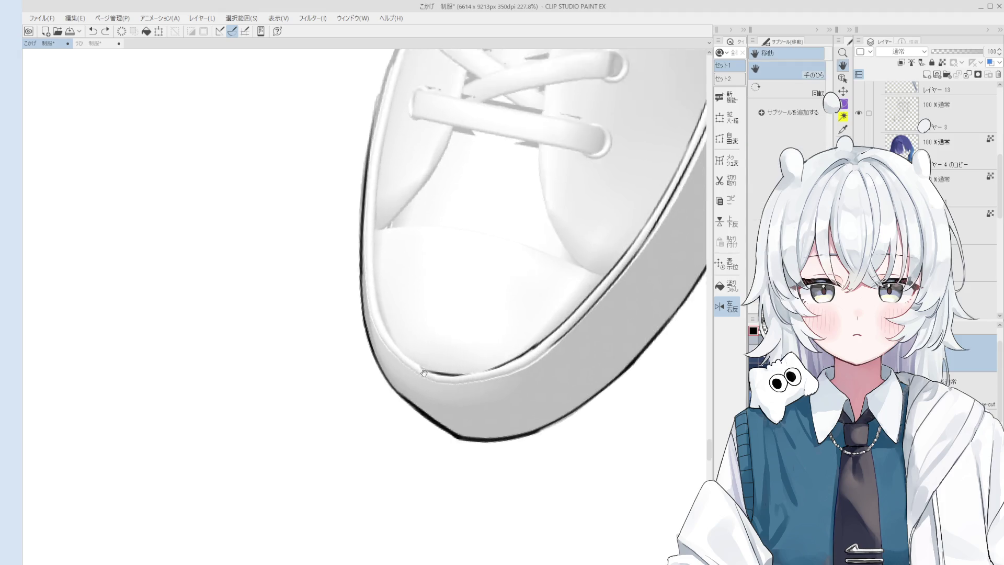
drag(403, 309, 387, 228)
key(minus)
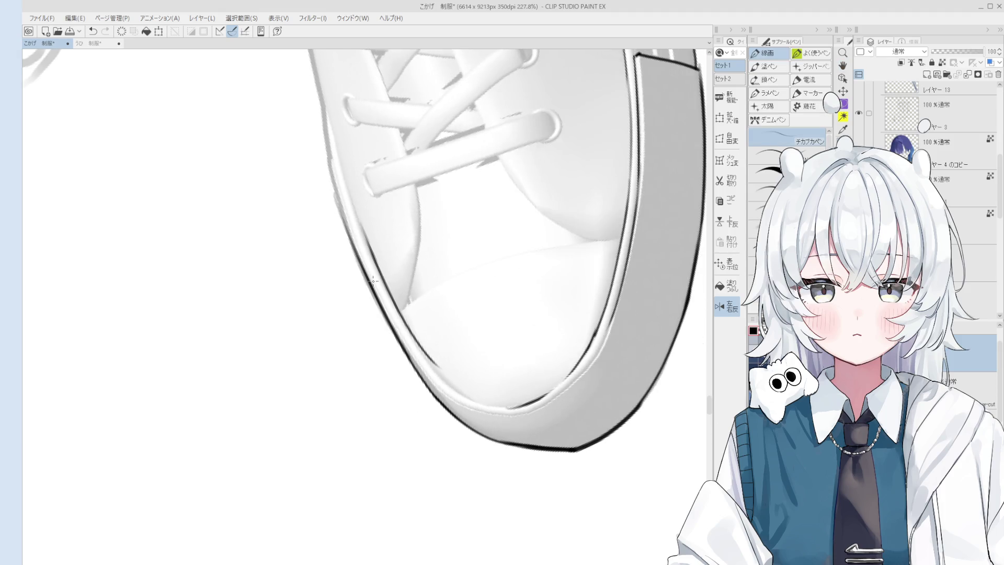
key(h)
drag(320, 236, 434, 380)
key(p)
mouse_move(363, 250)
mouse_down()
mouse_move(400, 314)
mouse_move(452, 368)
mouse_up()
key(ctrl+z)
key(ctrl+z)
drag(410, 327, 451, 368)
scroll(452, 367, down, 2)
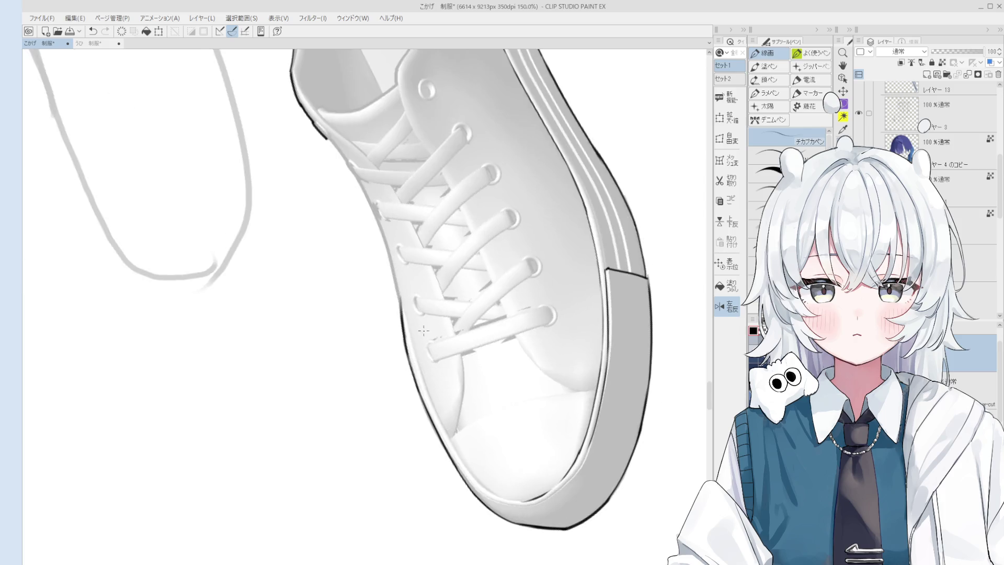
key(ctrl+z)
mouse_move(371, 233)
mouse_down()
mouse_move(411, 300)
mouse_move(366, 273)
mouse_up()
scroll(419, 317, down, 2)
key(h)
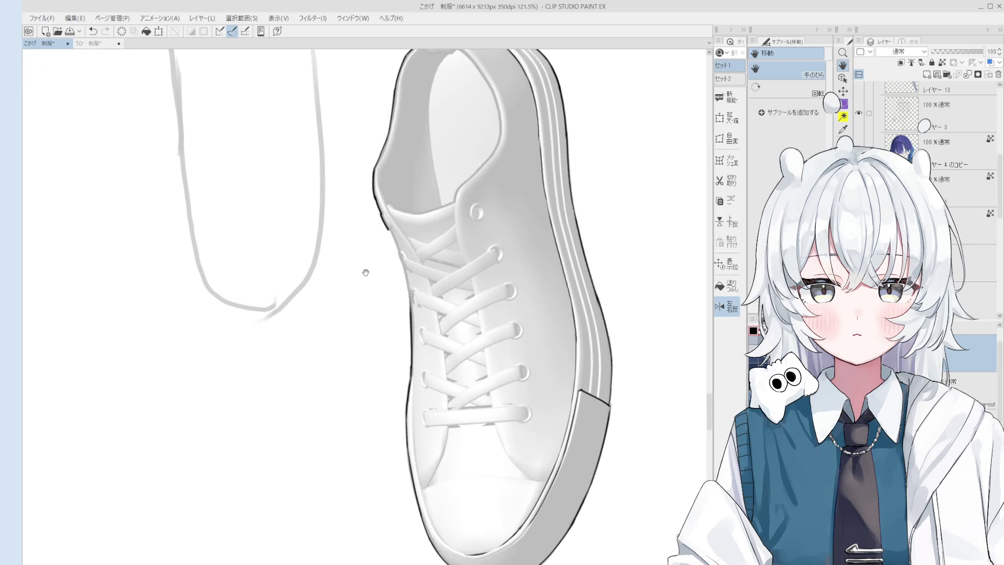
drag(365, 272, 518, 347)
key(p)
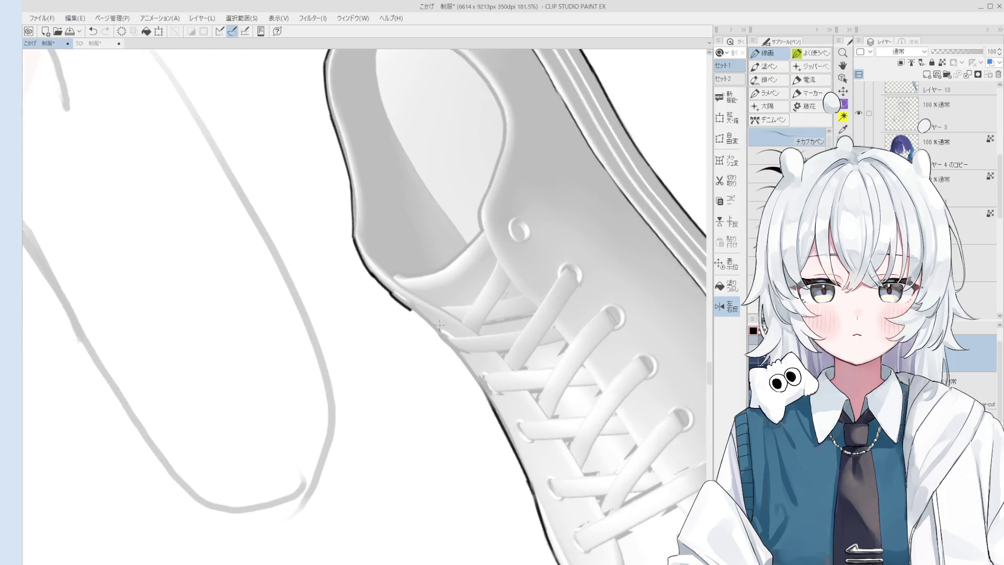
scroll(408, 313, up, 2)
mouse_move(426, 321)
mouse_down()
mouse_move(463, 365)
mouse_move(464, 345)
mouse_move(441, 326)
mouse_up()
key(ctrl+z)
key(ctrl+z)
key(e)
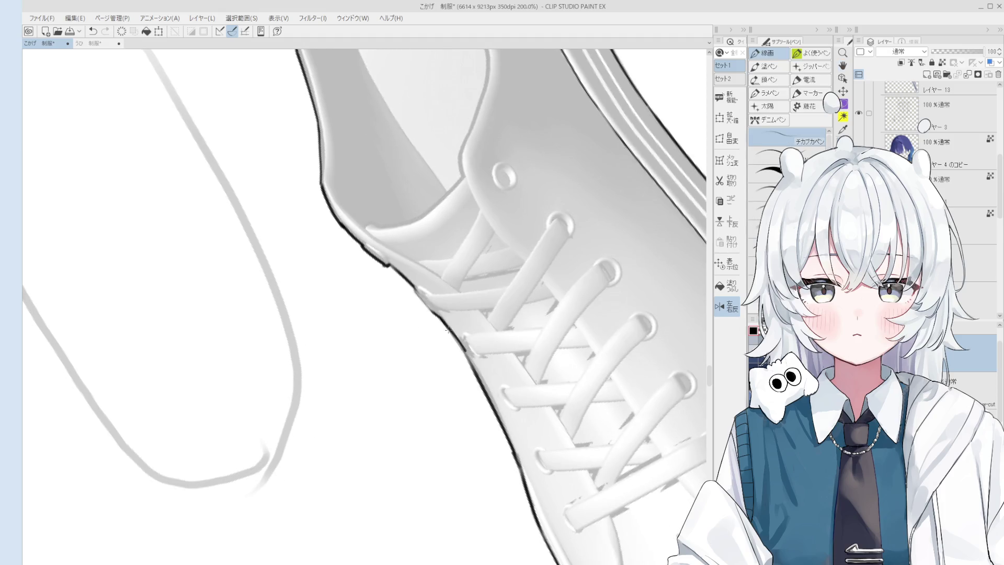
scroll(472, 350, down, 5)
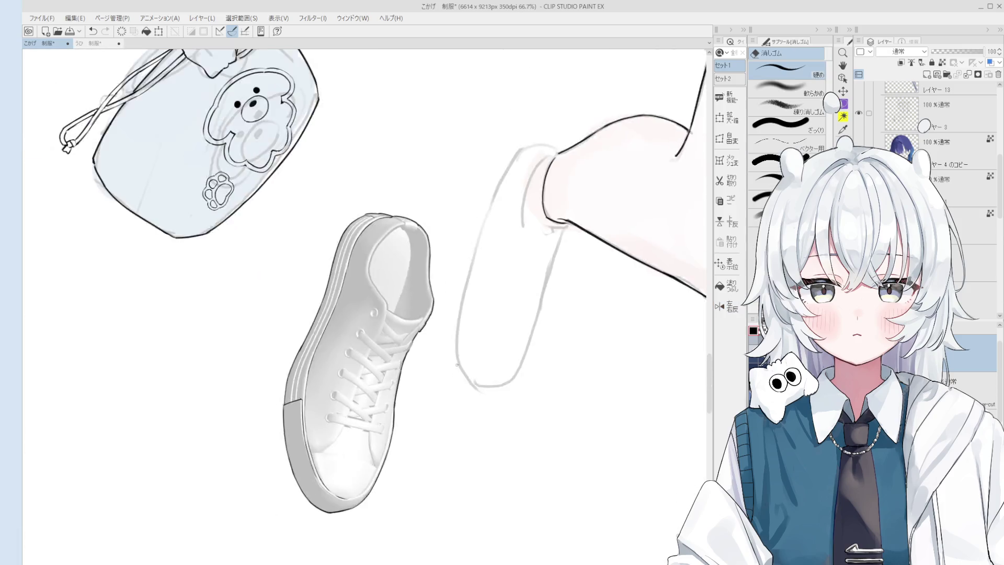
Ink a dark arc around the first lace eyelet and thin its inner side
drag(433, 380, 443, 384)
scroll(413, 377, up, 5)
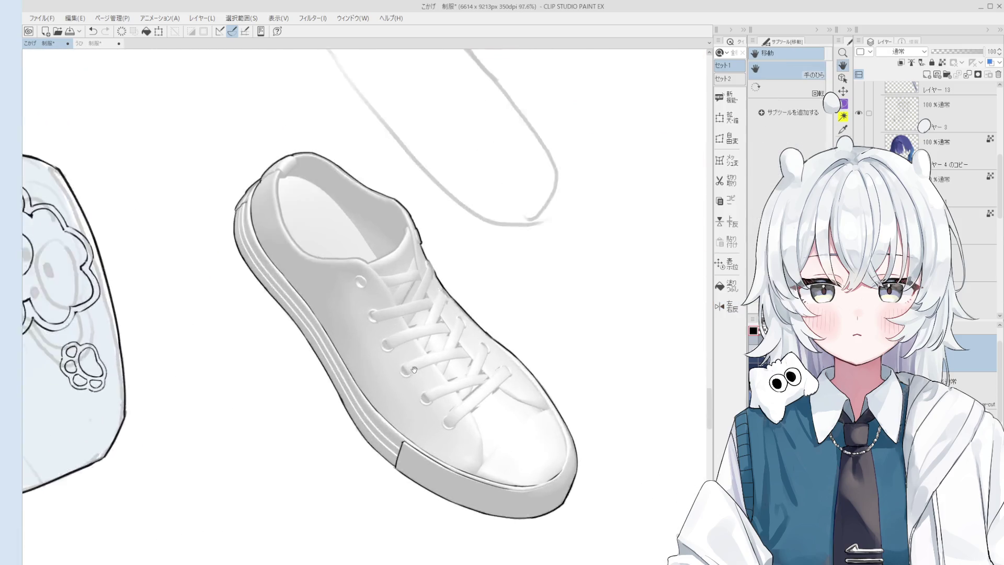
key(p)
scroll(403, 381, up, 4)
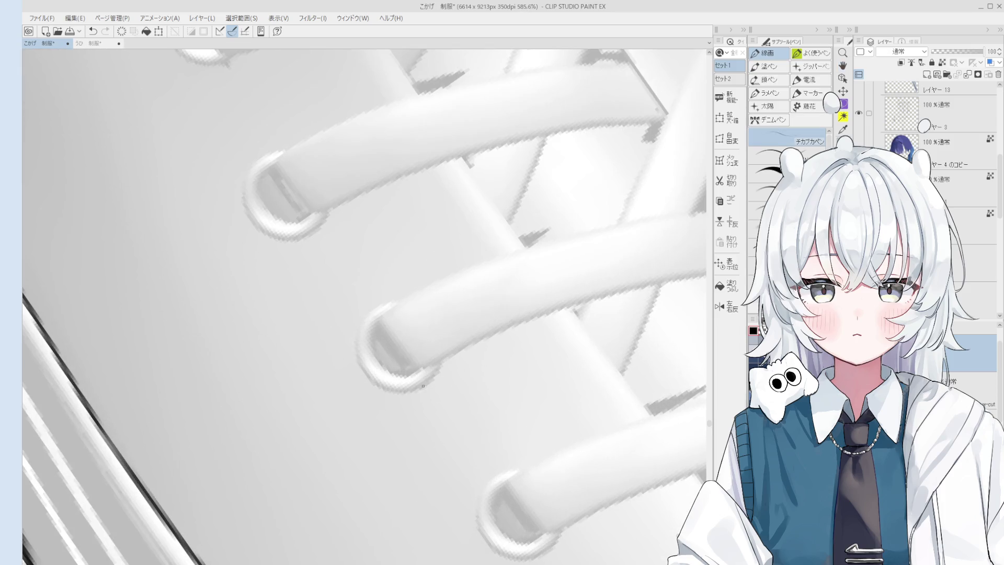
mouse_move(425, 383)
mouse_down()
mouse_move(387, 393)
mouse_move(350, 339)
mouse_move(400, 301)
mouse_up()
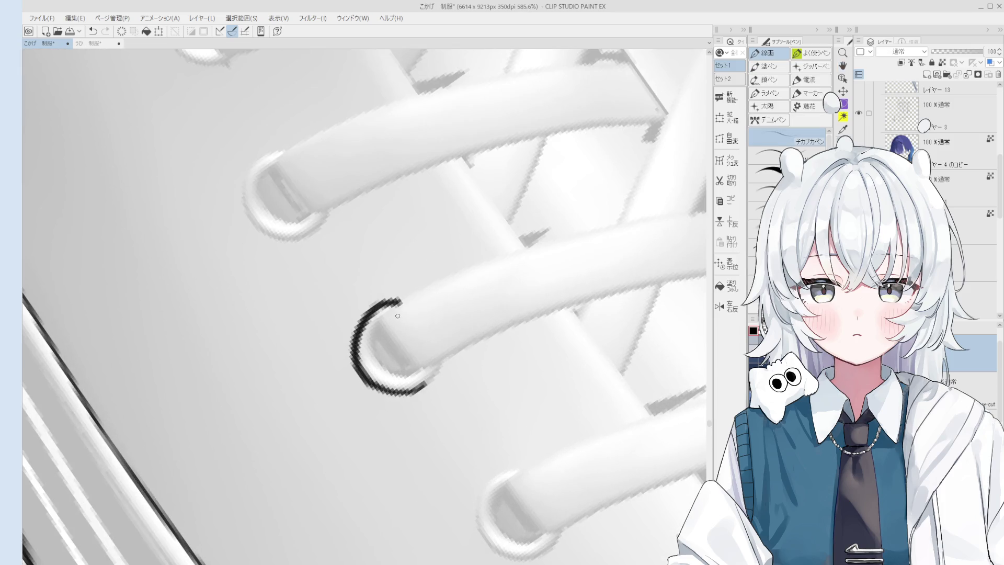
key(e)
mouse_move(379, 345)
mouse_down()
mouse_move(394, 311)
mouse_move(371, 348)
mouse_move(405, 375)
mouse_up()
key(p)
scroll(413, 361, down, 2)
key(h)
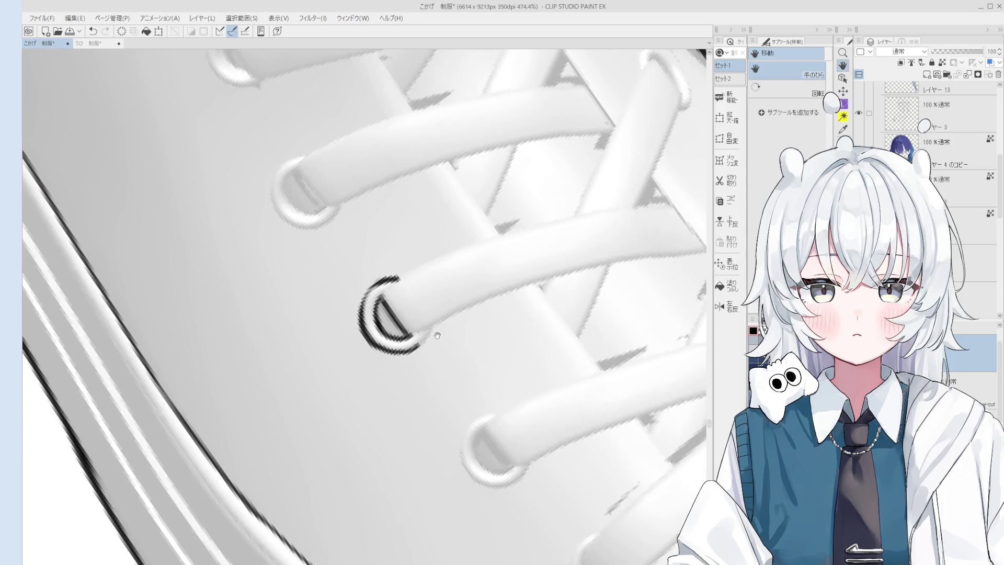
scroll(478, 384, down, 1)
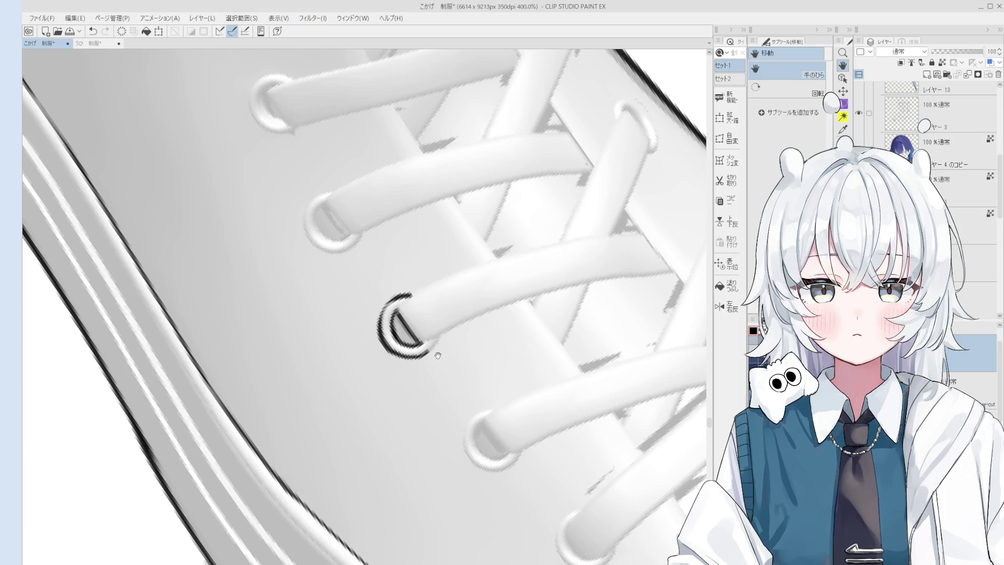
drag(431, 359, 452, 381)
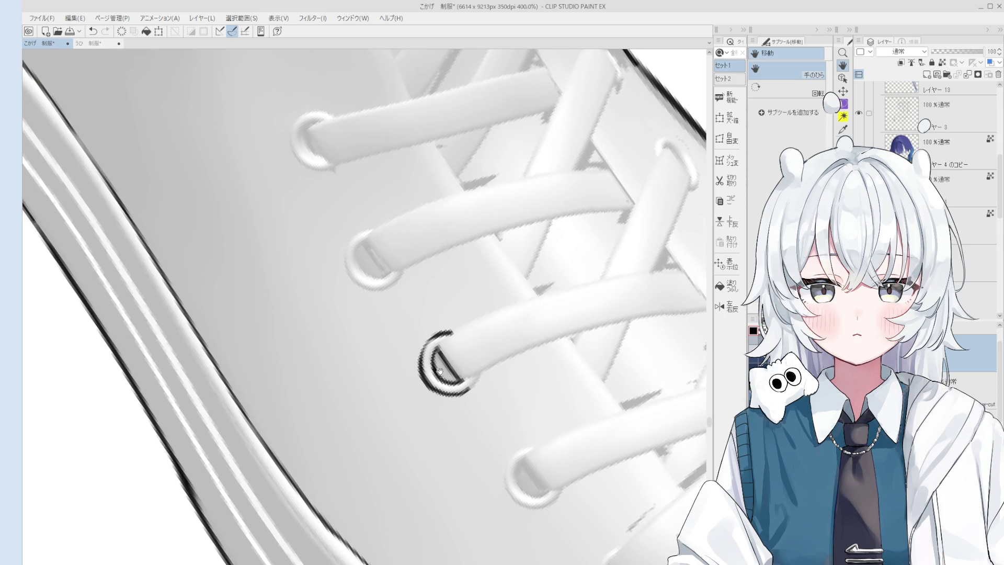
mouse_move(485, 420)
mouse_down()
mouse_move(504, 377)
mouse_move(472, 392)
mouse_move(499, 335)
mouse_move(538, 303)
mouse_up()
Draw black lines along the lace's lower and upper edges
key(p)
key(ctrl+z)
key(ctrl+z)
mouse_move(445, 379)
mouse_down()
mouse_move(565, 276)
mouse_move(554, 286)
mouse_move(642, 227)
mouse_up()
key(ctrl+z)
key(ctrl+z)
drag(544, 294, 656, 228)
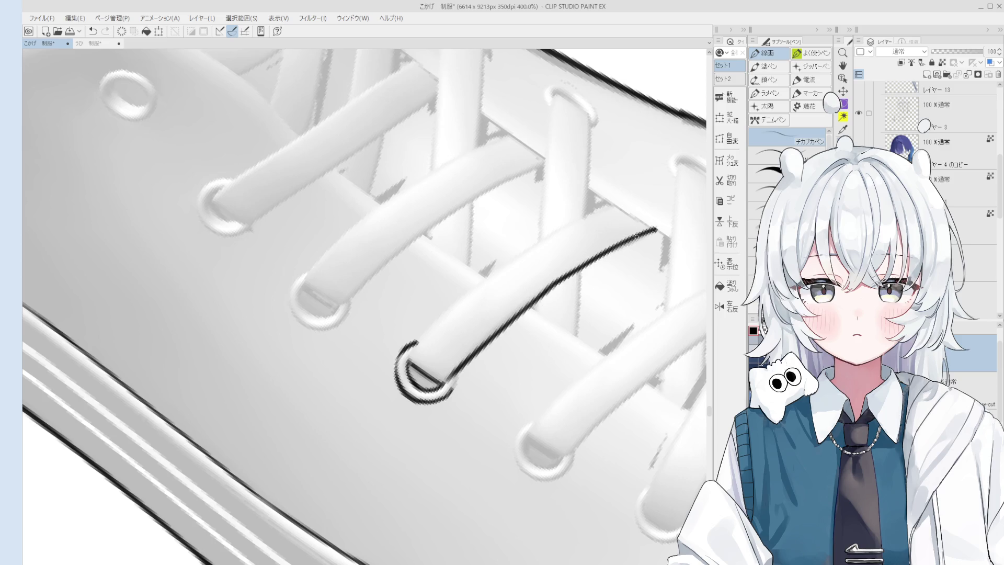
drag(413, 357, 499, 278)
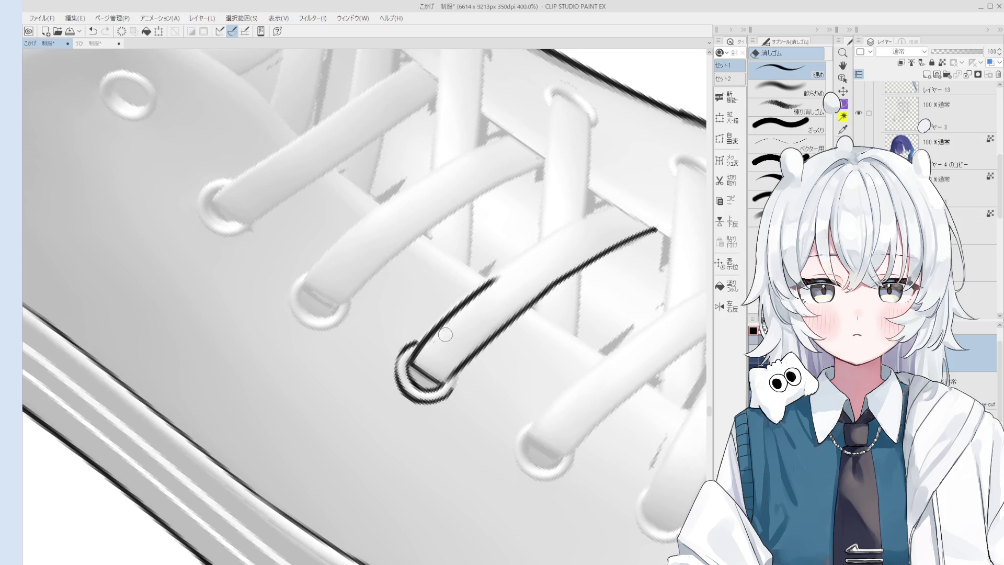
key(ctrl+z)
drag(423, 344, 558, 231)
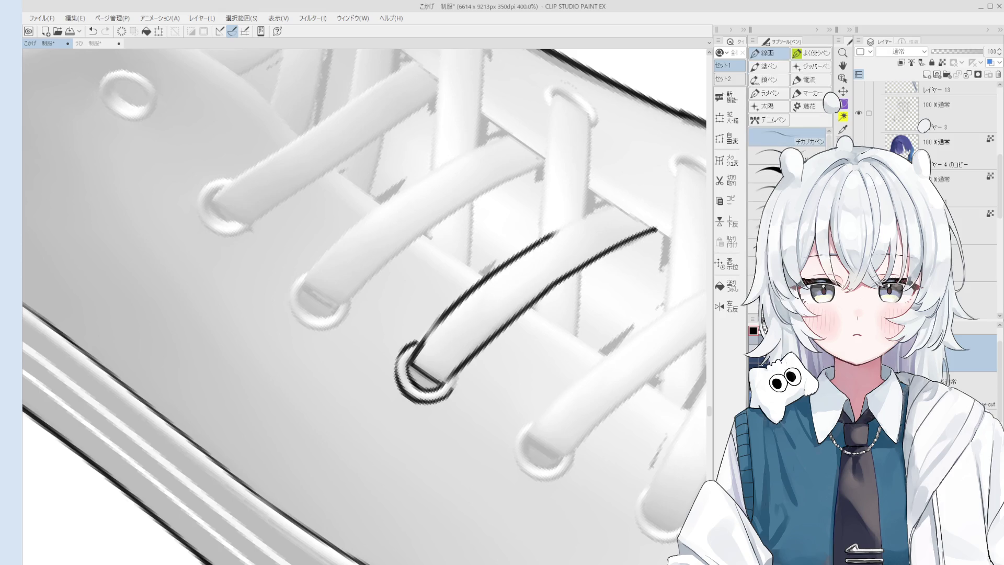
scroll(602, 284, down, 3)
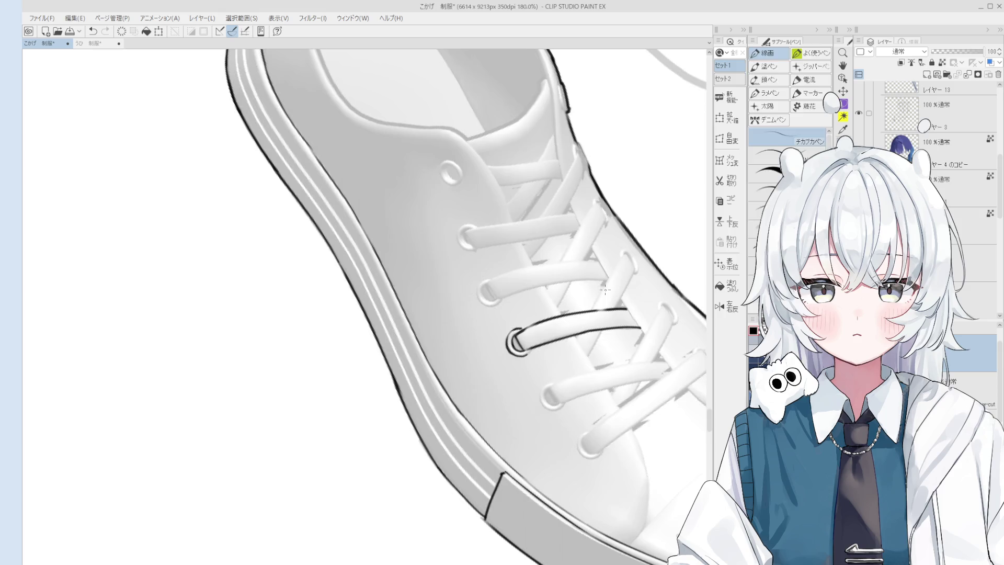
scroll(602, 284, up, 1)
Outline the lace running down from the eyelet, retrying until the line is thinner
key(e)
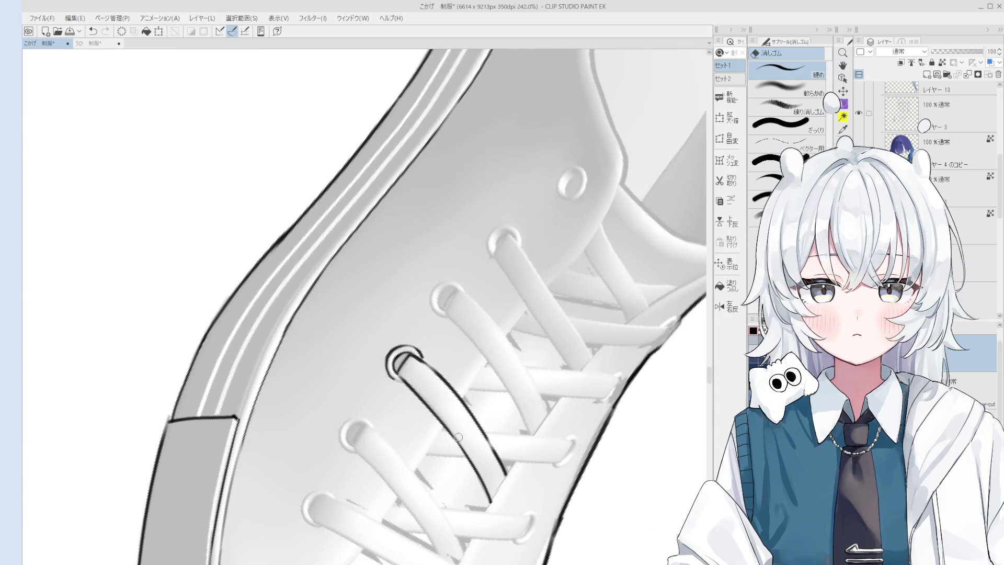
key(p)
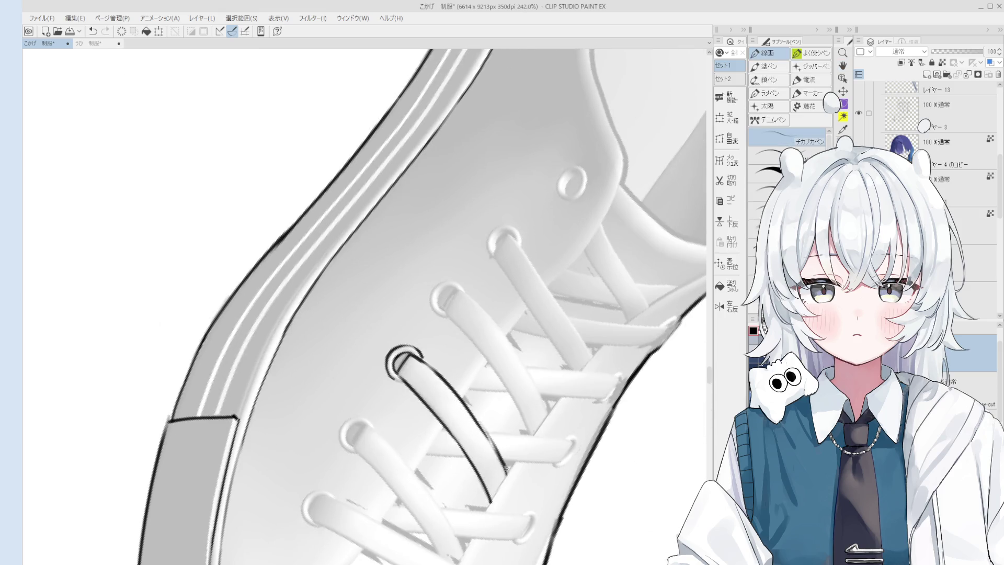
scroll(480, 456, down, 2)
scroll(479, 456, up, 1)
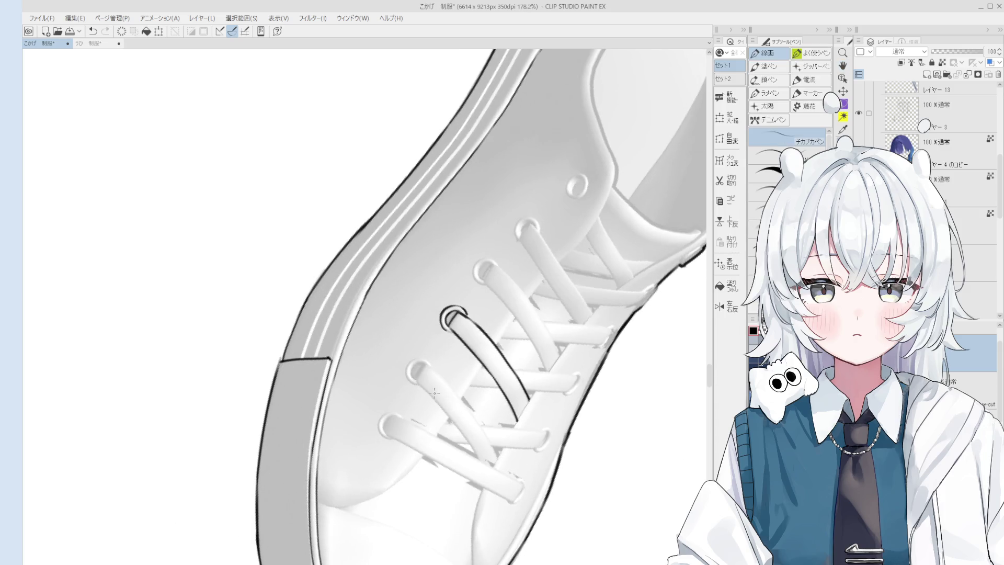
key(ctrl+z)
mouse_move(418, 380)
mouse_down()
mouse_move(476, 459)
mouse_move(469, 452)
mouse_up()
key(ctrl+z)
key(ctrl+z)
mouse_move(428, 370)
mouse_down()
mouse_move(473, 449)
mouse_move(484, 439)
mouse_up()
key(ctrl+z)
drag(428, 364, 491, 449)
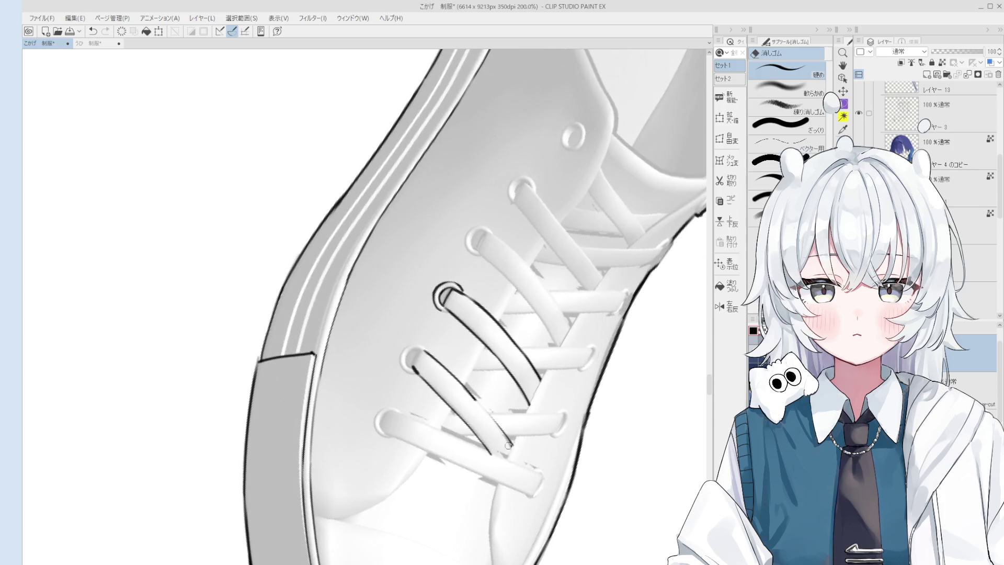
key(p)
key(ctrl+z)
Outline the lower lace's end where it meets the eyelet
scroll(473, 400, down, 4)
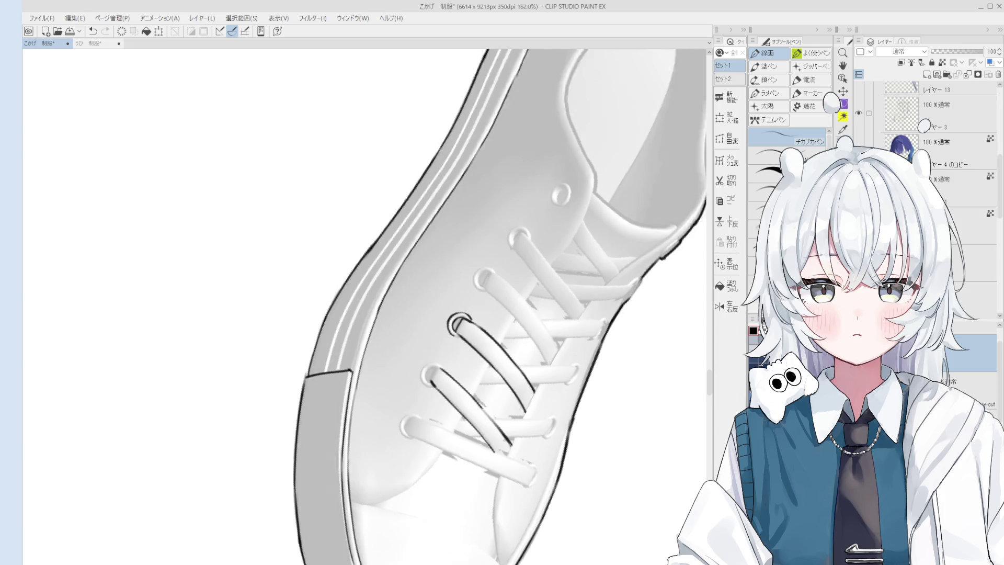
key(e)
scroll(478, 403, up, 3)
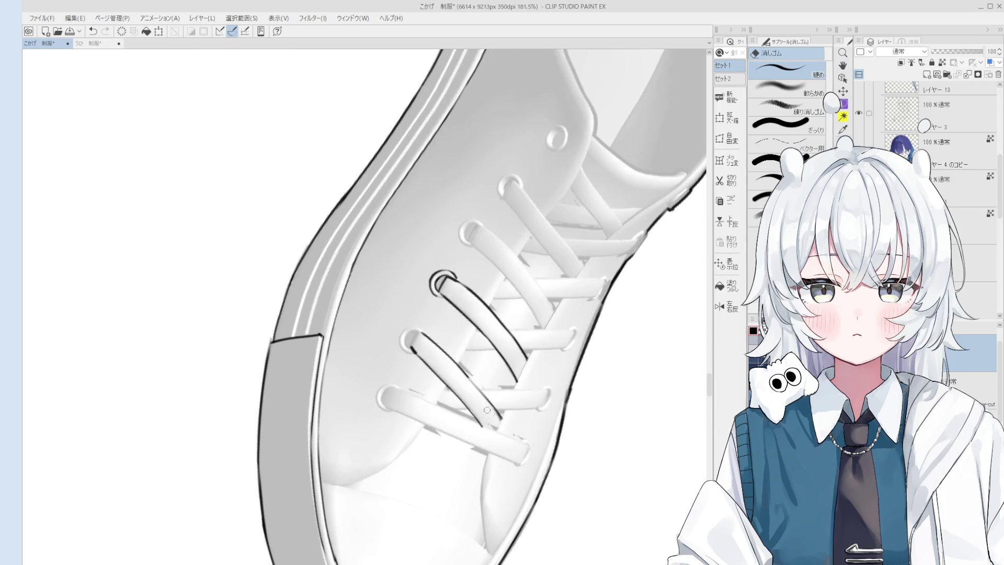
key(p)
scroll(477, 391, down, 3)
scroll(478, 391, up, 4)
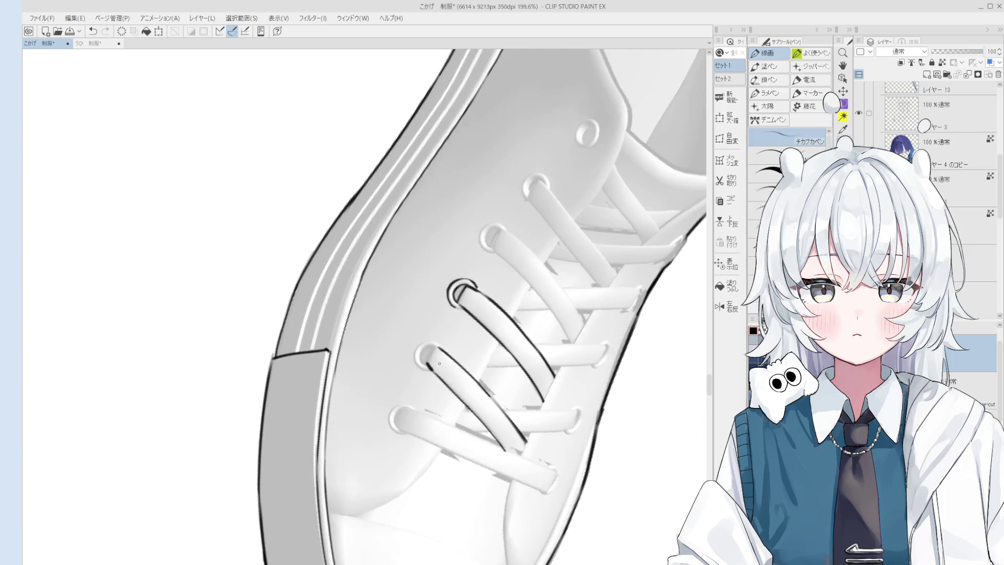
scroll(438, 349, down, 2)
scroll(468, 348, up, 5)
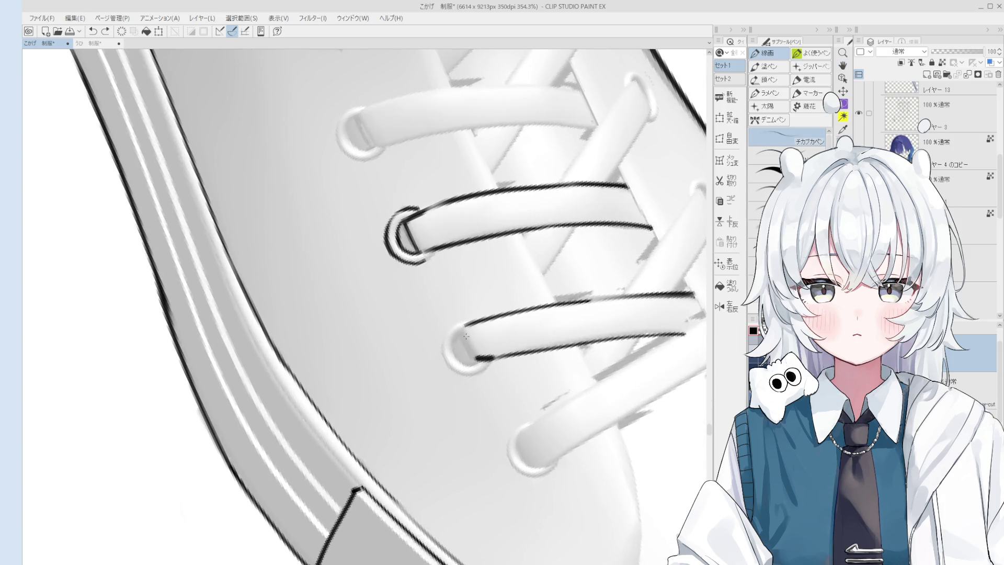
scroll(467, 337, down, 1)
mouse_move(467, 314)
mouse_down()
mouse_move(486, 338)
mouse_move(460, 316)
mouse_move(463, 306)
mouse_up()
scroll(478, 324, up, 2)
key(ctrl+z)
key(ctrl+z)
drag(456, 343, 470, 304)
key(ctrl+z)
key(ctrl+z)
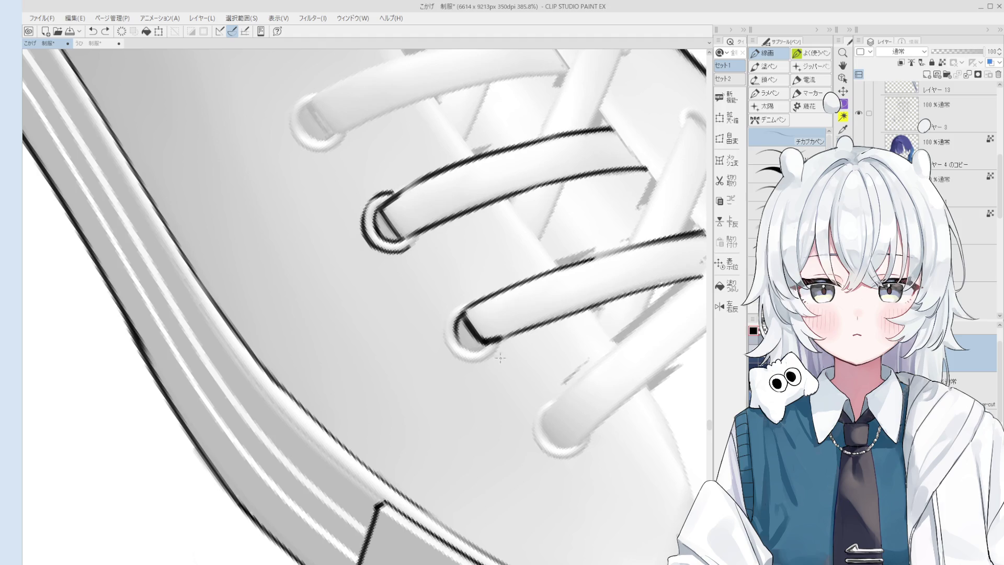
Line the lower eyelet's inner left edge, retrying the stroke several times
scroll(502, 360, up, 7)
mouse_move(489, 361)
mouse_down()
mouse_move(503, 399)
mouse_move(489, 366)
mouse_move(495, 330)
mouse_up()
key(ctrl+z)
drag(517, 400, 495, 330)
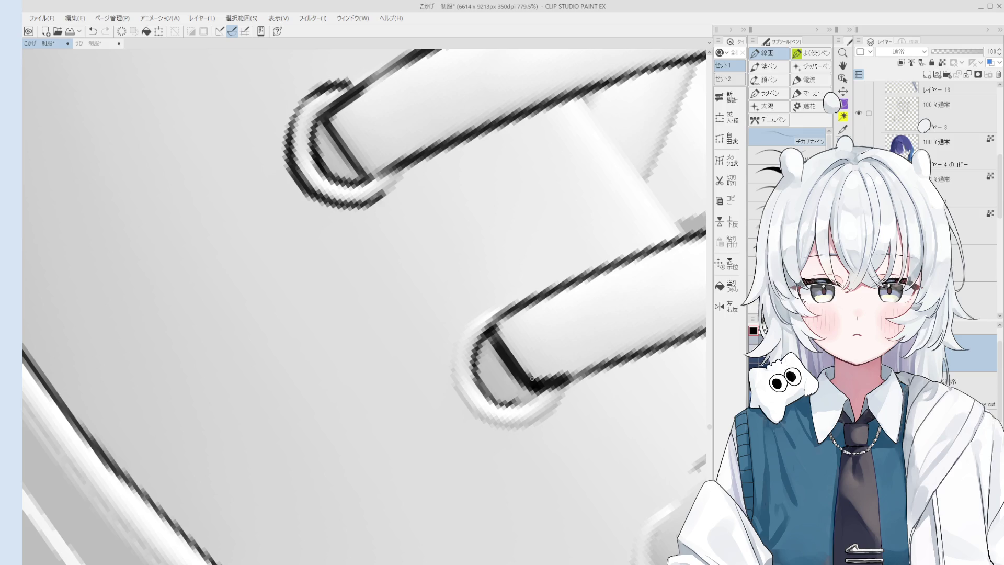
key(ctrl+z)
drag(543, 391, 499, 409)
key(minus)
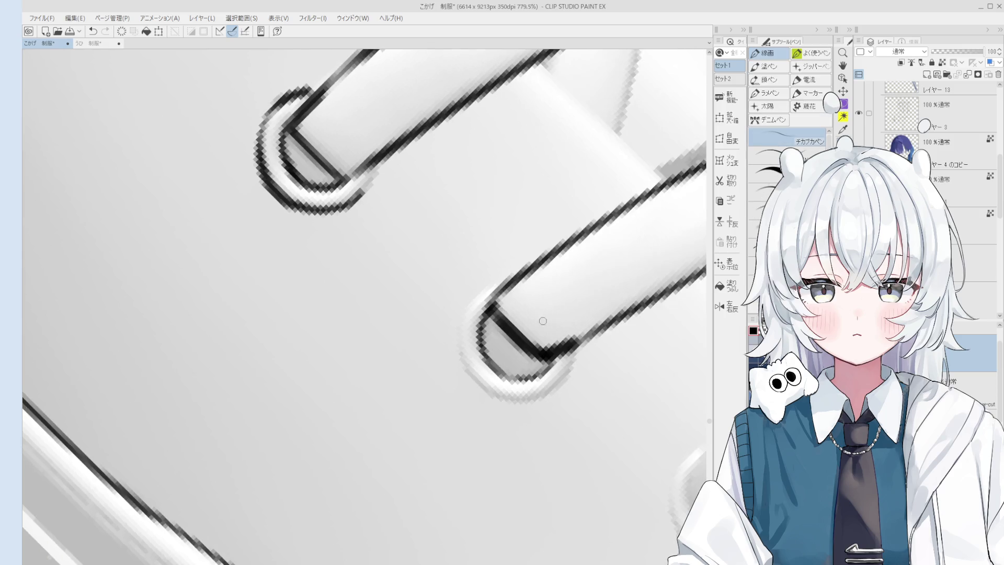
scroll(540, 317, up, 1)
key(ctrl+z)
drag(471, 349, 499, 283)
scroll(470, 349, down, 1)
key(ctrl+z)
mouse_move(460, 338)
mouse_down()
mouse_move(494, 389)
mouse_move(510, 382)
mouse_move(468, 345)
mouse_move(502, 372)
mouse_move(554, 363)
mouse_up()
Erase a stray bit near the lower eyelet and redraw its bottom edge
key(e)
scroll(510, 382, up, 1)
key(p)
key(ctrl+z)
key(e)
mouse_move(497, 392)
mouse_down()
mouse_move(473, 380)
mouse_move(506, 385)
mouse_up()
key(p)
mouse_move(449, 363)
mouse_down()
mouse_move(515, 387)
mouse_move(516, 373)
mouse_move(437, 338)
mouse_move(471, 387)
mouse_up()
key(ctrl+z)
Refine the lower eyelet's left edge stroke with undo, redo and eraser passes
key(e)
key(p)
key(ctrl+z)
key(ctrl+y)
scroll(523, 320, down, 3)
key(ctrl+z)
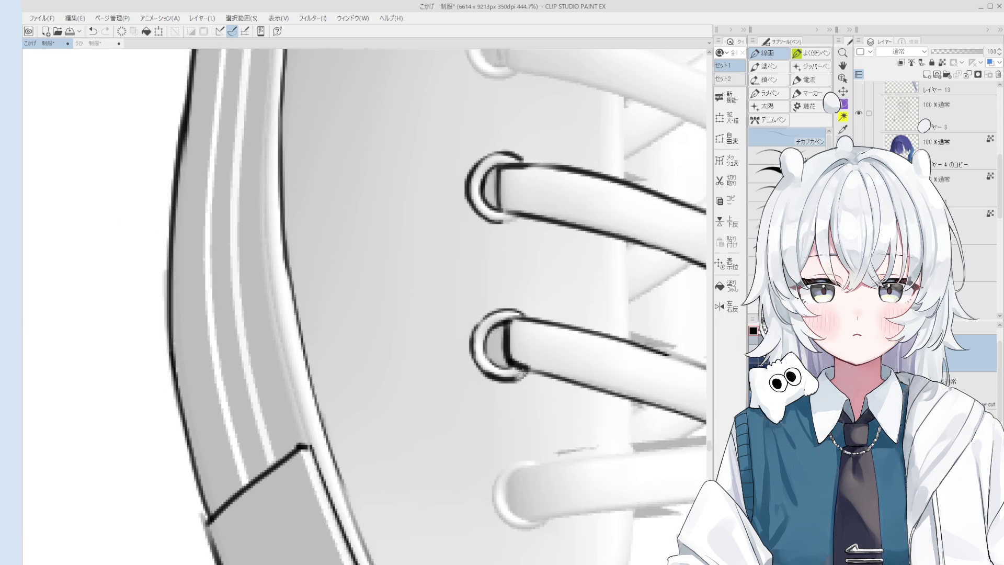
key(e)
scroll(523, 320, down, 3)
scroll(514, 266, up, 5)
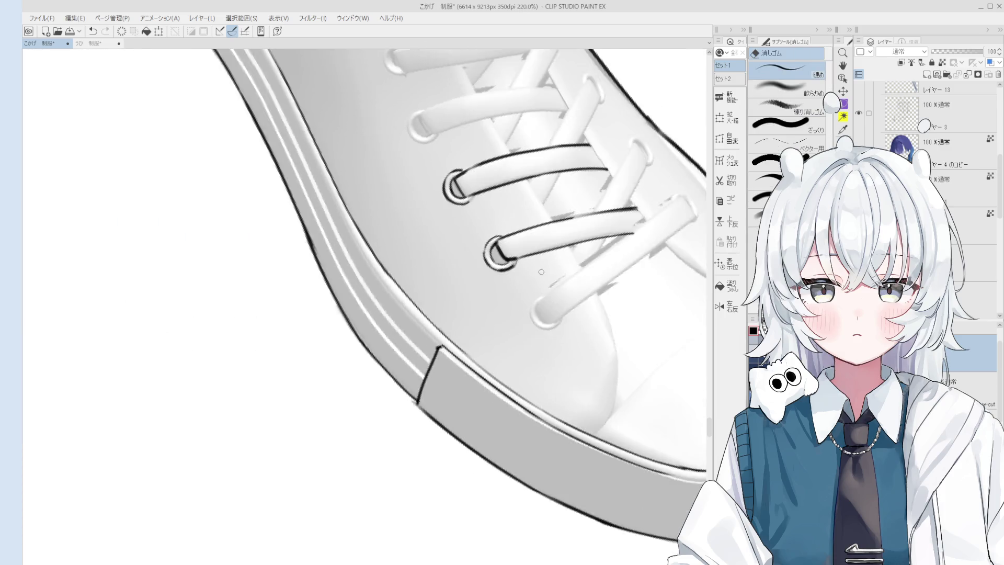
key(p)
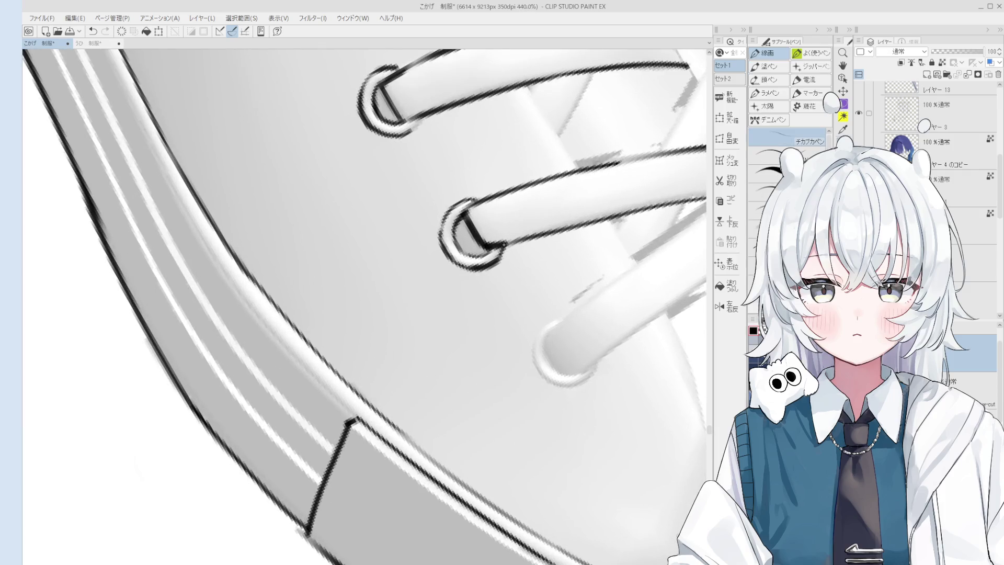
scroll(504, 244, up, 2)
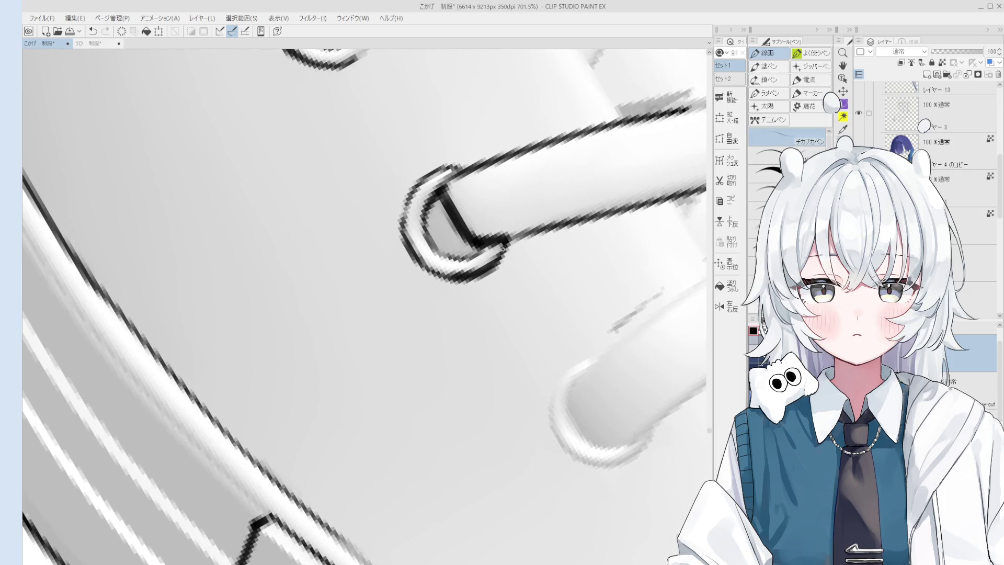
scroll(504, 244, down, 2)
Outline the next eyelet's outer left edge and top
mouse_move(504, 243)
mouse_down()
mouse_move(539, 356)
mouse_move(515, 384)
mouse_move(544, 356)
mouse_move(505, 327)
mouse_up()
scroll(463, 350, up, 2)
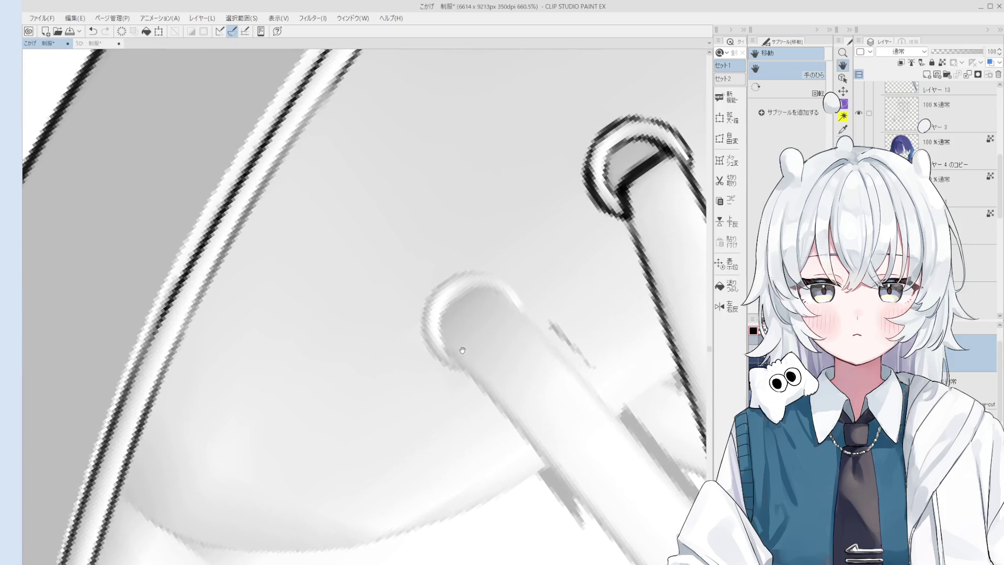
key(p)
mouse_move(453, 354)
mouse_down()
mouse_move(443, 296)
mouse_move(512, 286)
mouse_up()
key(e)
key(p)
scroll(473, 341, up, 1)
mouse_move(470, 342)
mouse_down()
mouse_move(442, 256)
mouse_move(430, 258)
mouse_move(452, 234)
mouse_move(496, 248)
mouse_move(499, 224)
mouse_up()
key(ctrl+z)
key(ctrl+z)
key(e)
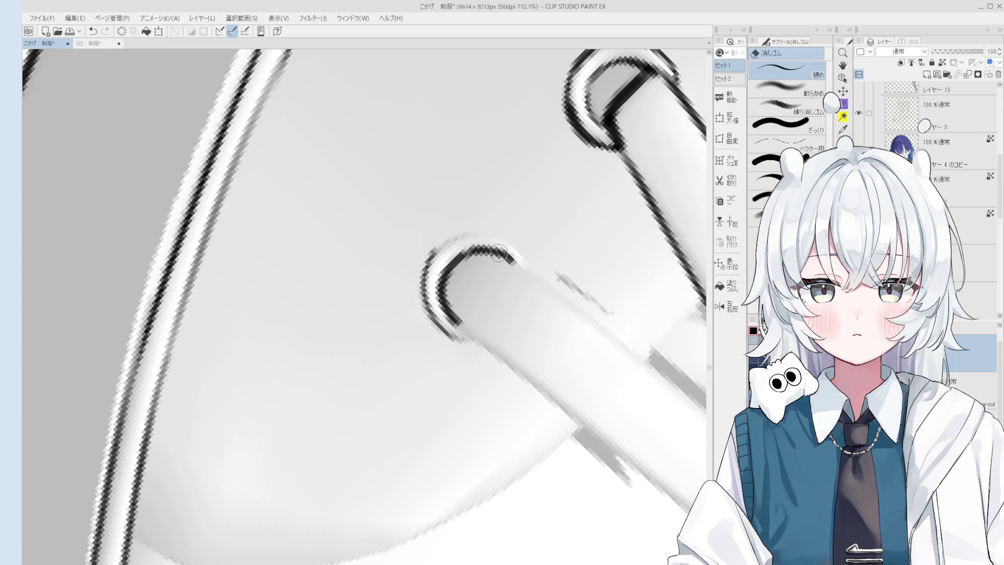
key(p)
Redraw and darken the second eyelet's top edge
mouse_move(439, 252)
mouse_down()
mouse_move(492, 229)
mouse_move(511, 244)
mouse_move(501, 231)
mouse_up()
key(ctrl+z)
key(ctrl+z)
key(ctrl+z)
mouse_move(435, 255)
mouse_down()
mouse_move(497, 225)
mouse_move(461, 234)
mouse_move(521, 256)
mouse_up()
key(e)
key(p)
key(ctrl+z)
key(ctrl+z)
drag(460, 241, 523, 258)
scroll(528, 269, down, 3)
key(space)
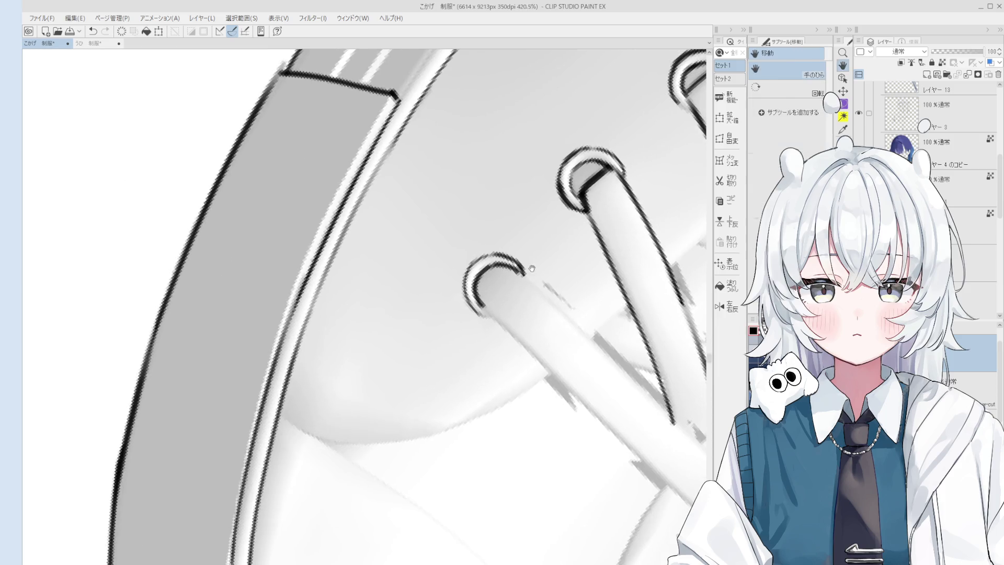
scroll(531, 268, up, 2)
scroll(525, 281, up, 1)
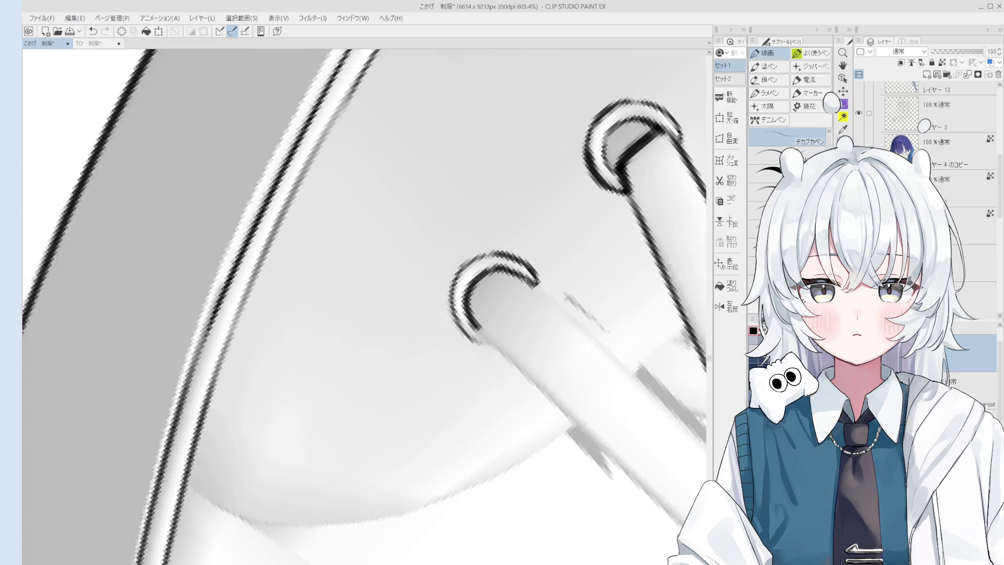
drag(524, 281, 525, 274)
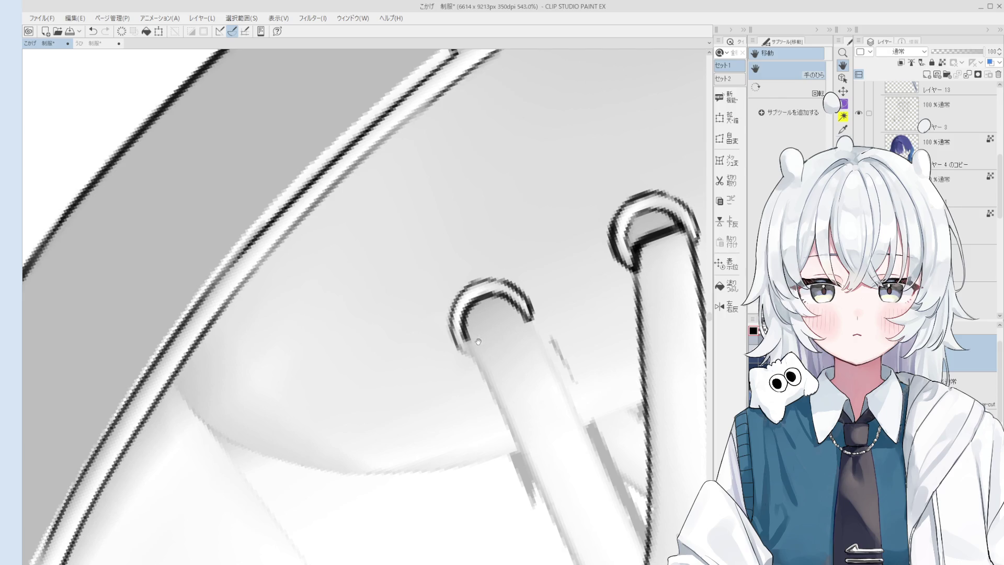
Trace the outer edge of a lower lace near the toe, redrawing it until it sits right
scroll(476, 340, down, 3)
key(p)
drag(476, 222, 497, 308)
key(ctrl+z)
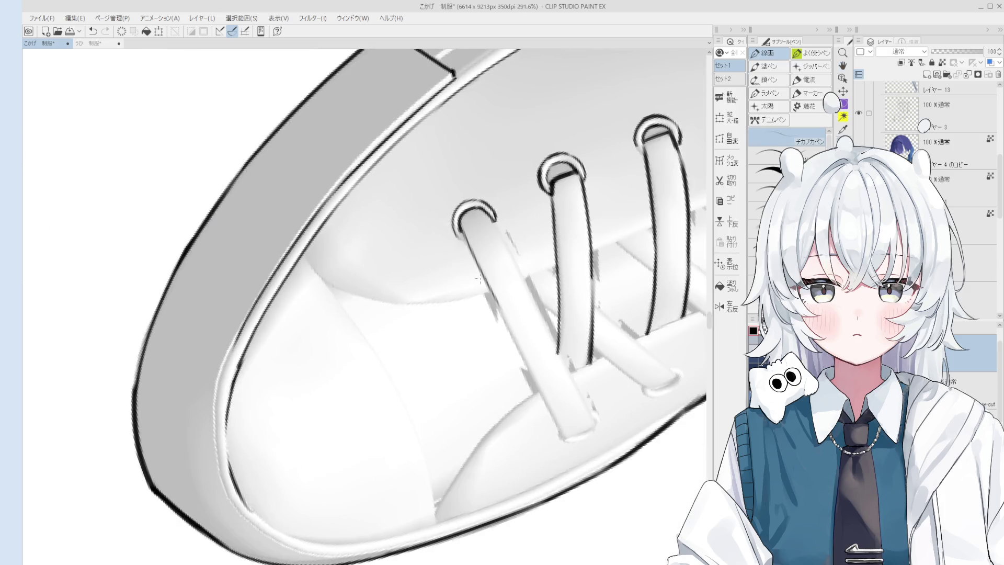
scroll(481, 283, down, 1)
scroll(506, 306, down, 3)
key(ctrl+z)
drag(484, 273, 536, 377)
drag(490, 246, 516, 287)
key(ctrl+z)
key(ctrl+z)
drag(492, 247, 547, 359)
Clean up stray strokes and retrace that lace edge with a fresh line
key(ctrl+z)
scroll(519, 311, down, 1)
key(e)
key(p)
key(ctrl+z)
key(e)
key(p)
key(ctrl+z)
drag(516, 288, 548, 360)
key(ctrl+z)
key(ctrl+z)
key(ctrl+z)
mouse_move(527, 314)
mouse_down()
mouse_move(547, 359)
mouse_move(529, 366)
mouse_move(511, 238)
mouse_move(493, 317)
mouse_up()
Ink the right side of the bottom eyelet
scroll(494, 315, up, 3)
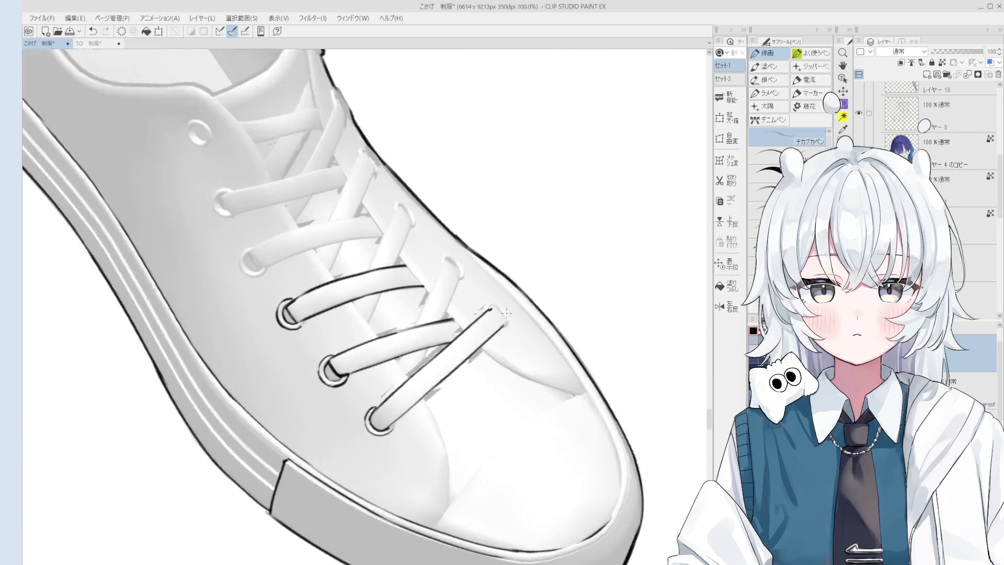
scroll(492, 307, up, 1)
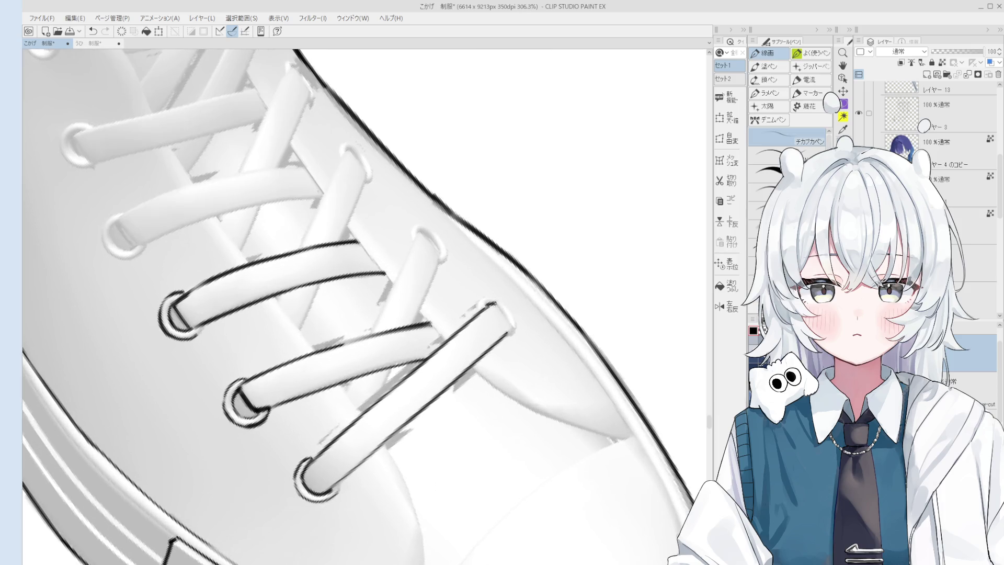
scroll(494, 314, up, 2)
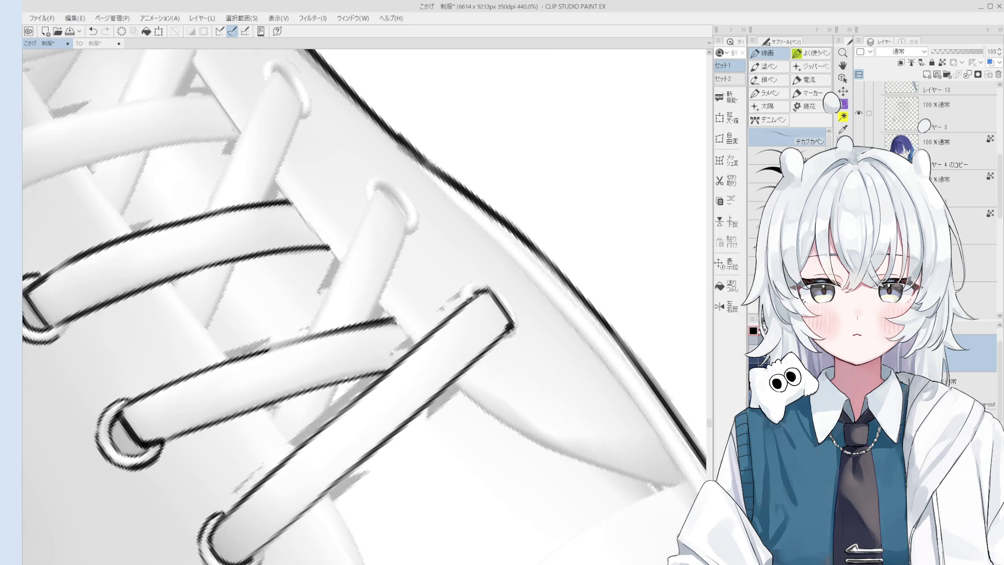
scroll(512, 312, down, 4)
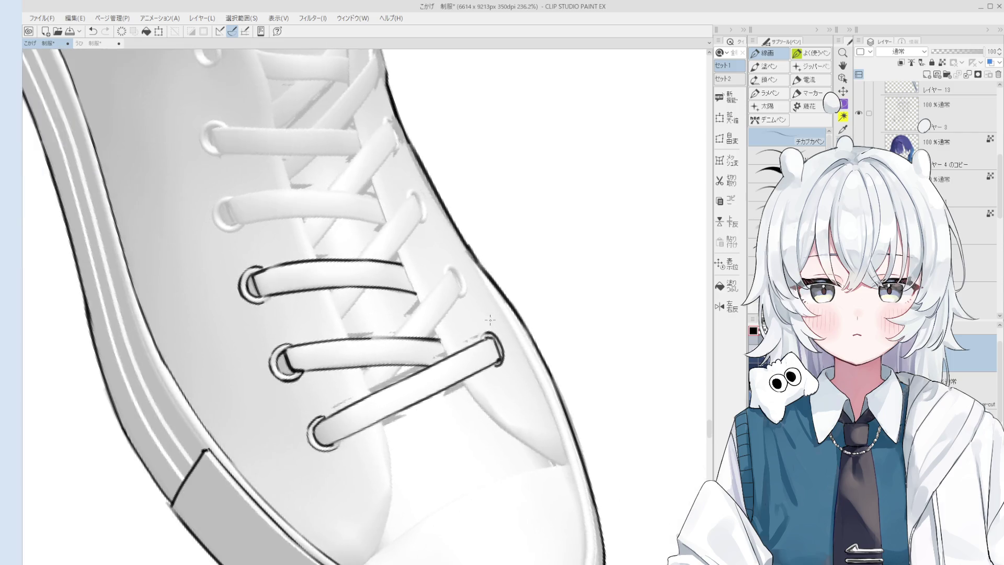
scroll(512, 312, up, 4)
key(ctrl+z)
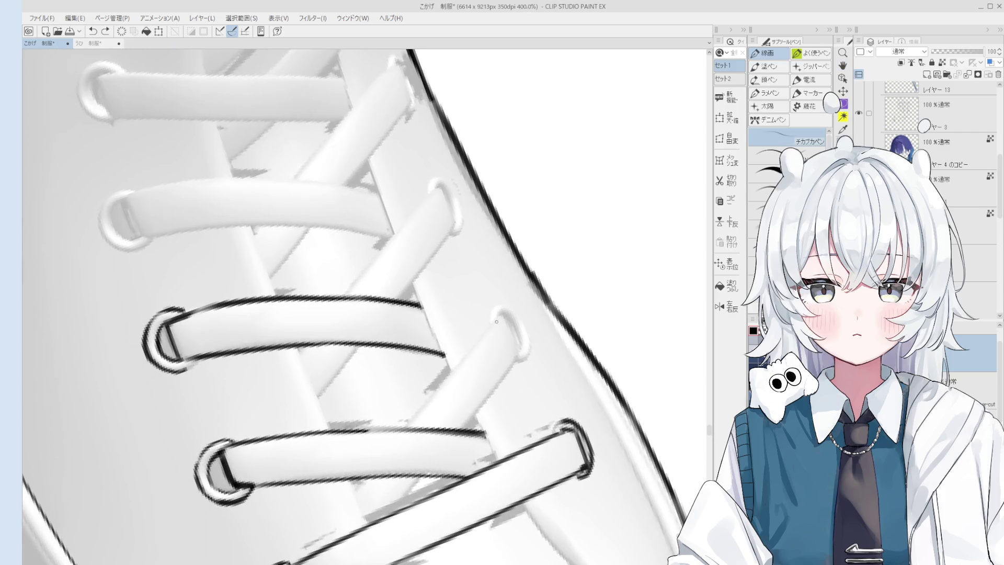
drag(529, 336, 524, 360)
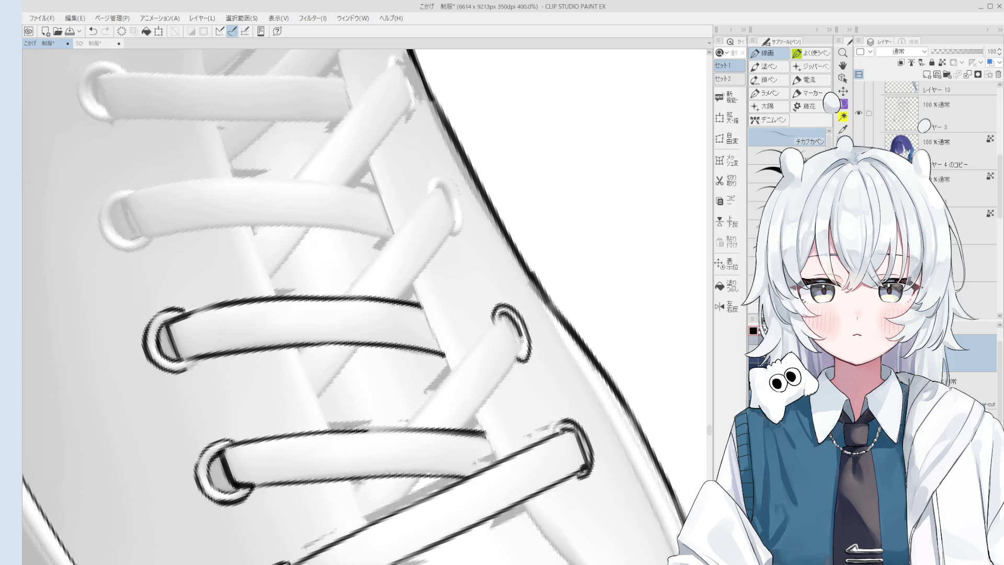
key(e)
key(p)
With the canvas view mirrored horizontally, redraw the lace's left edge line
scroll(491, 319, down, 5)
key(h)
scroll(446, 280, up, 5)
key(ctrl+z)
mouse_move(446, 280)
mouse_down()
mouse_move(468, 344)
mouse_move(458, 357)
mouse_up()
scroll(462, 345, down, 2)
scroll(448, 355, up, 2)
key(ctrl+z)
Finish the lace's left edge by extending the short line along it
key(ctrl+z)
drag(434, 324, 456, 357)
scroll(456, 272, down, 2)
key(ctrl+z)
drag(455, 263, 491, 322)
key(ctrl+z)
drag(480, 357, 501, 387)
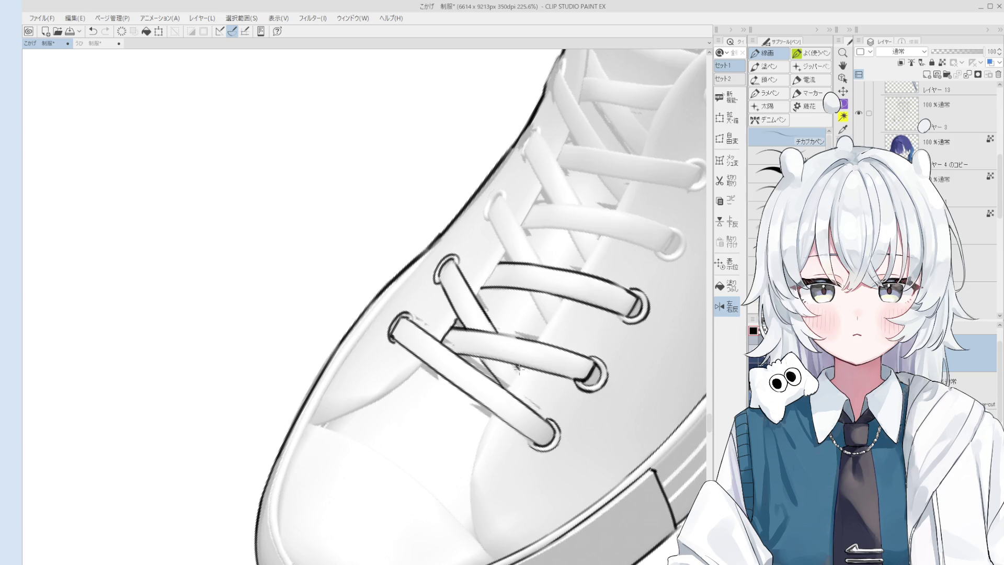
scroll(432, 277, up, 3)
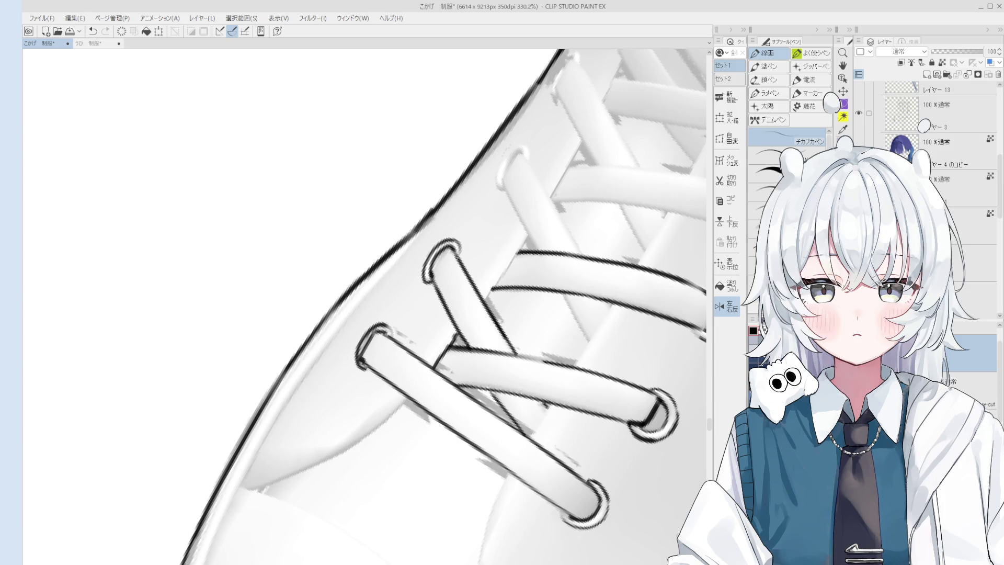
key(e)
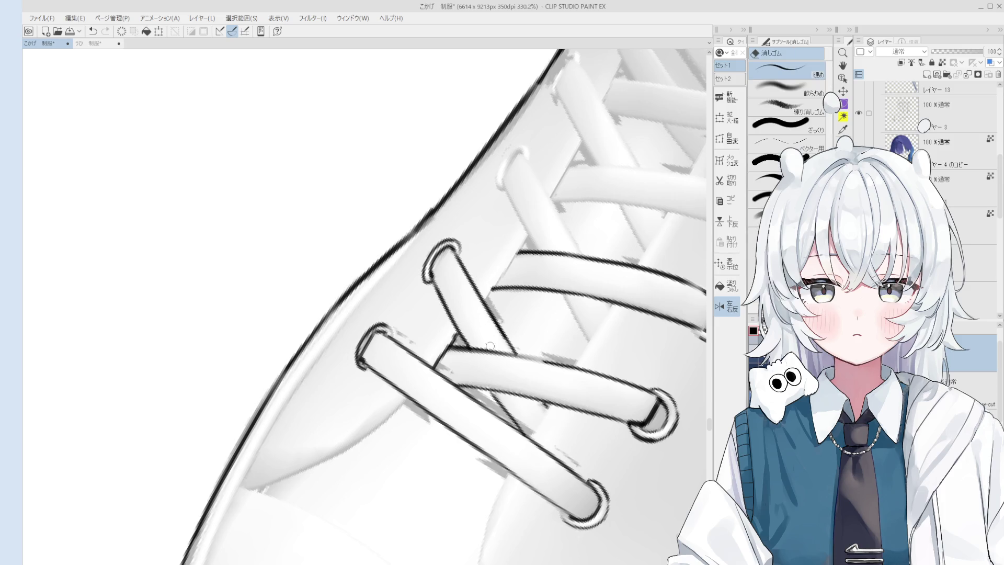
mouse_move(490, 306)
mouse_down()
mouse_move(484, 320)
mouse_move(567, 347)
mouse_move(521, 302)
mouse_up()
key(p)
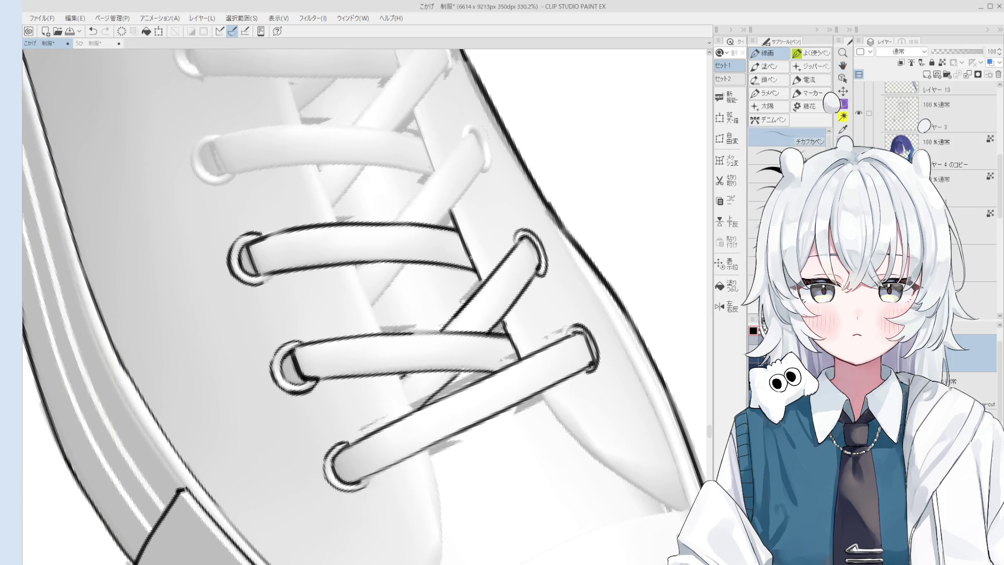
Ink the edge of the diagonal crossing lace
scroll(443, 317, down, 5)
scroll(444, 318, up, 3)
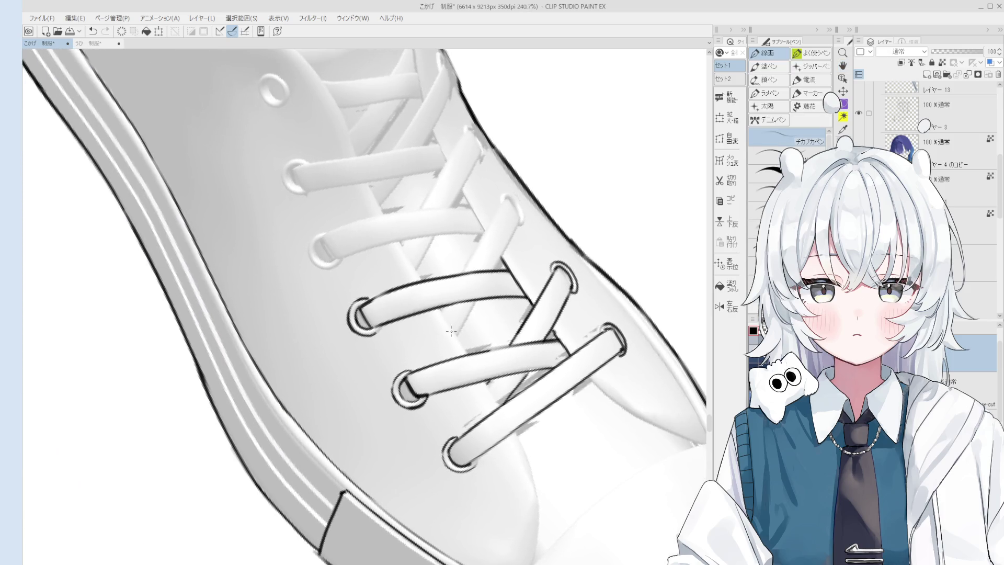
drag(437, 306, 465, 347)
scroll(482, 374, down, 5)
key(h)
scroll(544, 416, up, 3)
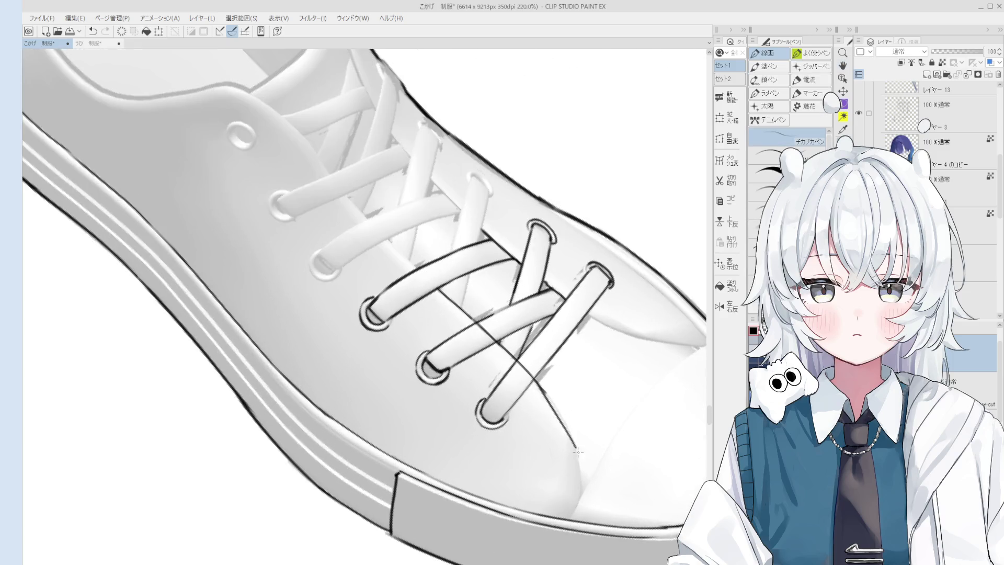
Rotate the view slightly counter-clockwise and start the line down the sneaker's tongue
key(minus)
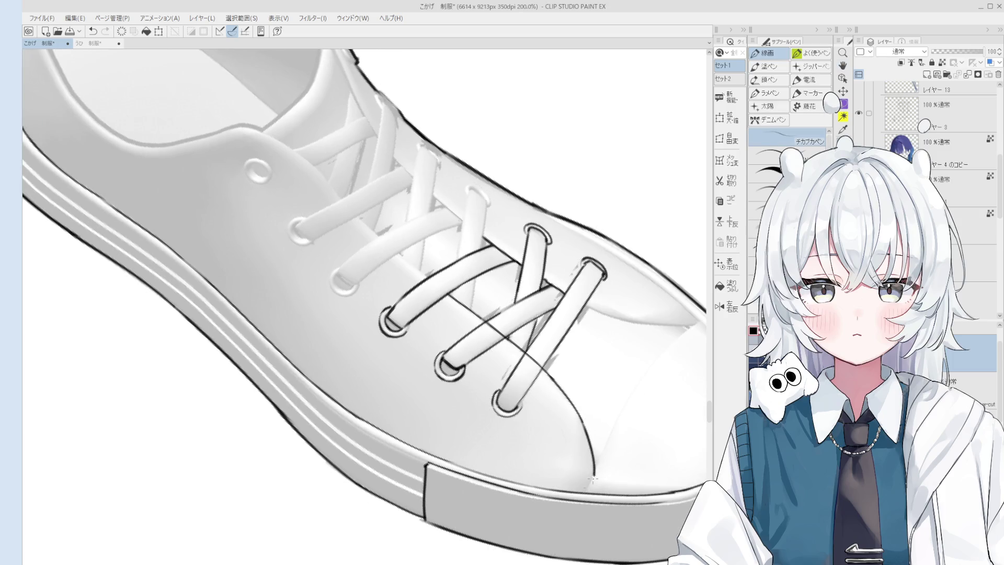
scroll(581, 421, down, 5)
scroll(455, 324, up, 2)
key(ctrl+z)
drag(424, 279, 452, 335)
mouse_move(451, 336)
mouse_down()
mouse_move(494, 400)
mouse_move(479, 383)
mouse_up()
key(ctrl+z)
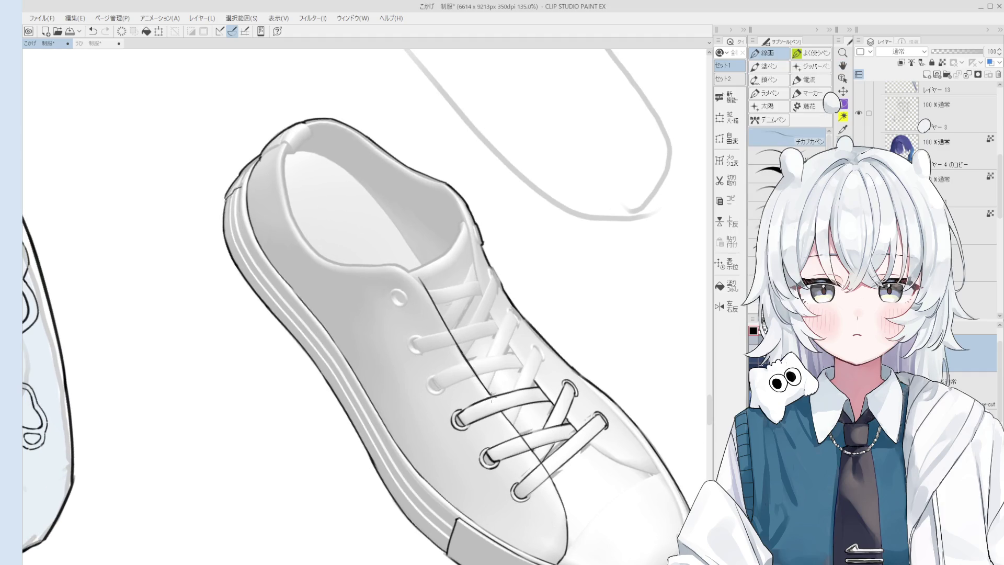
Ink the tongue's right edge, redrawing the stroke after a first attempt
key(e)
scroll(463, 350, up, 2)
key(p)
drag(462, 181, 521, 347)
key(ctrl+z)
key(ctrl+z)
mouse_move(478, 260)
mouse_down()
mouse_move(526, 358)
mouse_move(568, 407)
mouse_up()
scroll(518, 358, up, 2)
key(ctrl+z)
scroll(568, 408, up, 3)
Center the view on the laces and draw the diagonal lace crossing the tongue
key(e)
scroll(571, 406, down, 1)
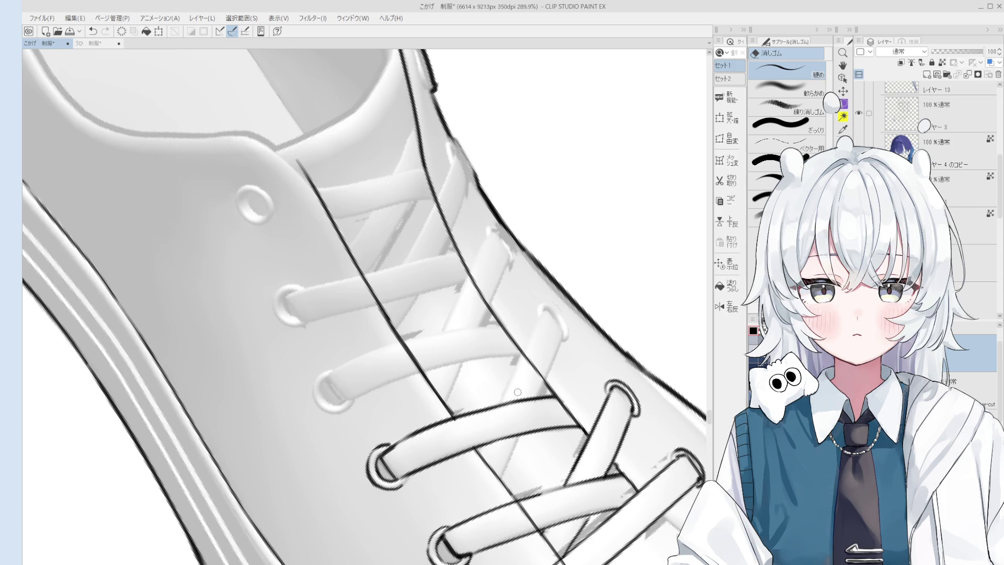
scroll(551, 338, down, 5)
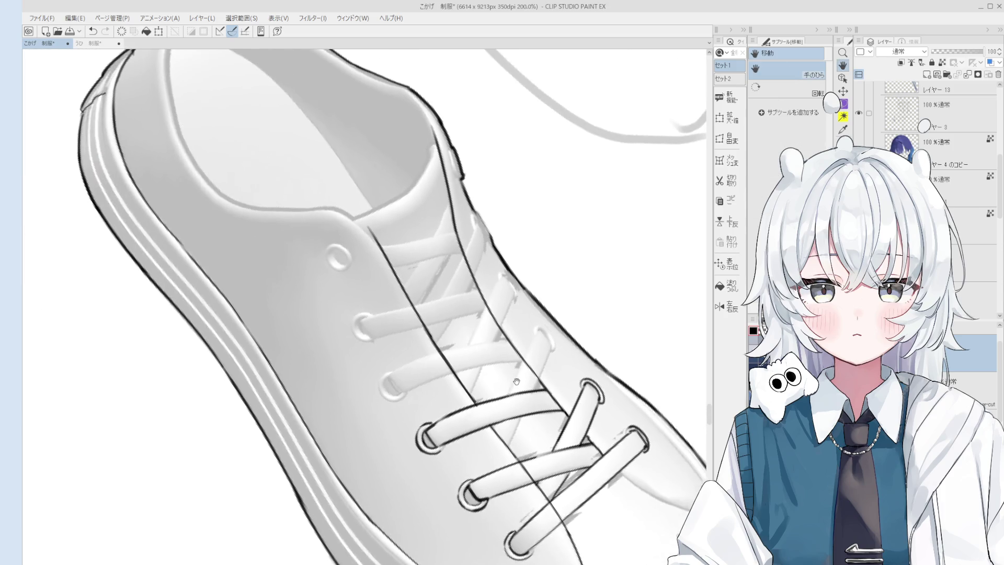
mouse_move(551, 338)
mouse_down()
mouse_move(427, 496)
mouse_move(523, 486)
mouse_move(543, 470)
mouse_up()
scroll(426, 495, up, 3)
scroll(544, 470, up, 5)
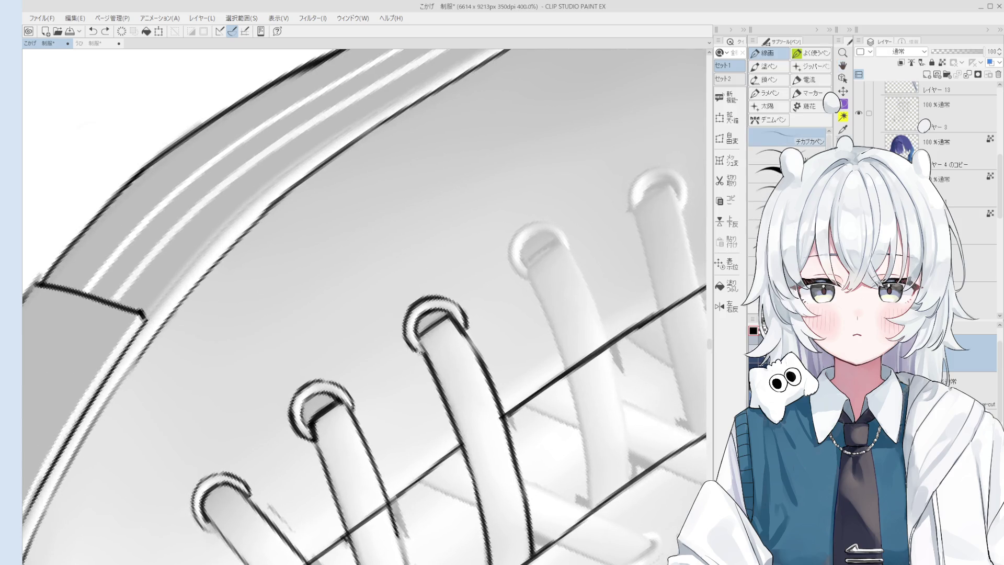
scroll(424, 350, down, 4)
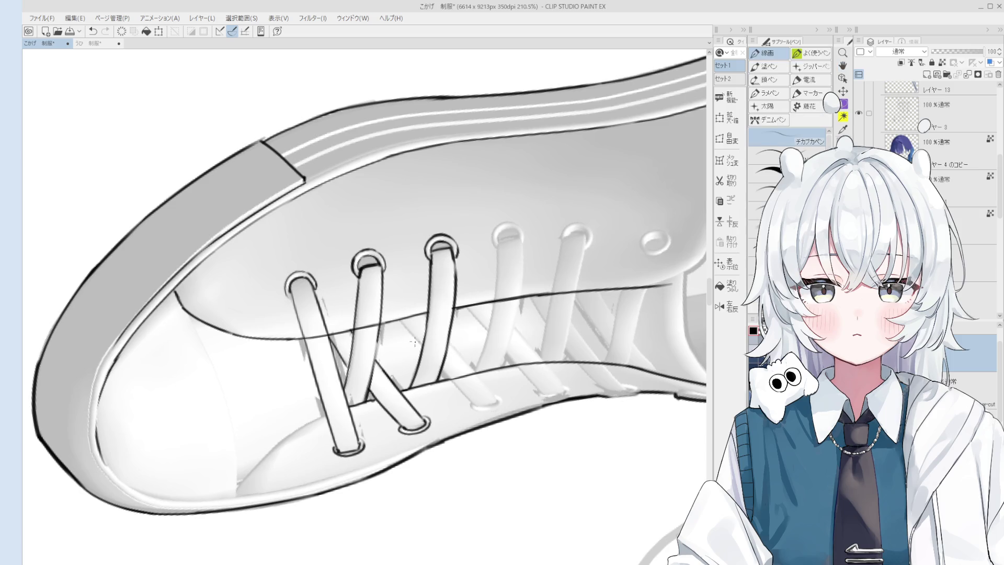
drag(398, 315, 457, 387)
key(ctrl+z)
key(ctrl+z)
drag(400, 318, 455, 387)
key(ctrl+z)
drag(424, 315, 493, 391)
key(ctrl+z)
Ink the lower eyelet's edge, a short line at its top, and a darker inner rim
scroll(433, 330, up, 1)
scroll(433, 330, up, 3)
scroll(433, 330, down, 3)
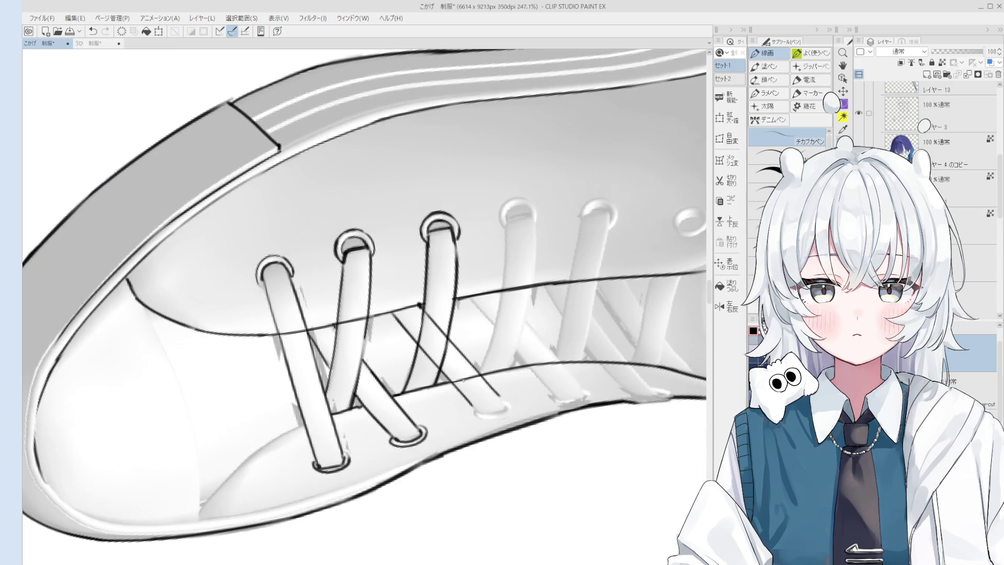
scroll(502, 400, up, 5)
key(e)
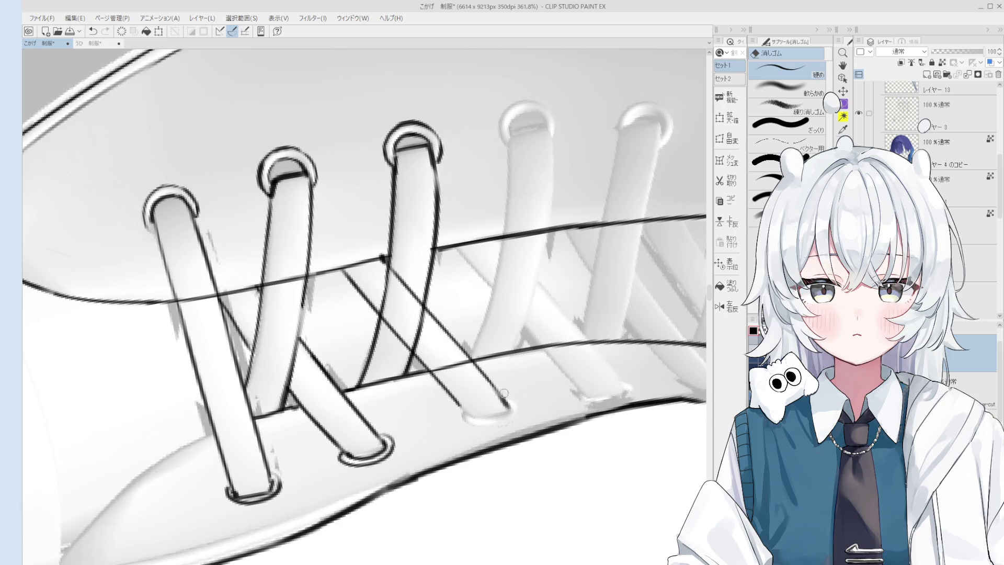
key(p)
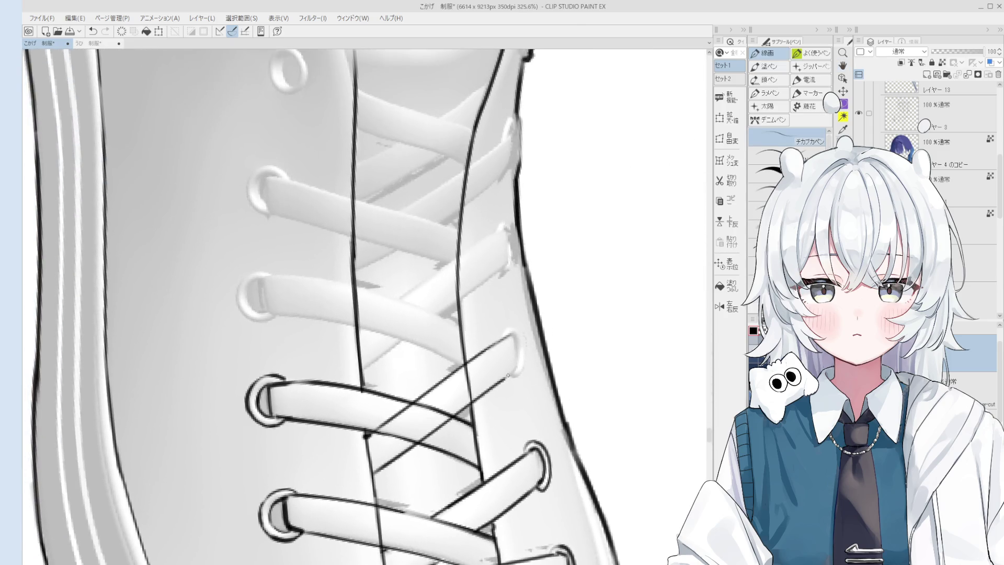
scroll(512, 369, up, 2)
key(ctrl+z)
key(ctrl+z)
drag(516, 314, 521, 364)
key(-)
mouse_move(497, 287)
mouse_down()
mouse_move(517, 274)
mouse_move(534, 337)
mouse_up()
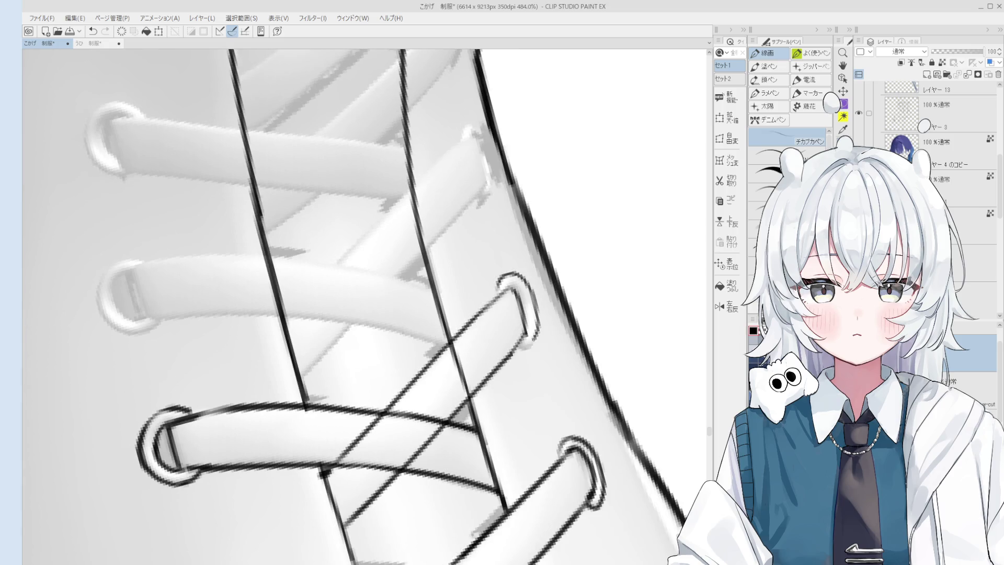
drag(512, 284, 528, 320)
scroll(527, 320, down, 1)
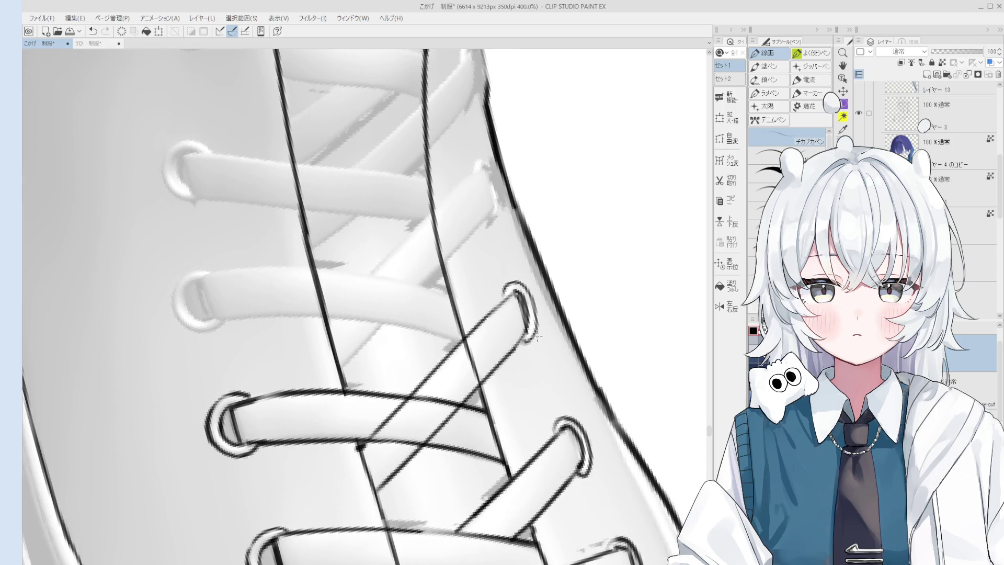
Remove the last eyelet stroke and move the view up along the laces
key(e)
key(p)
key(ctrl+z)
scroll(534, 329, down, 3)
key(e)
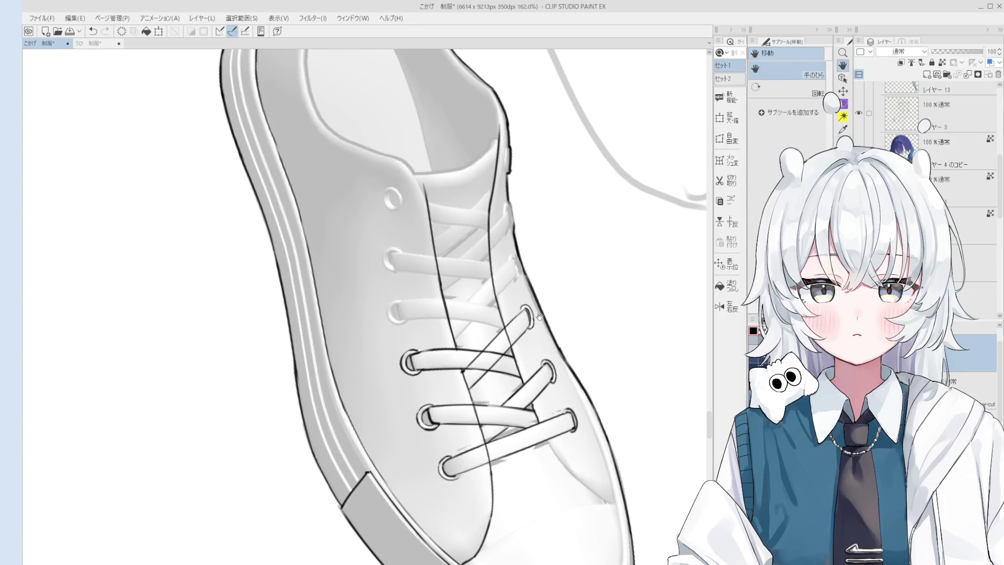
scroll(534, 315, up, 2)
key(p)
scroll(531, 312, up, 1)
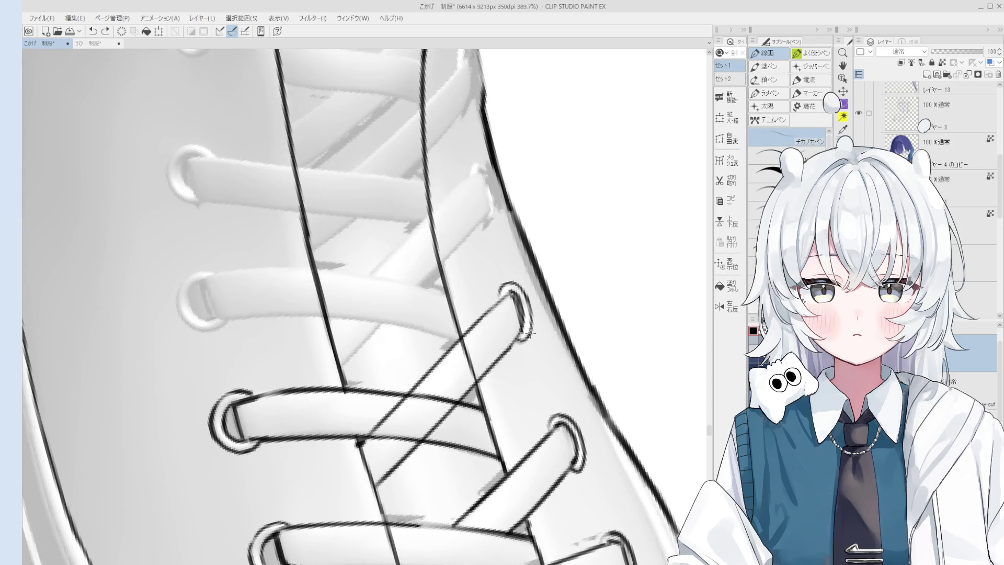
scroll(528, 332, down, 2)
drag(528, 332, 473, 374)
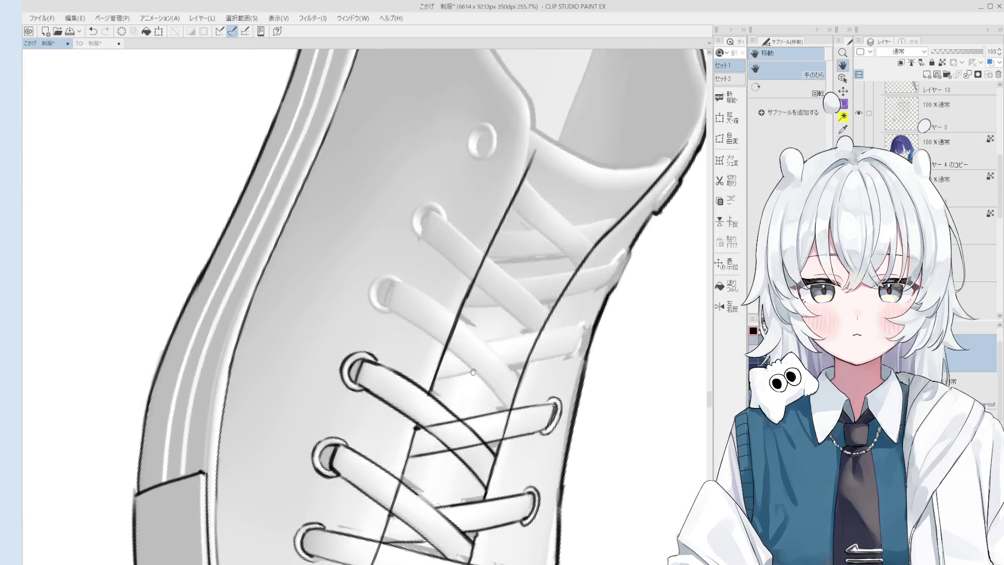